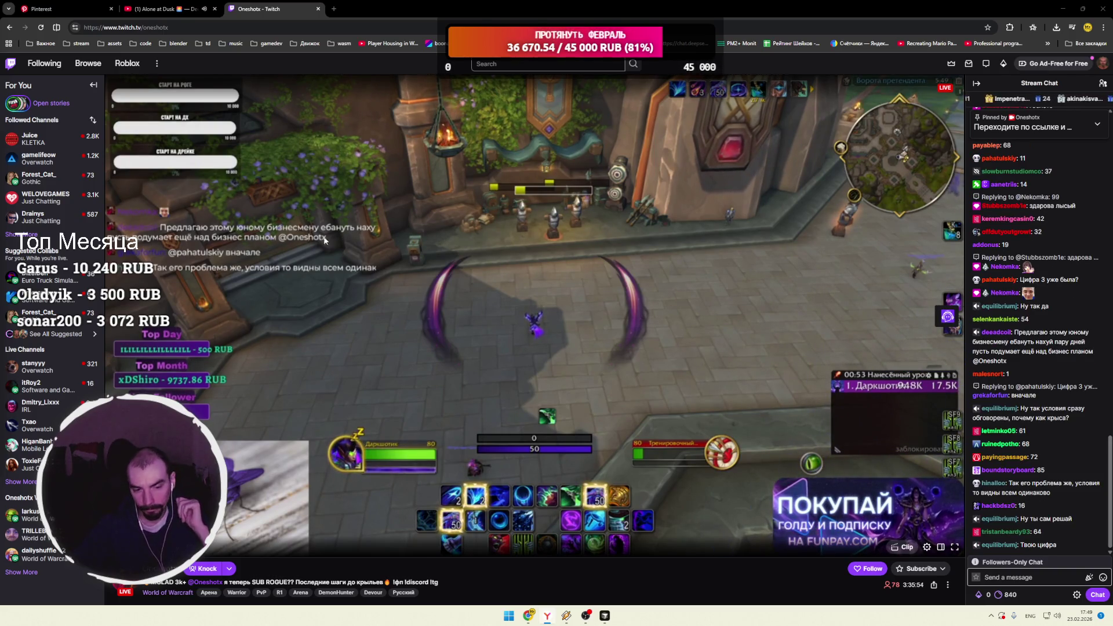
Step: Close the Twitch live stream tab so the Pinterest pin feed shows again
click(318, 9)
click(68, 10)
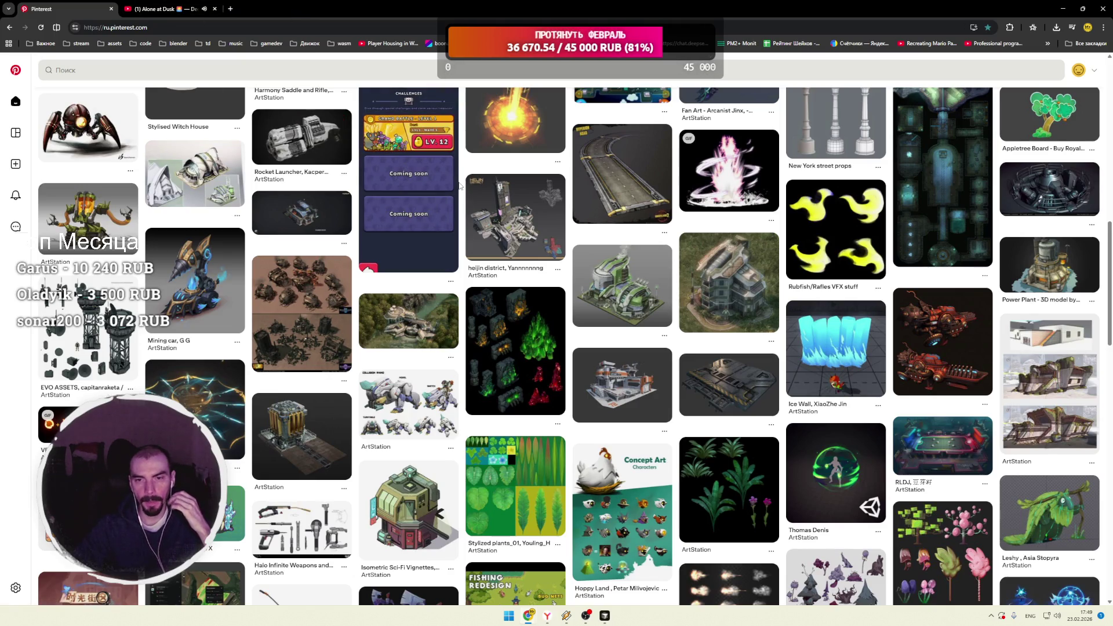
scroll(460, 185, down, 5)
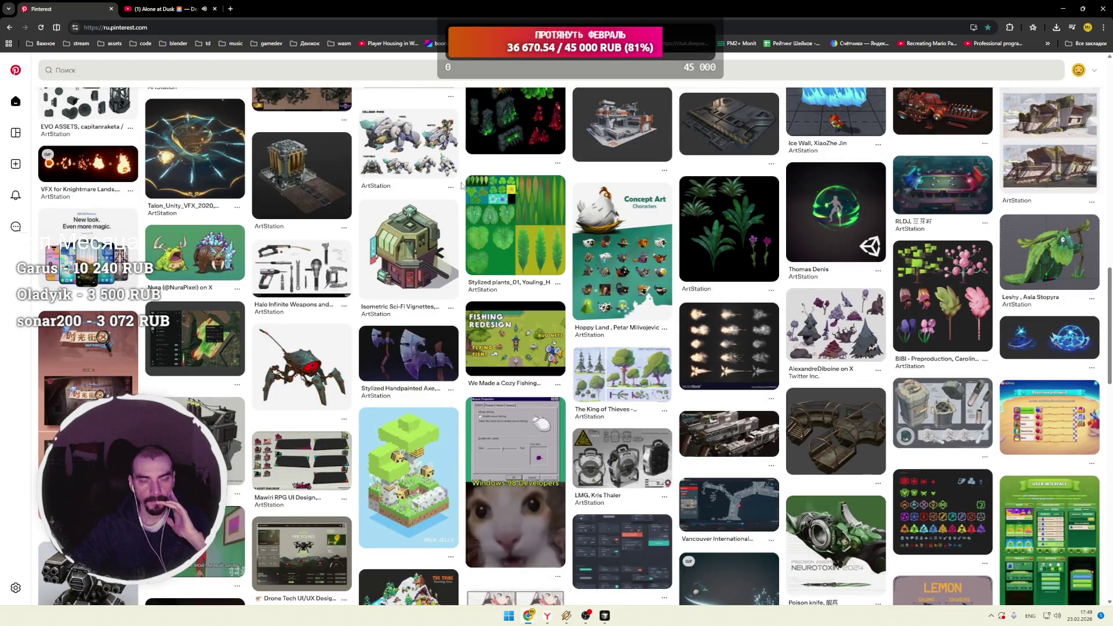
scroll(462, 186, down, 2)
scroll(462, 186, down, 3)
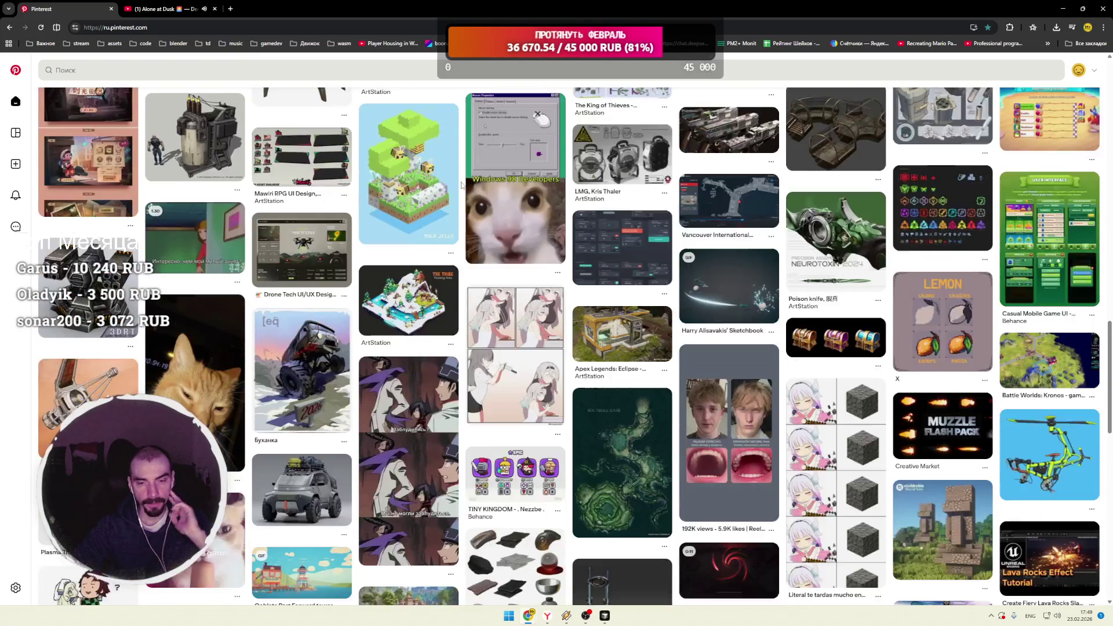
click(313, 255)
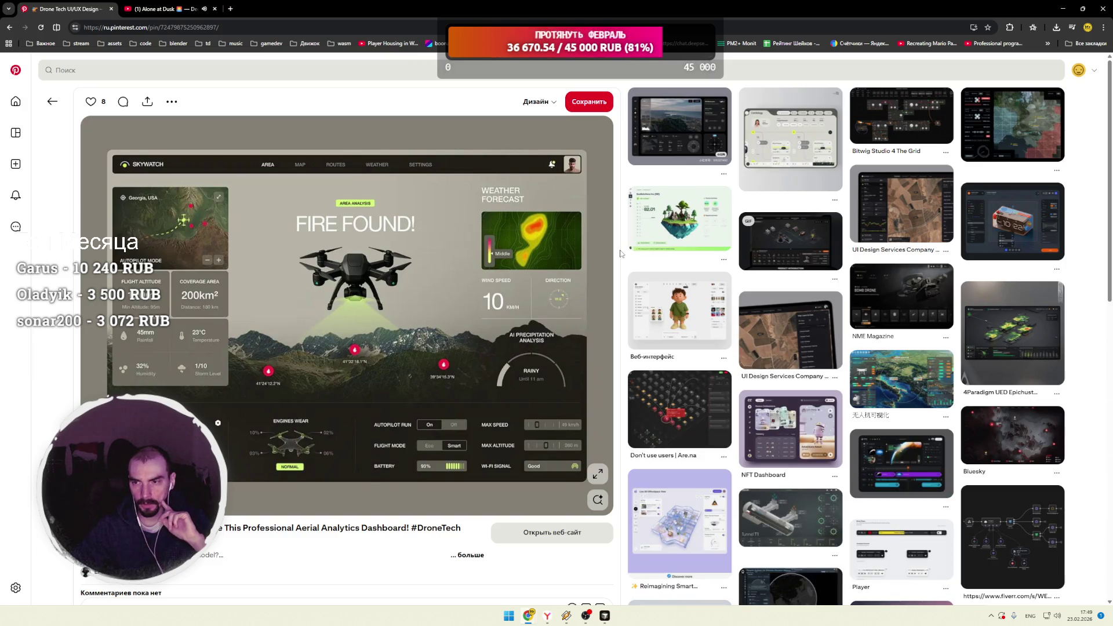
scroll(621, 253, down, 7)
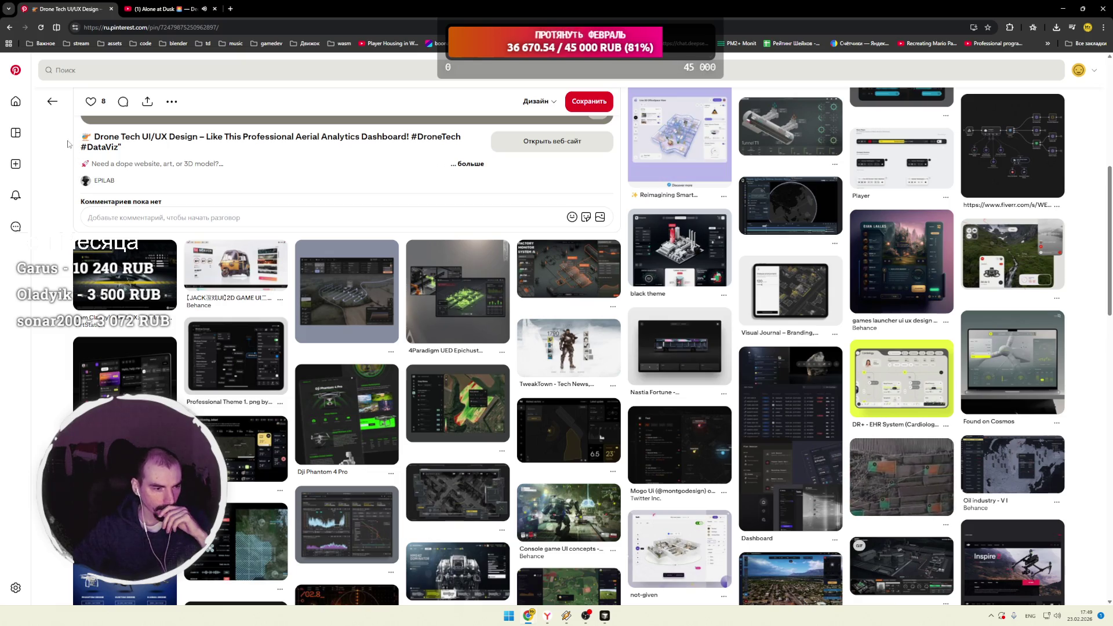
click(15, 70)
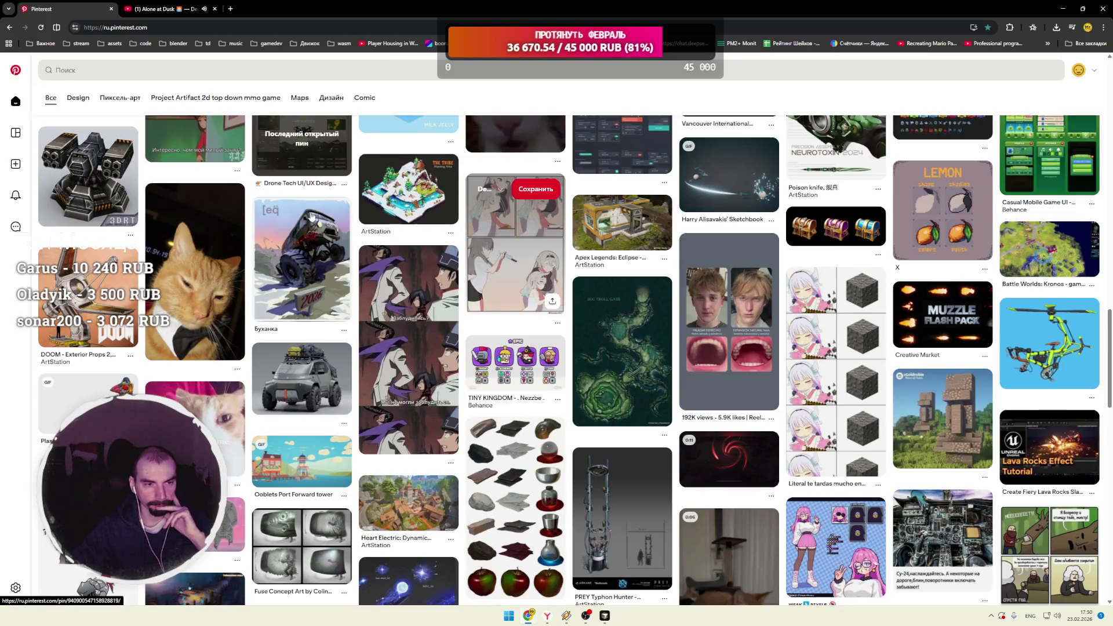
scroll(462, 230, down, 3)
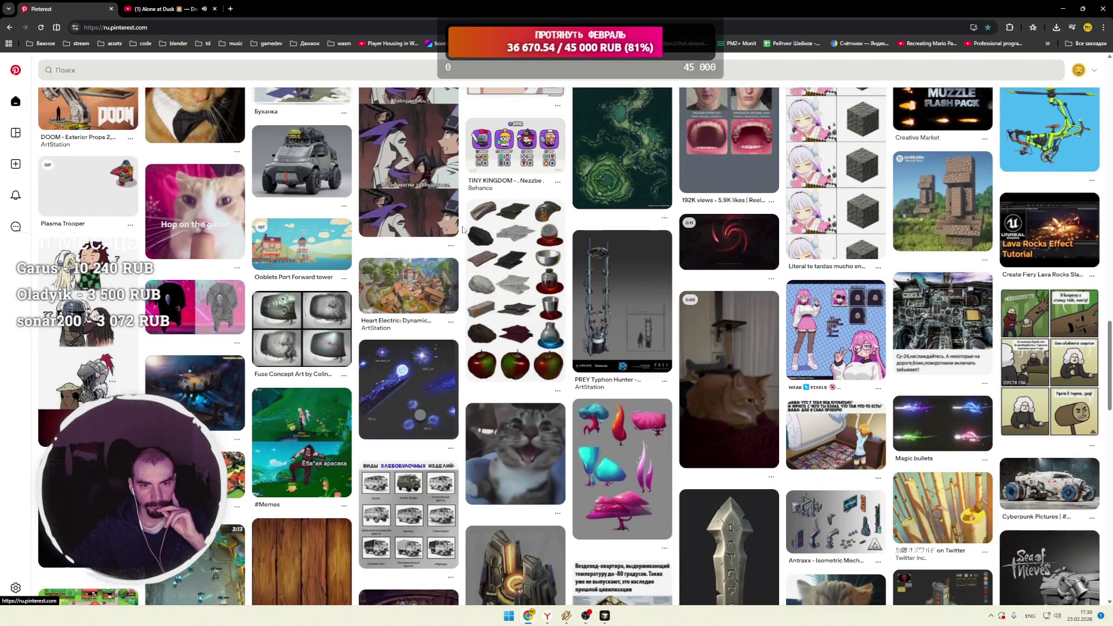
scroll(462, 230, down, 4)
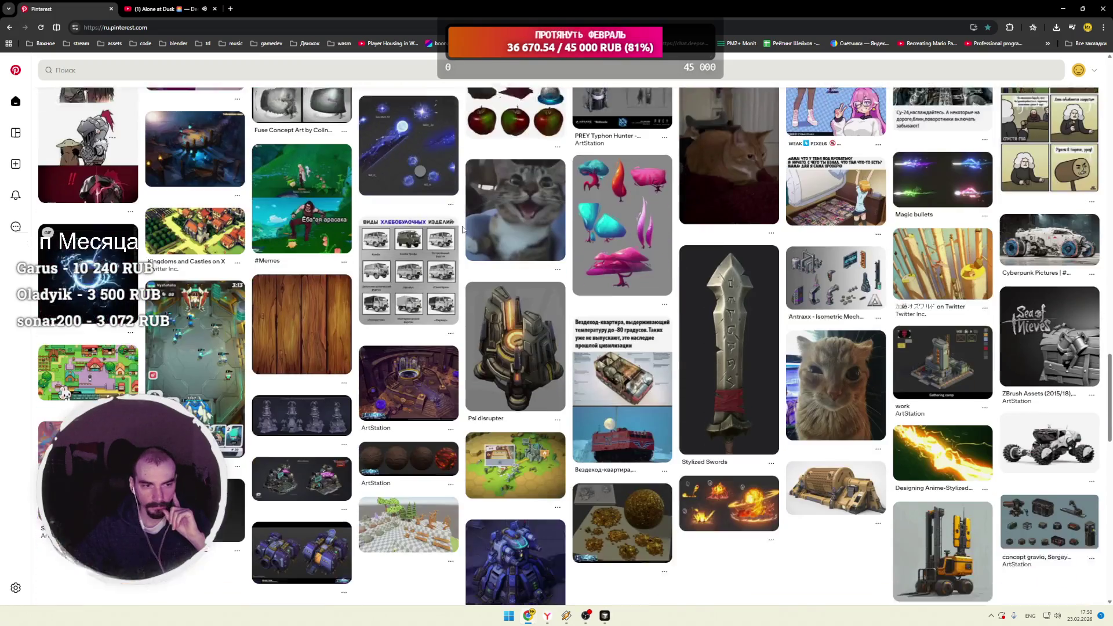
scroll(409, 225, up, 1)
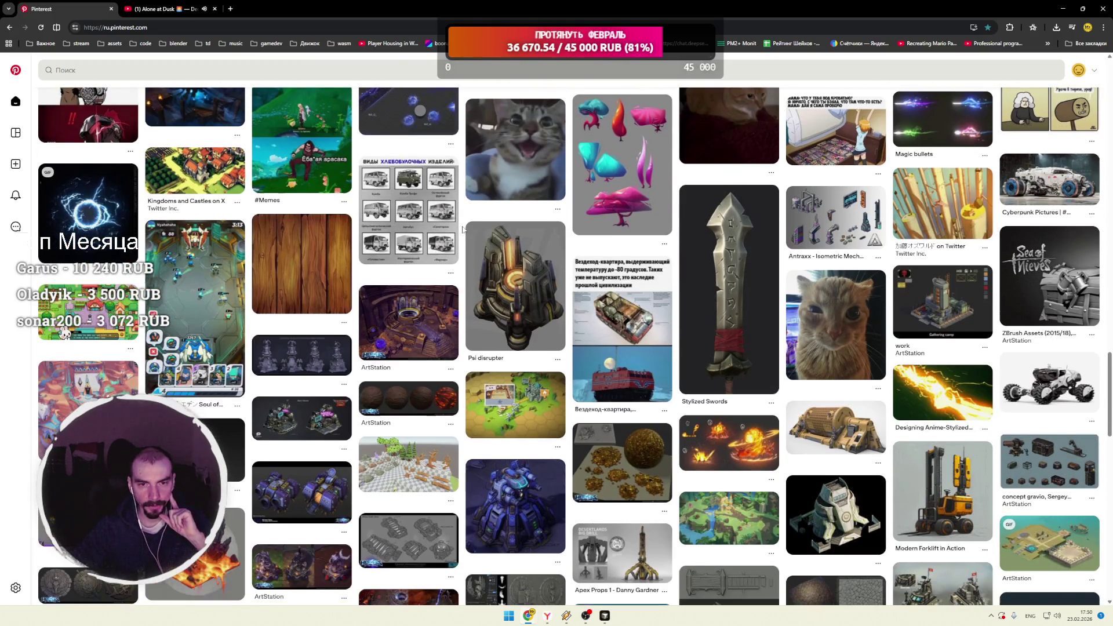
Step: Open the blue skill-hit effects pin, then the green and purple effects GIF among its related pins
click(409, 225)
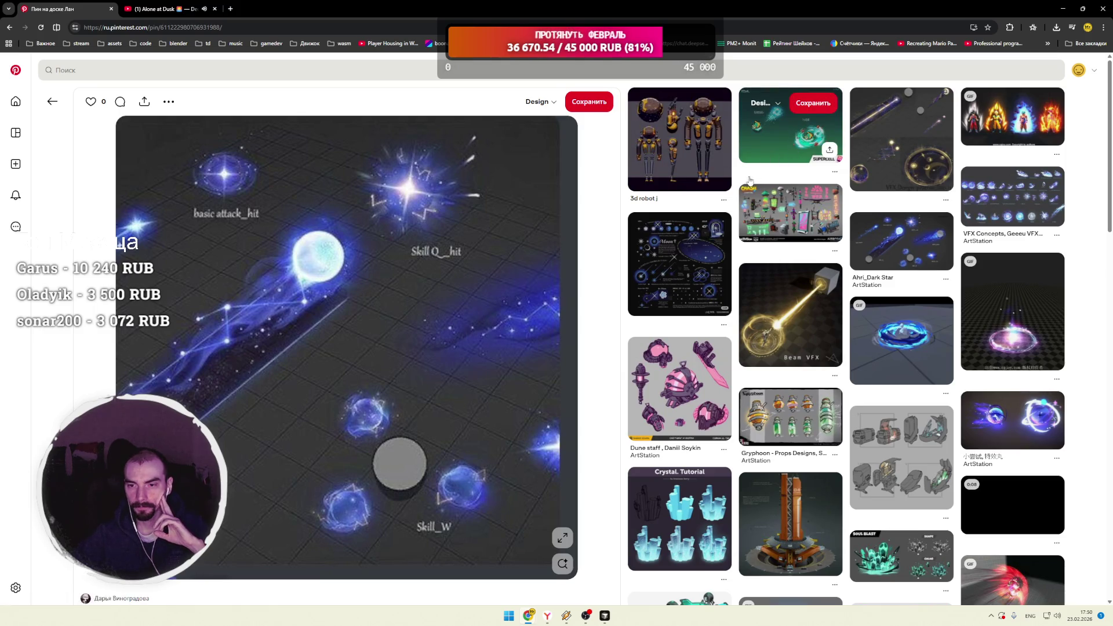
scroll(754, 177, down, 2)
scroll(734, 182, down, 4)
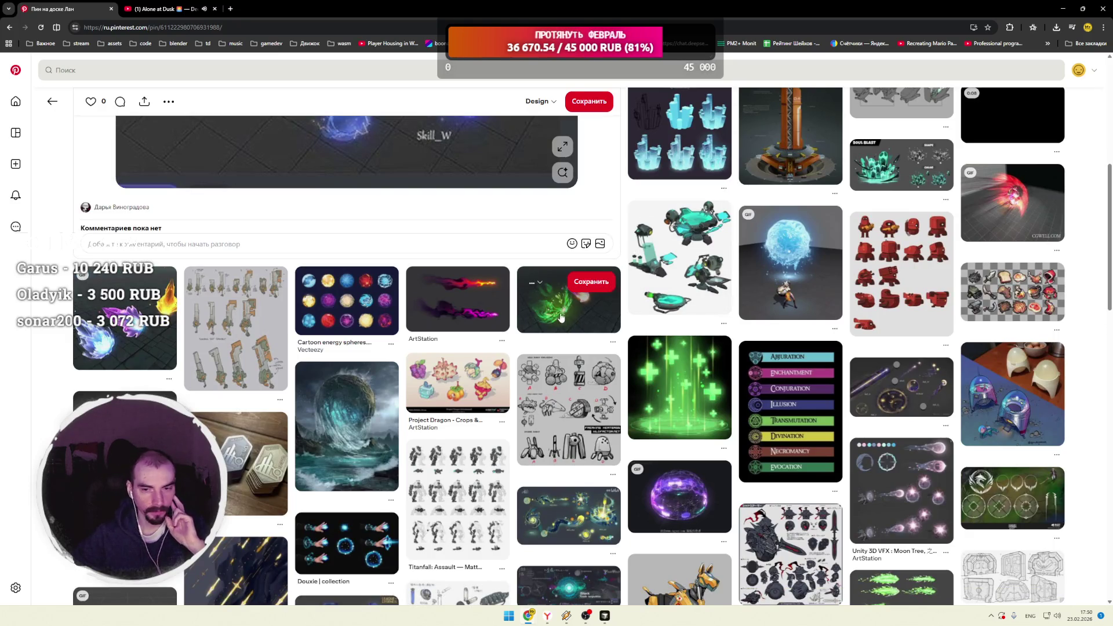
click(562, 302)
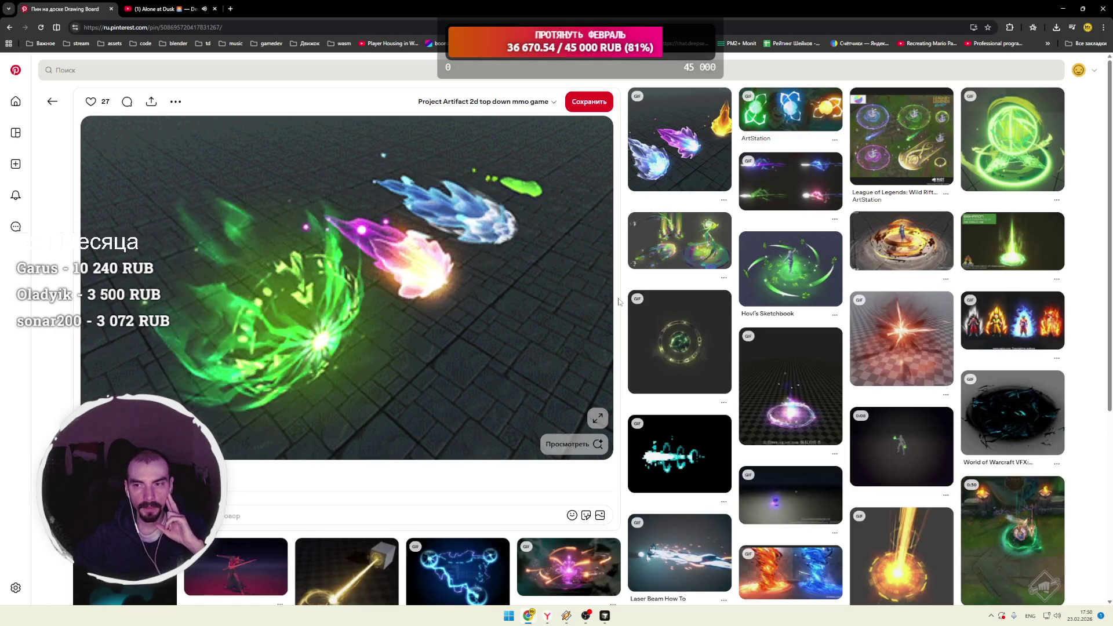
Step: Scroll down the related magic-effects pins and open the VFX Fireball pin
scroll(619, 301, down, 3)
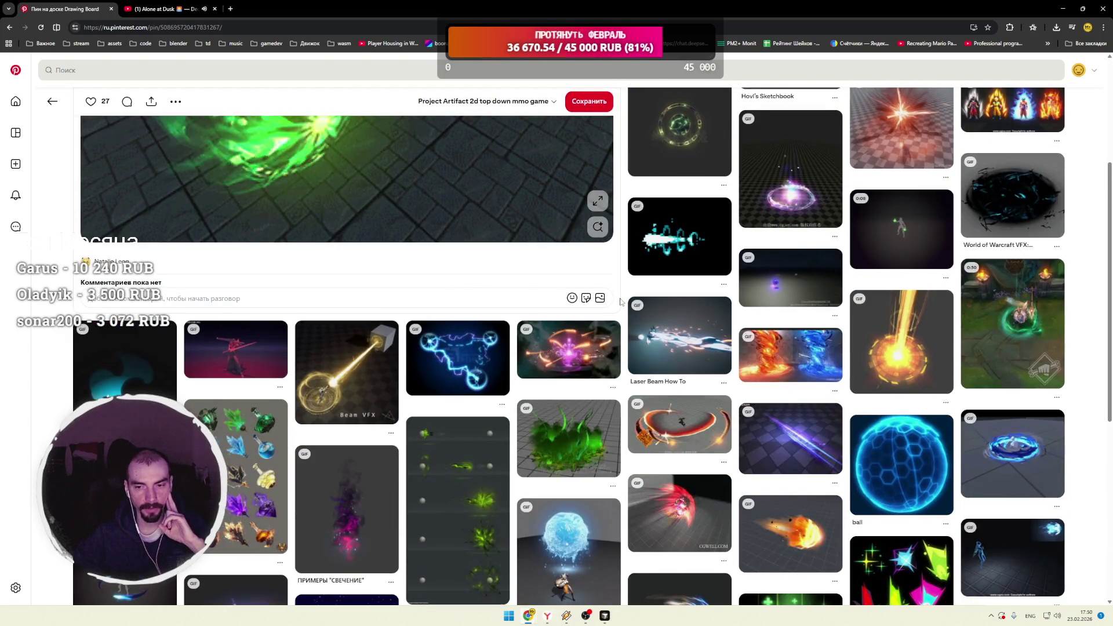
scroll(619, 302, down, 2)
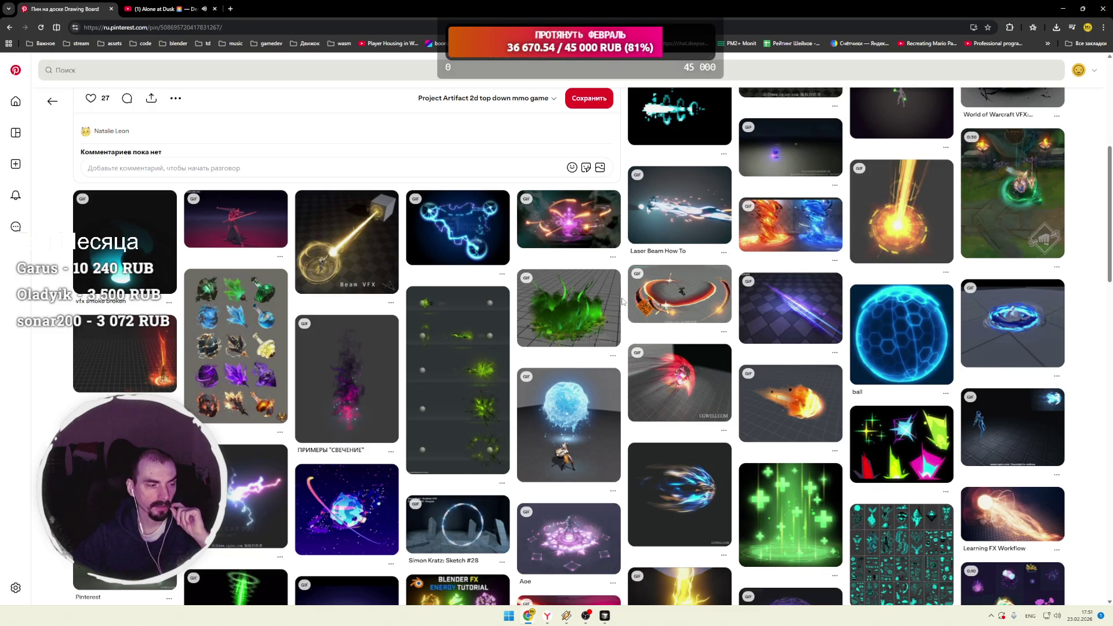
scroll(622, 302, down, 3)
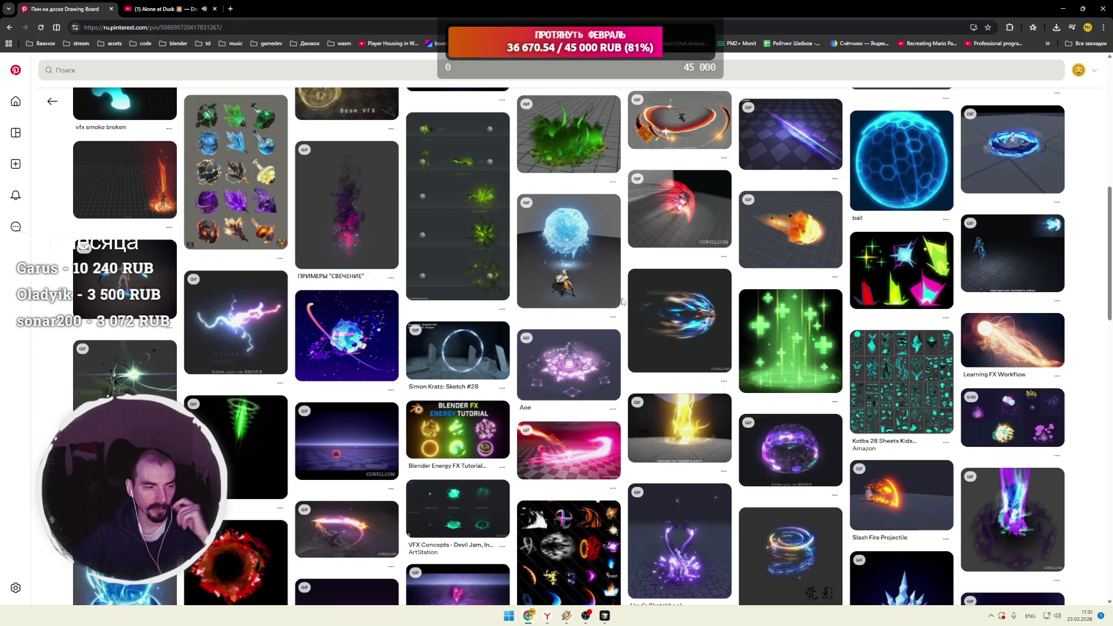
scroll(623, 301, down, 3)
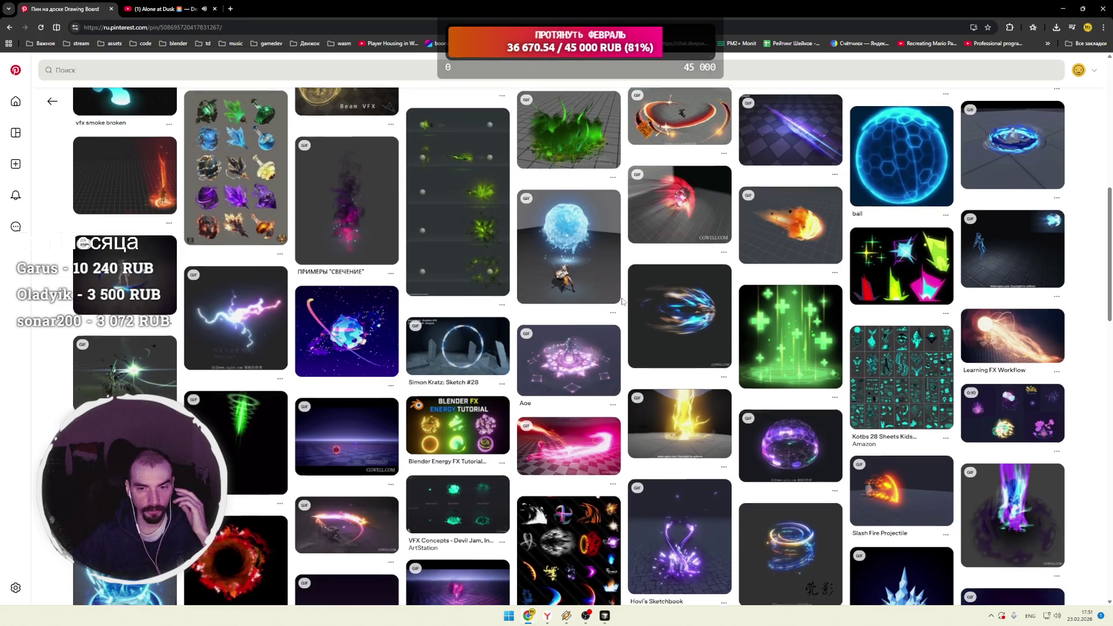
scroll(622, 301, down, 2)
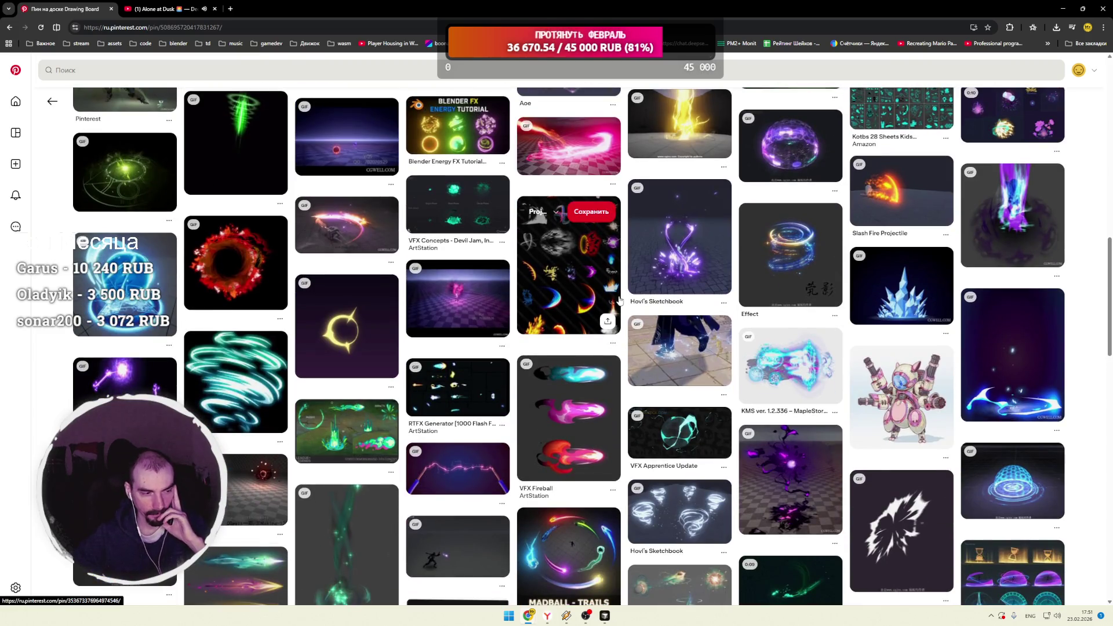
scroll(619, 300, down, 3)
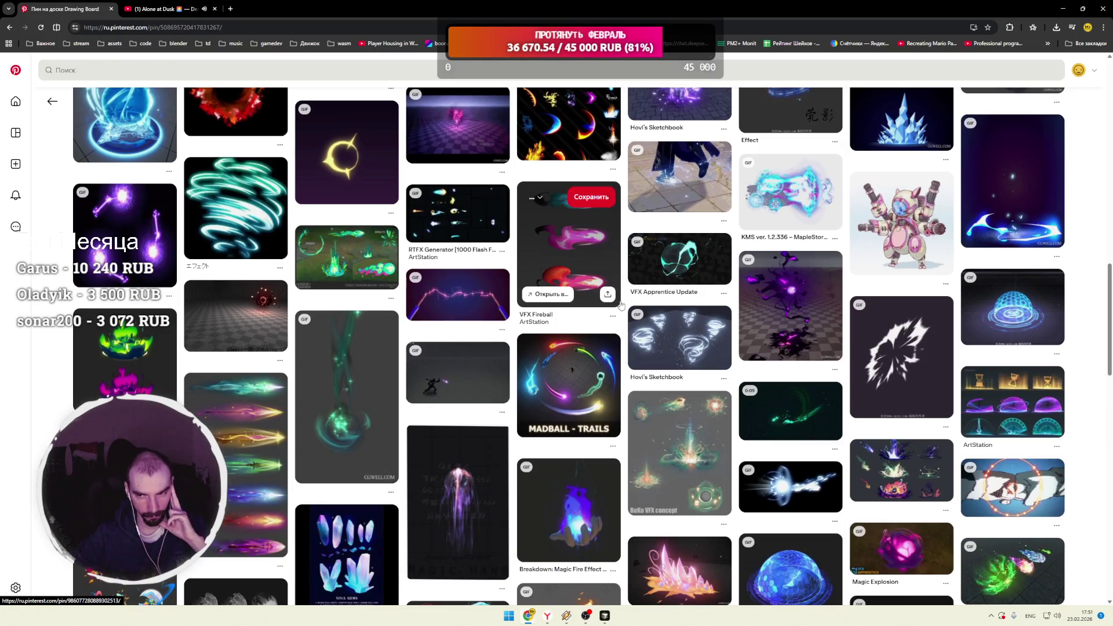
click(620, 305)
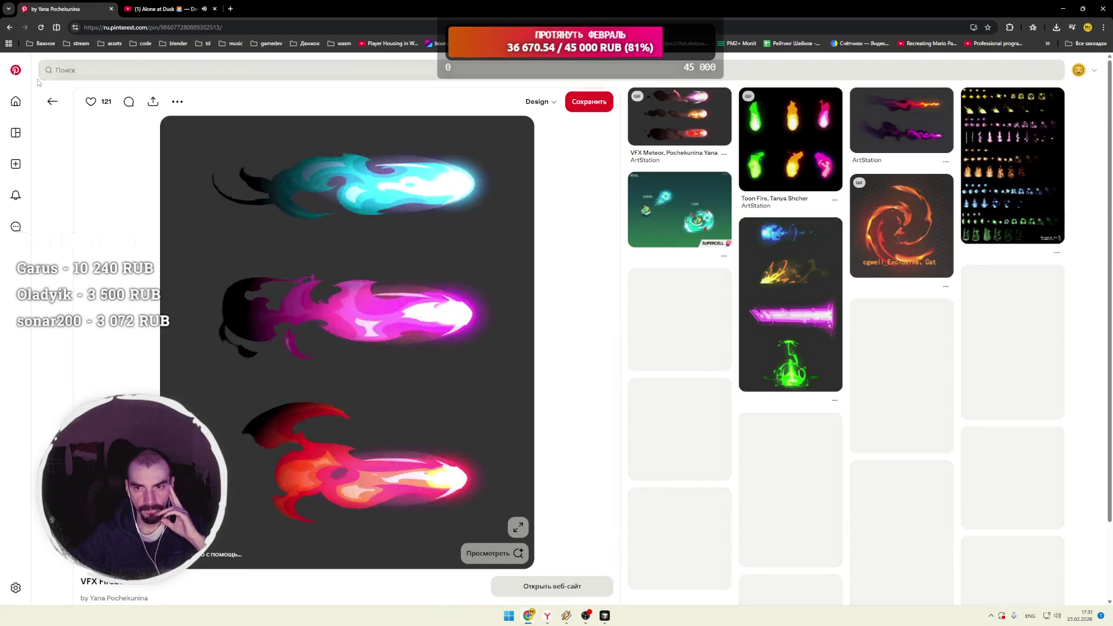
Step: Go back to the Pinterest home feed, scroll it, and advance the Inventory Framework 2 PRO gallery
key(alt+Left)
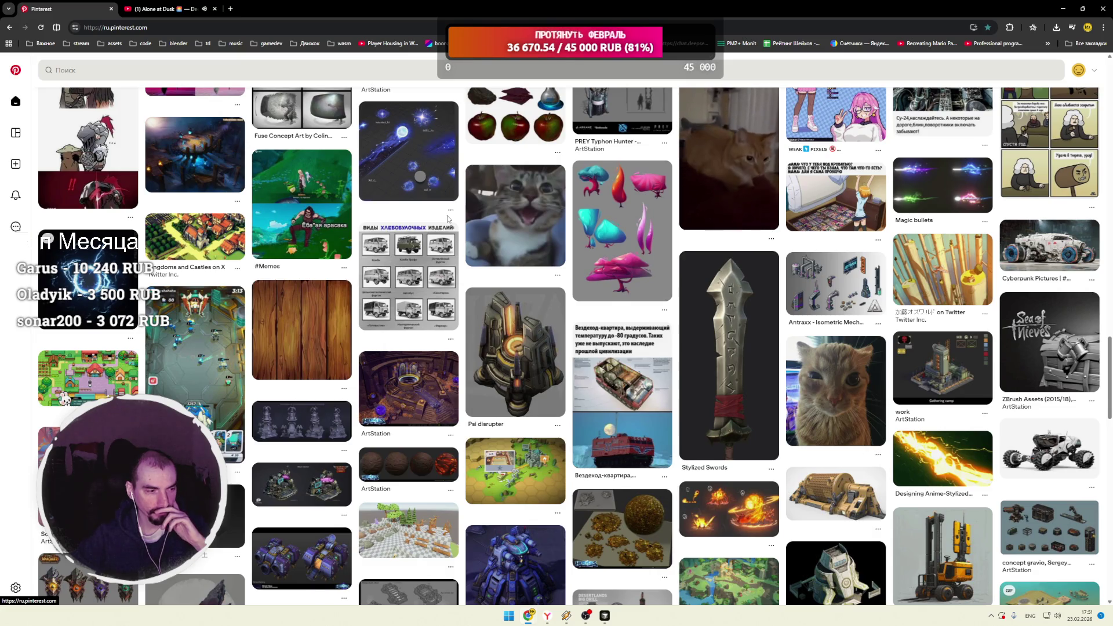
scroll(447, 219, down, 2)
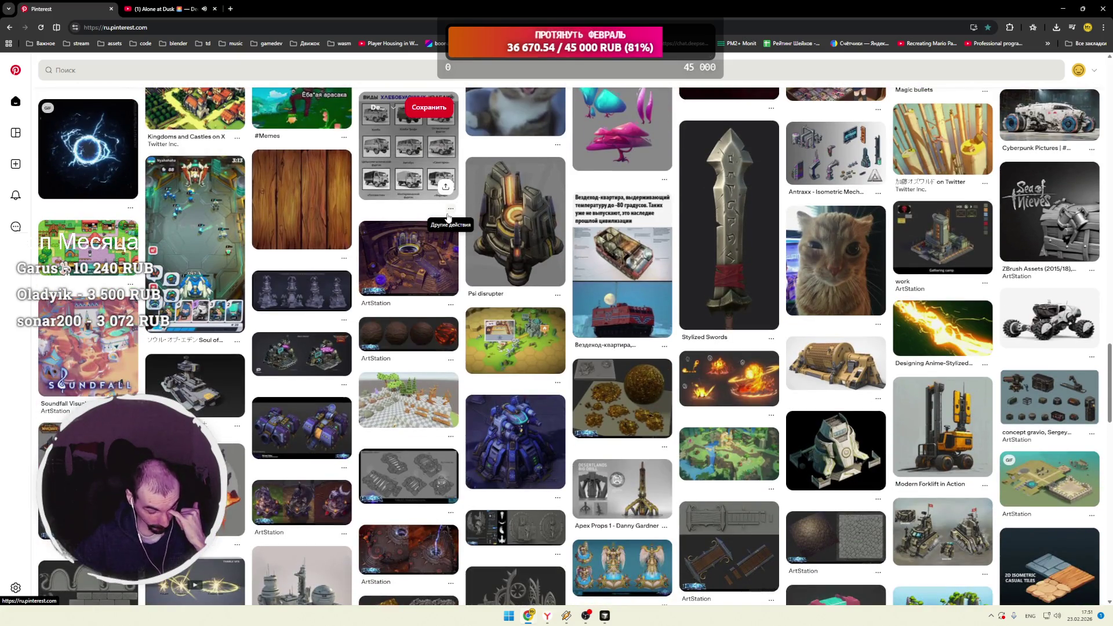
scroll(447, 216, down, 2)
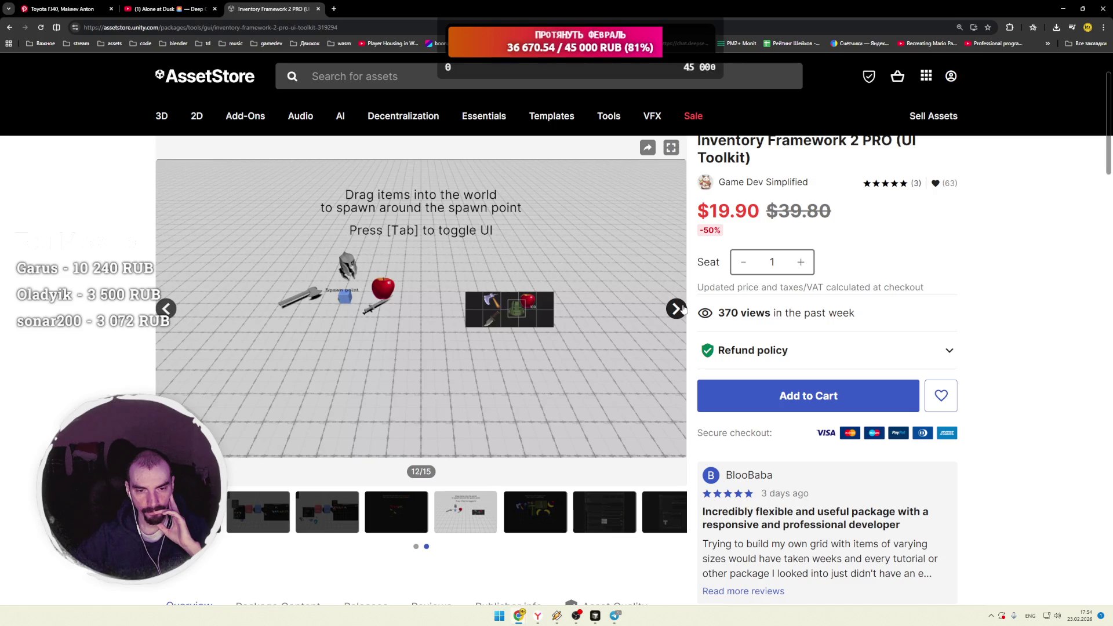
click(680, 309)
Step: Page through the Inventory Framework 2 PRO gallery to the final hammer inspector image
click(682, 309)
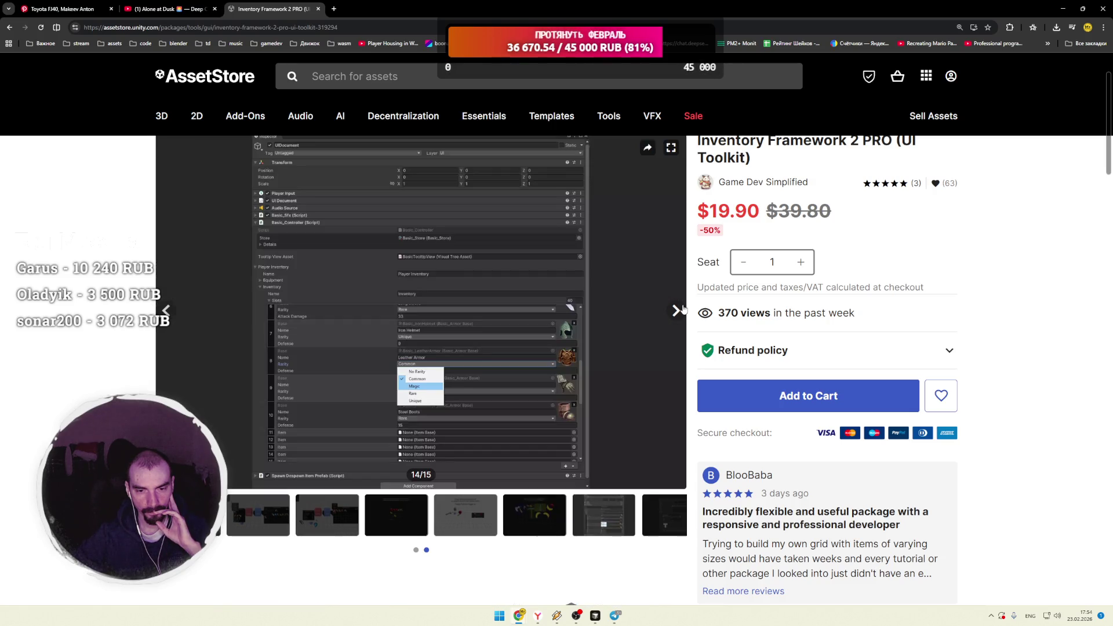
click(683, 309)
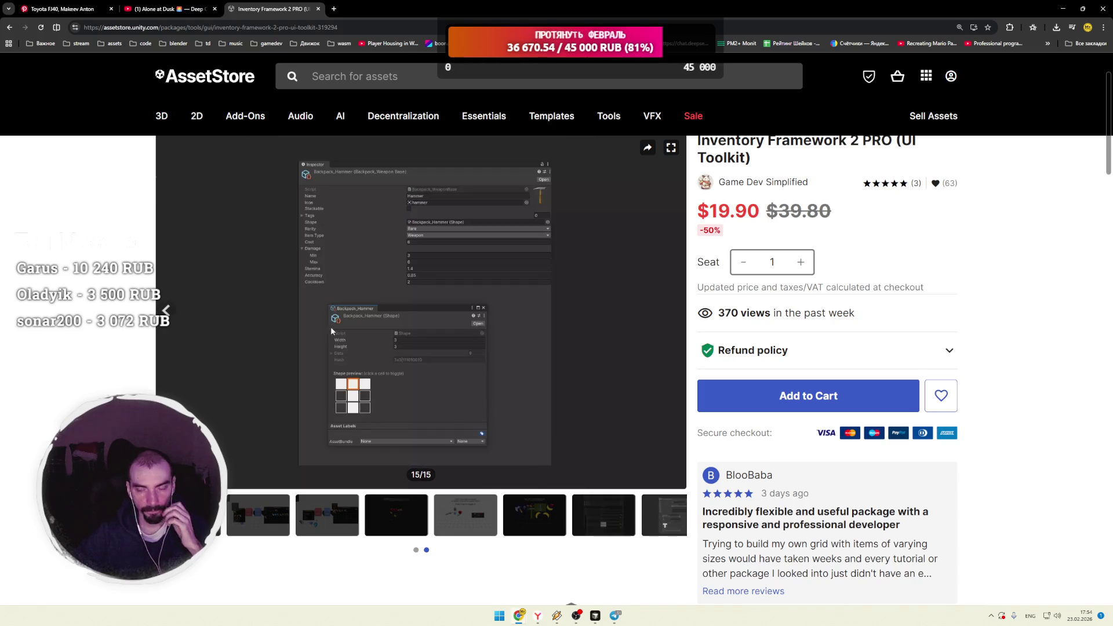
scroll(319, 322, down, 4)
scroll(334, 351, down, 3)
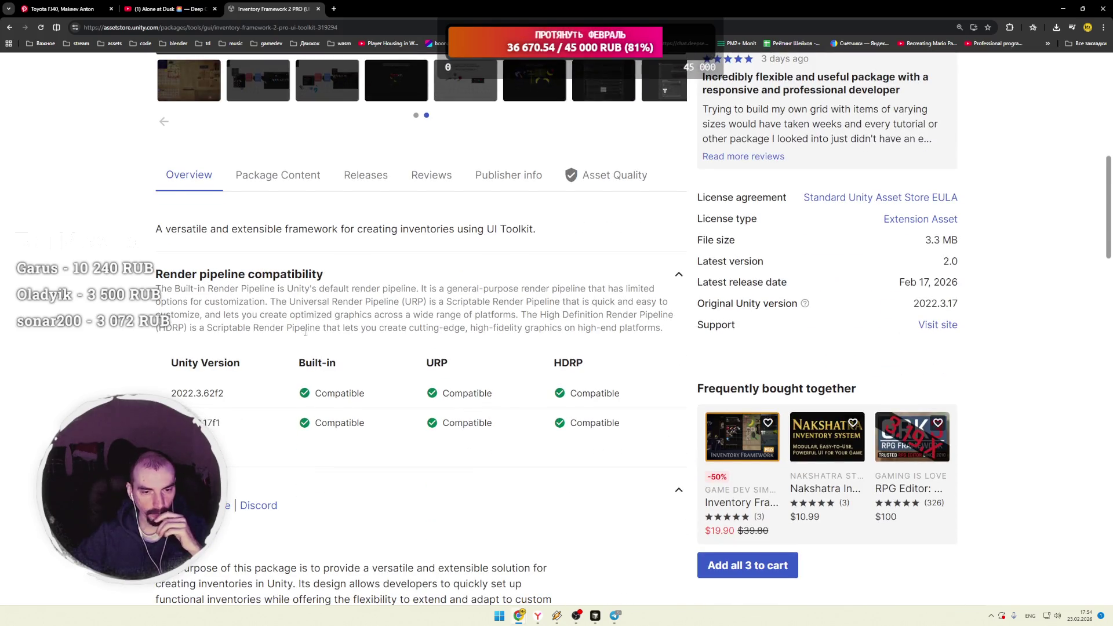
Step: Read the product details, highlighting the render pipeline compatibility text and the 3.3 MB file size
triple_click(320, 321)
scroll(371, 324, down, 15)
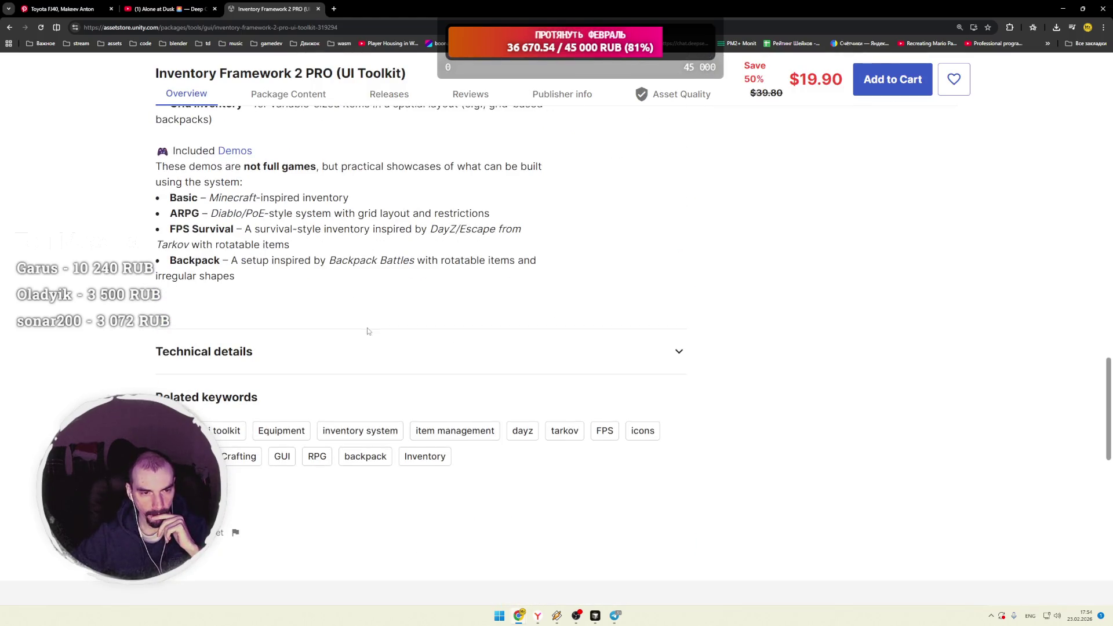
scroll(371, 330, up, 1)
scroll(366, 331, up, 10)
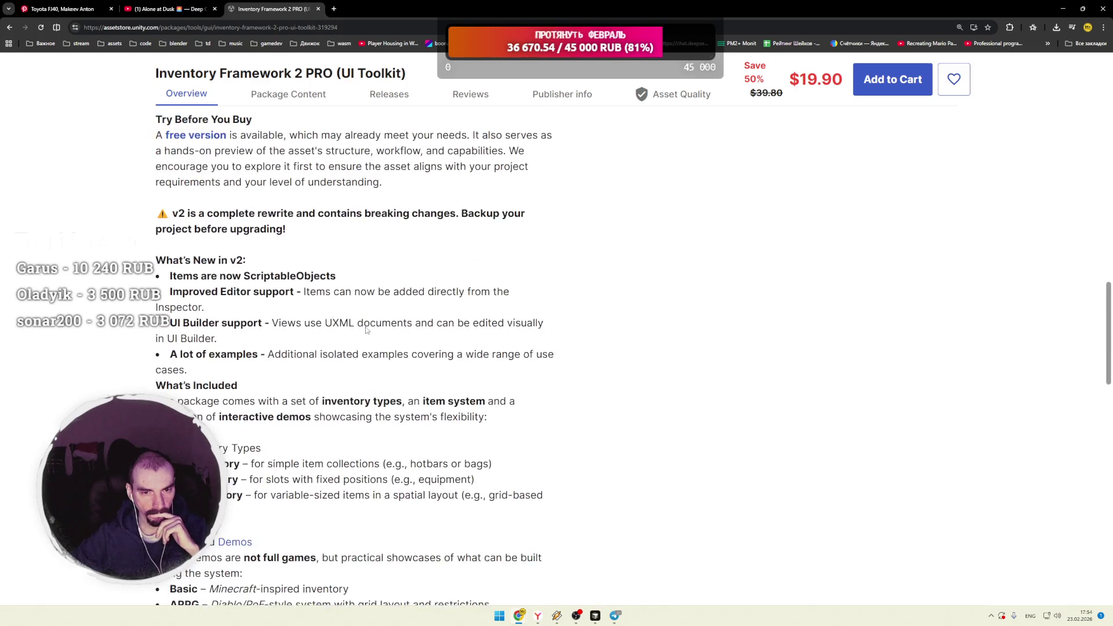
scroll(367, 331, down, 1)
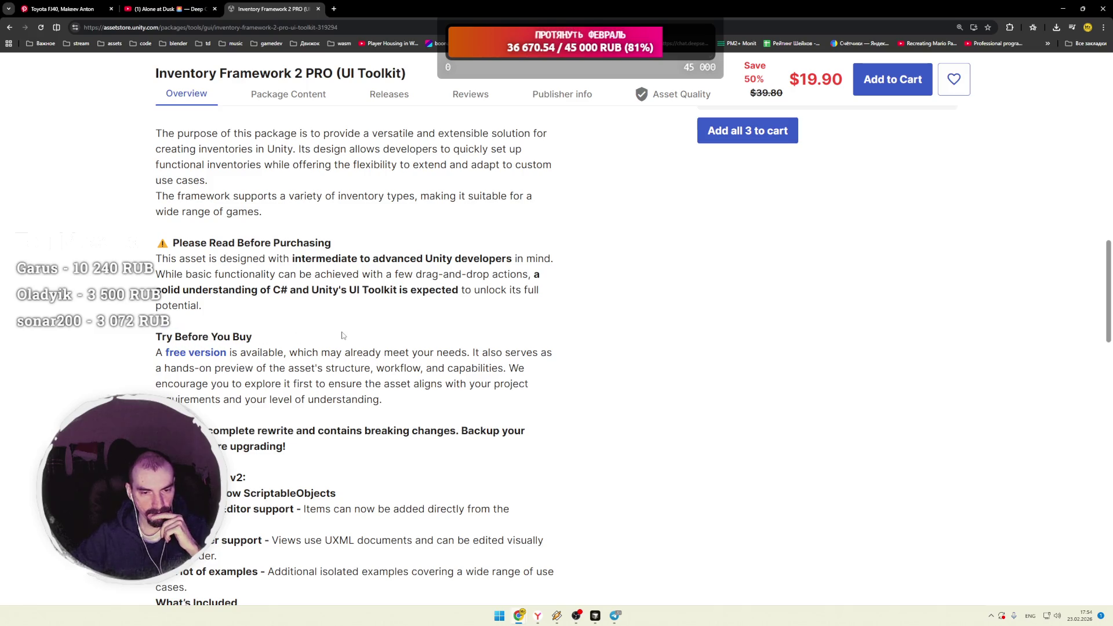
scroll(342, 335, up, 10)
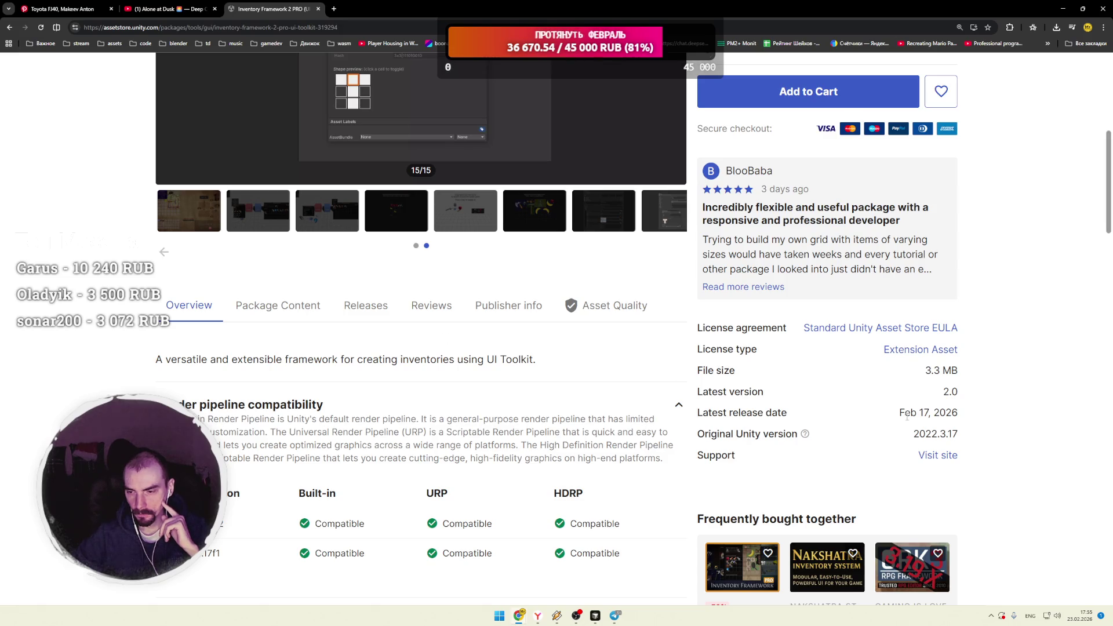
double_click(933, 370)
click(930, 371)
scroll(924, 429, up, 5)
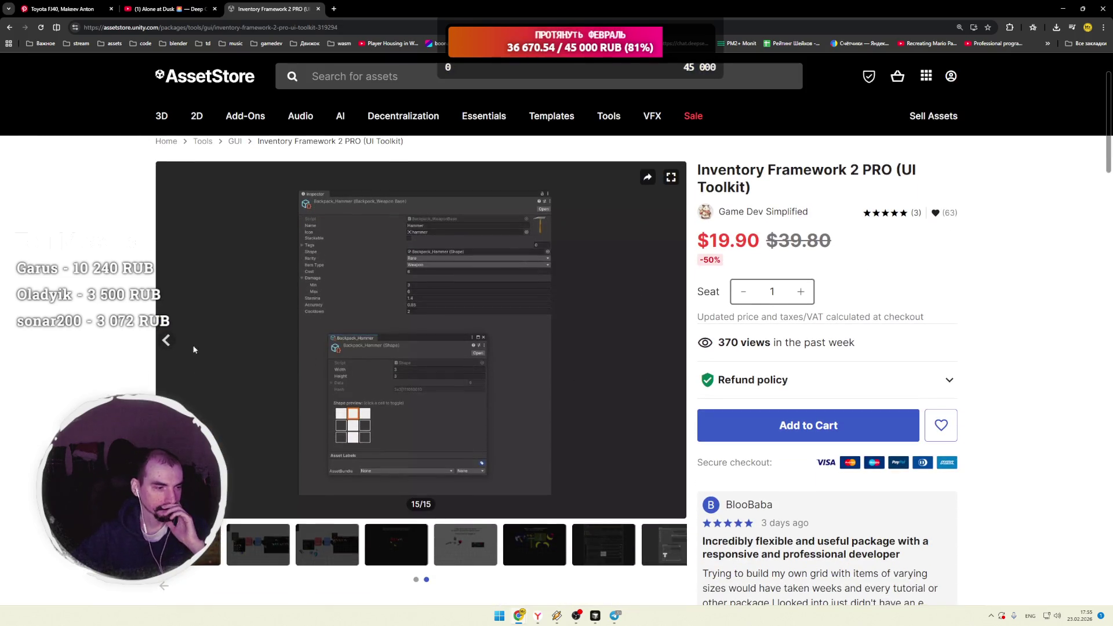
Step: Resume the YouTube music video, then open the Game Dev Simplified publisher page
click(169, 8)
key(space)
click(275, 8)
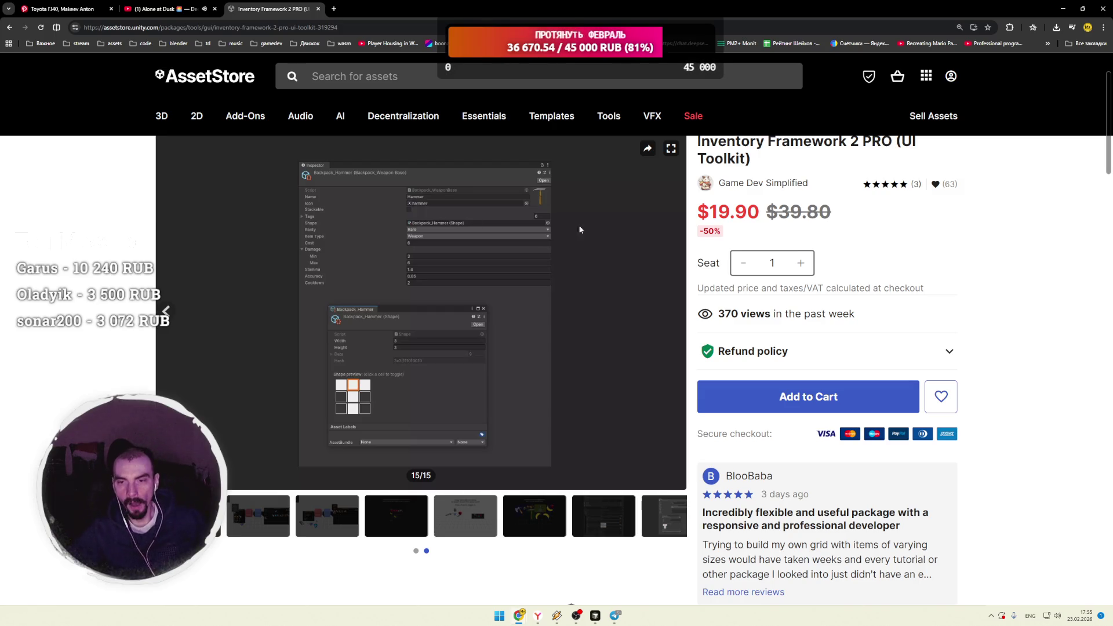
click(741, 189)
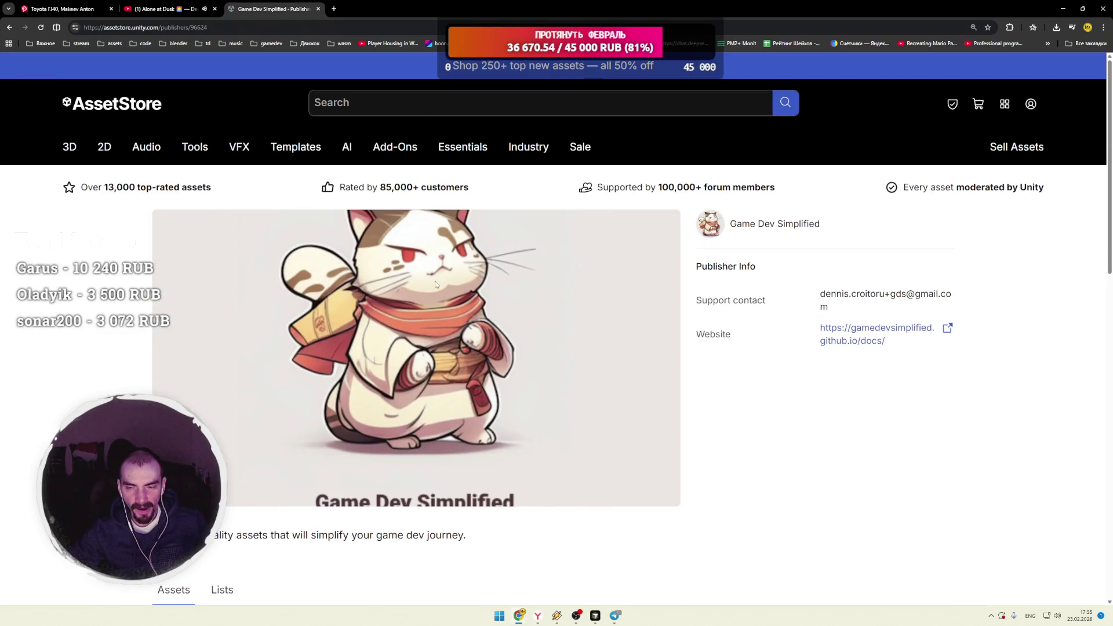
Step: Open Inventory Framework 2 FREE from the publisher's asset list in a new tab and look it over
scroll(435, 281, down, 3)
scroll(435, 280, down, 4)
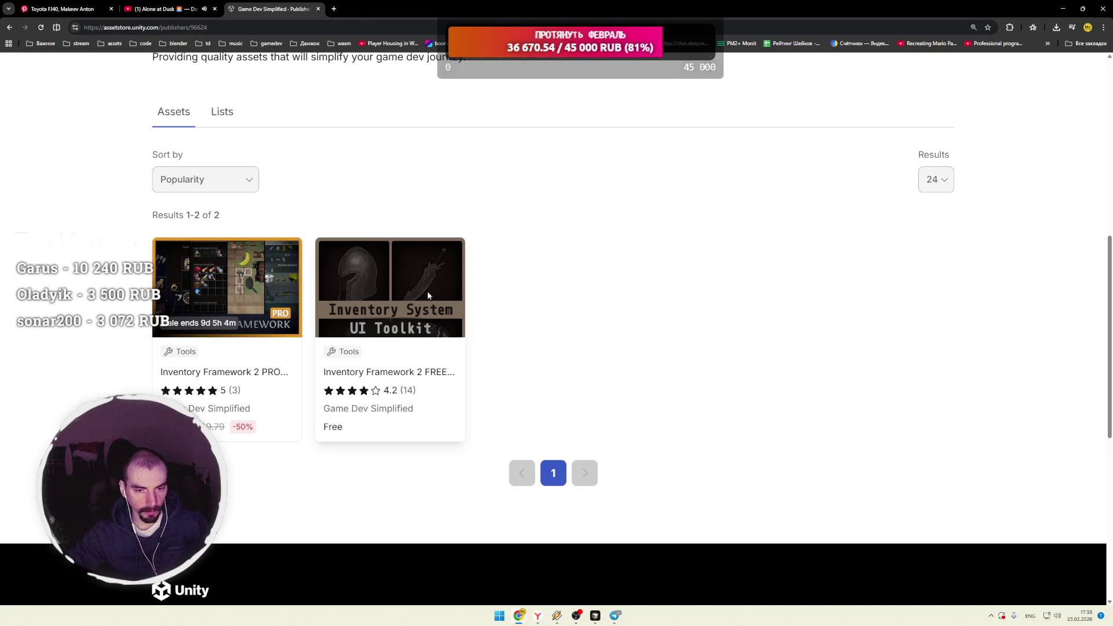
click(428, 292)
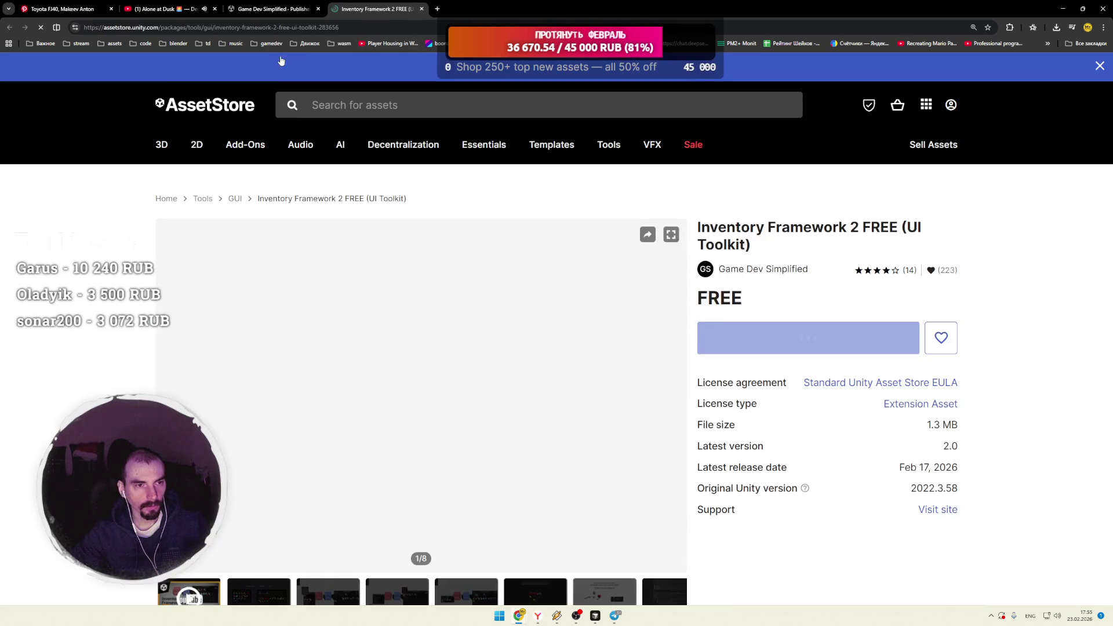
mouse_move(300, 157)
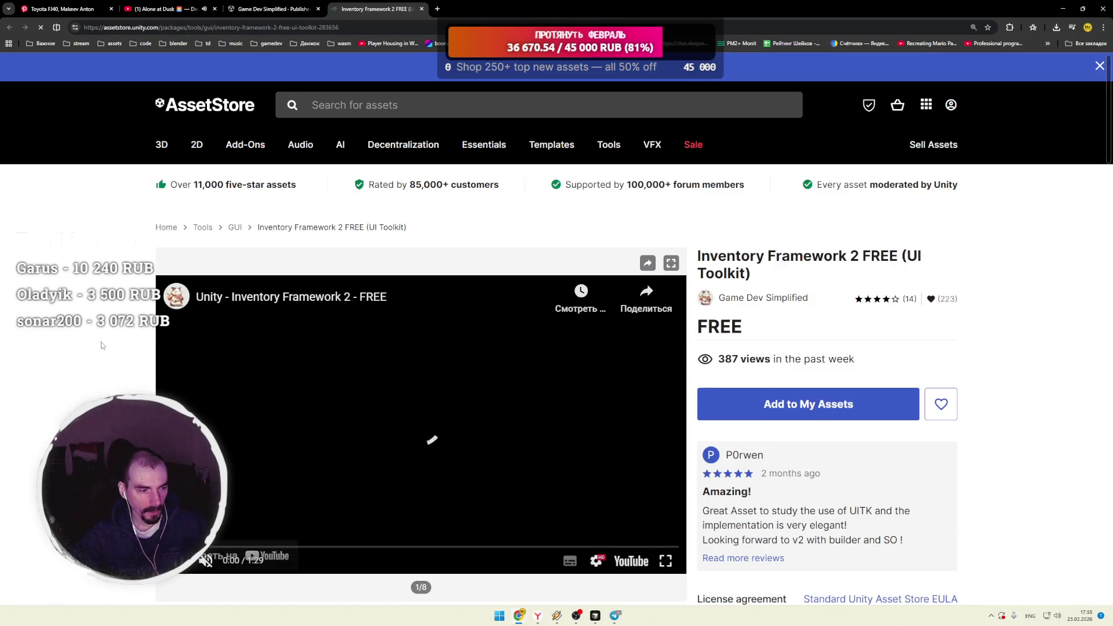
scroll(102, 342, down, 4)
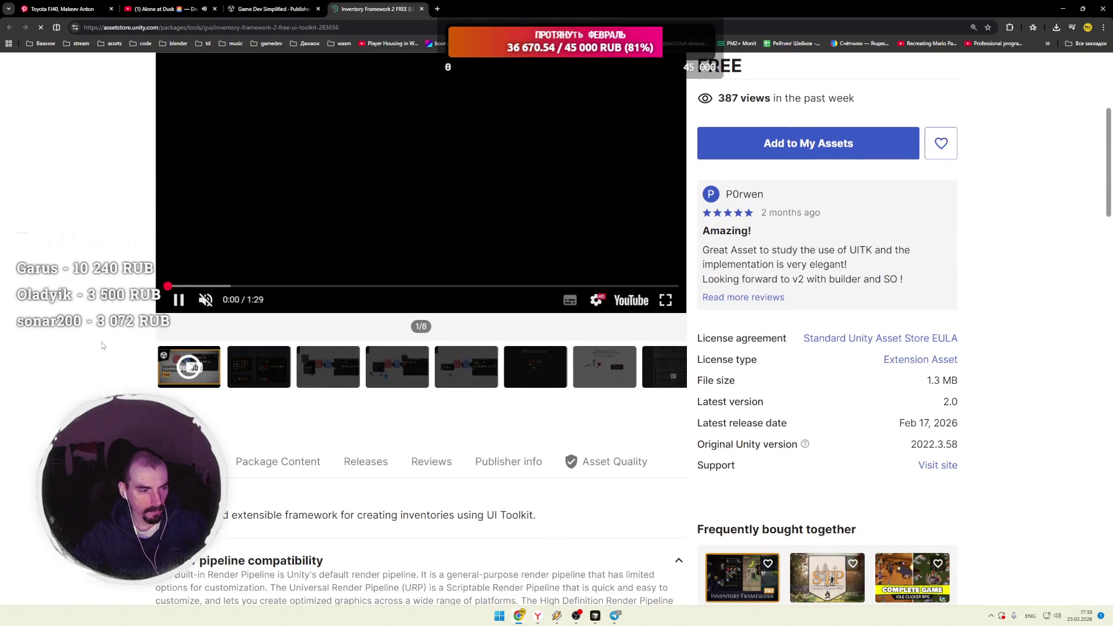
scroll(103, 342, up, 1)
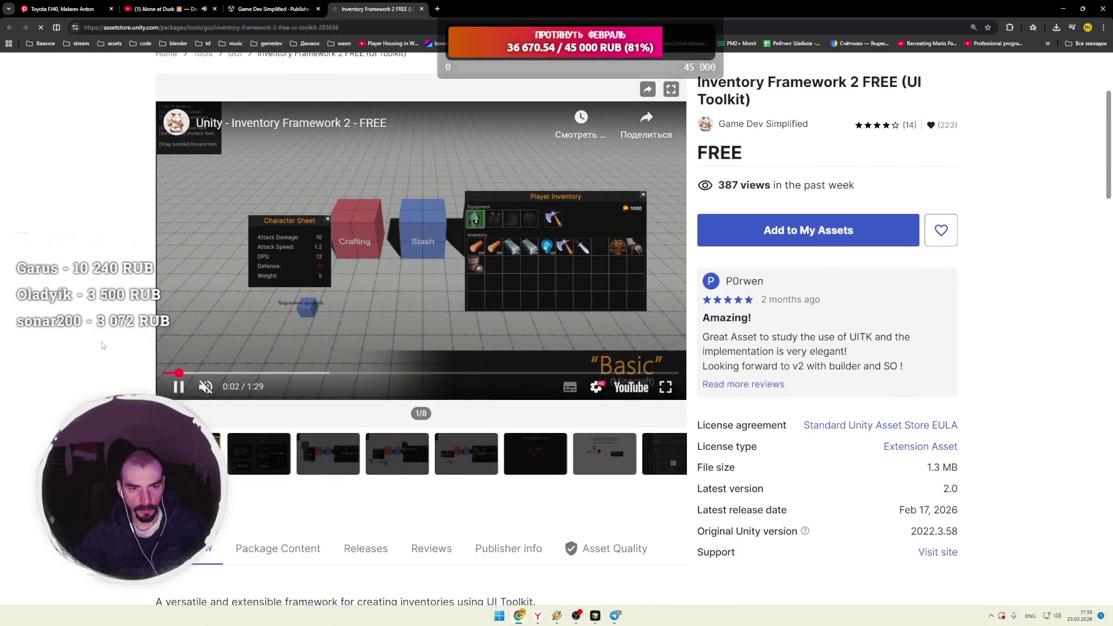
Step: Close the FREE edition page and the publisher tab to reveal the YouTube video
key(ctrl+w)
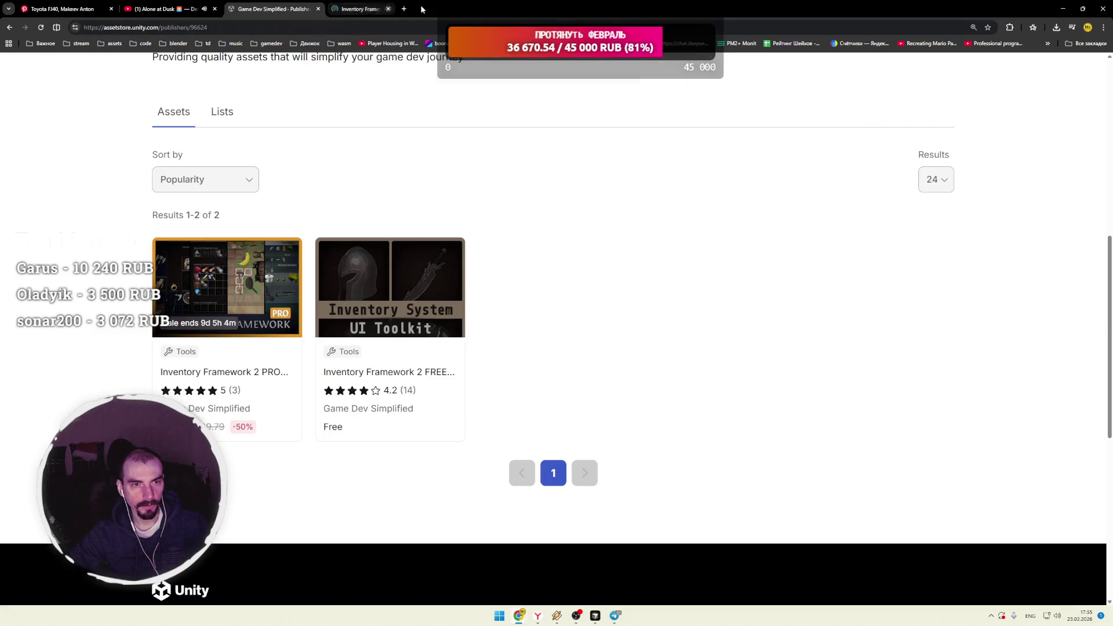
scroll(297, 227, up, 6)
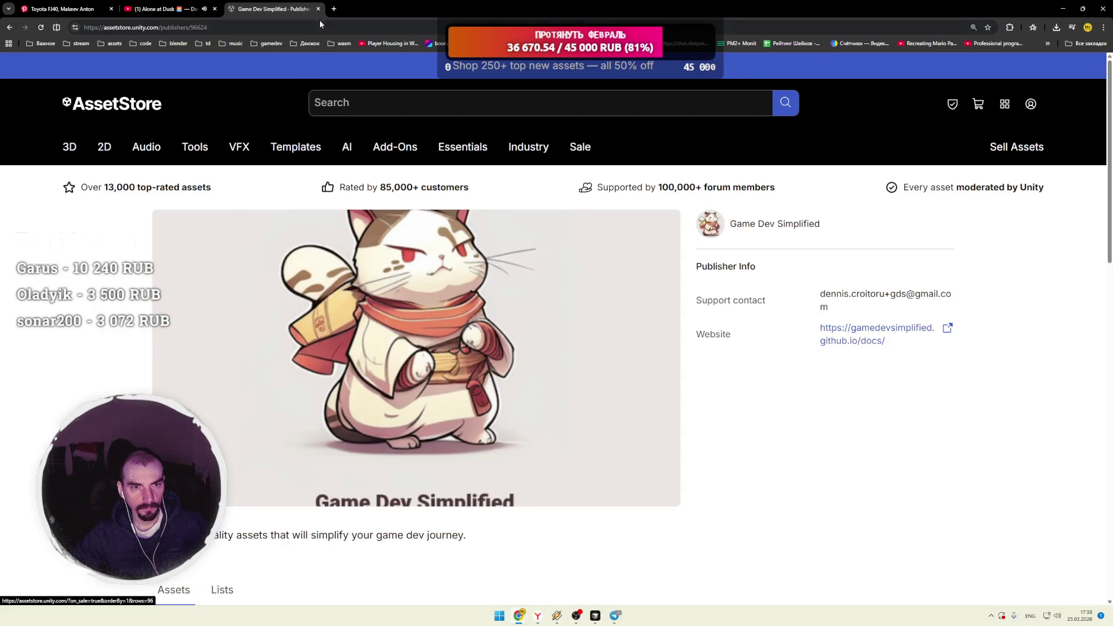
click(318, 10)
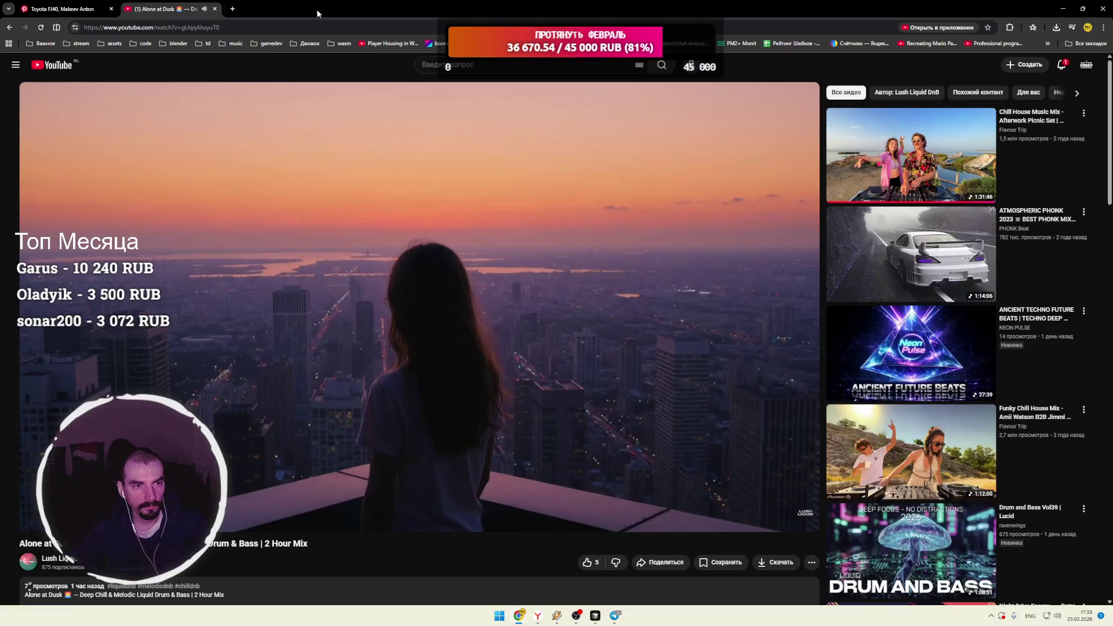
Step: Switch back to the Toyota FJ40 jeep pin tab, then go to the Pinterest home feed
click(83, 9)
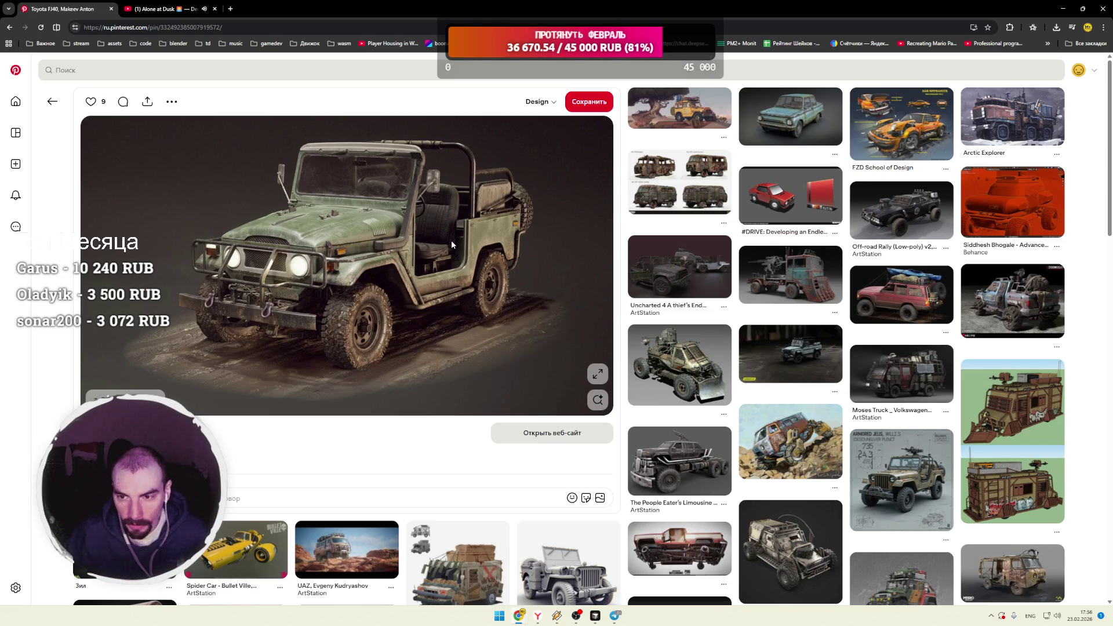
click(17, 71)
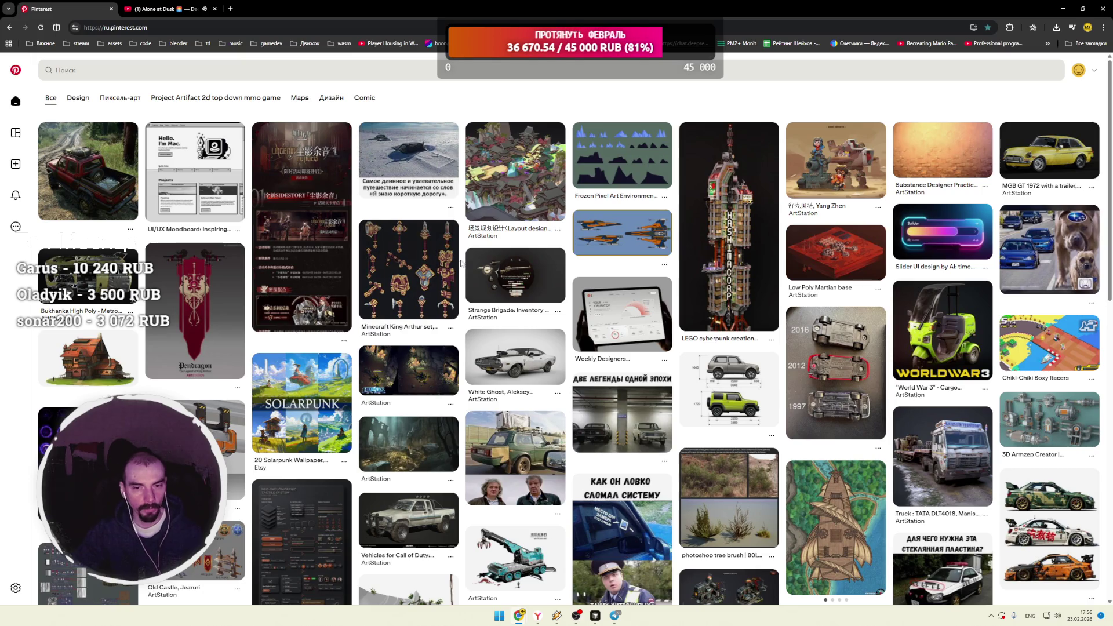
Step: Scroll the home feed of game-art, vehicle, low-poly tank and VFX pins
scroll(462, 264, down, 2)
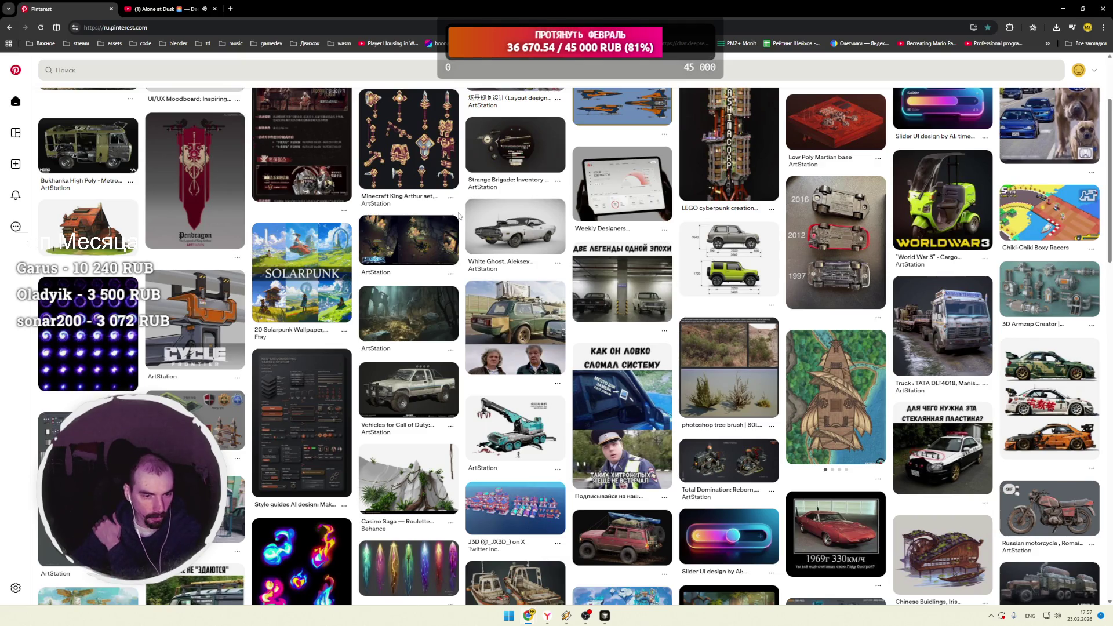
mouse_move(459, 223)
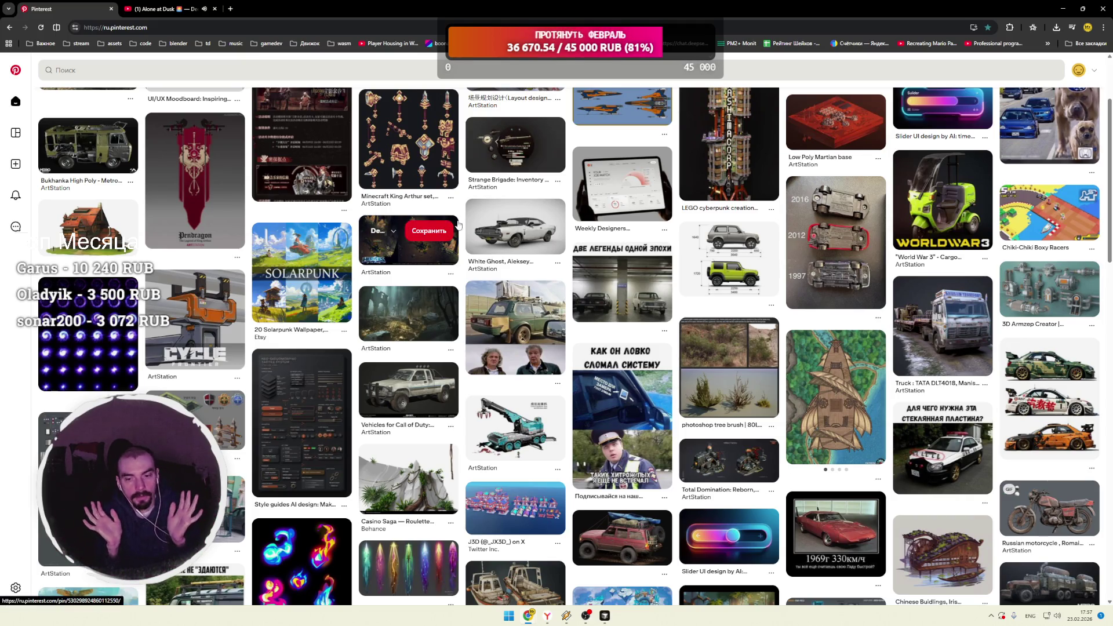
scroll(465, 263, down, 2)
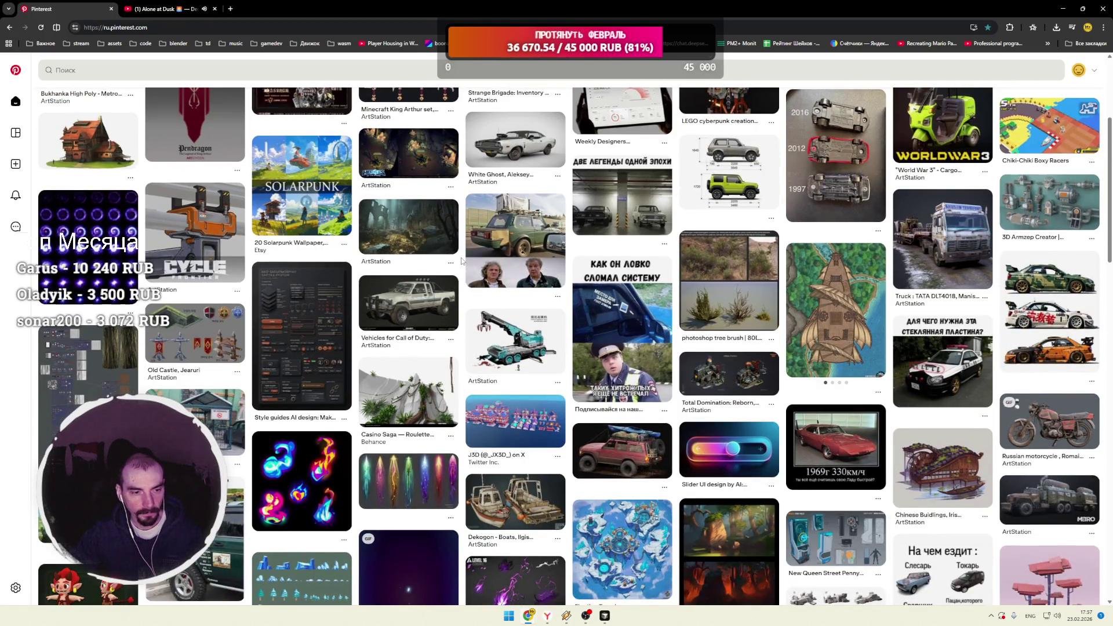
scroll(462, 261, down, 2)
scroll(461, 257, down, 2)
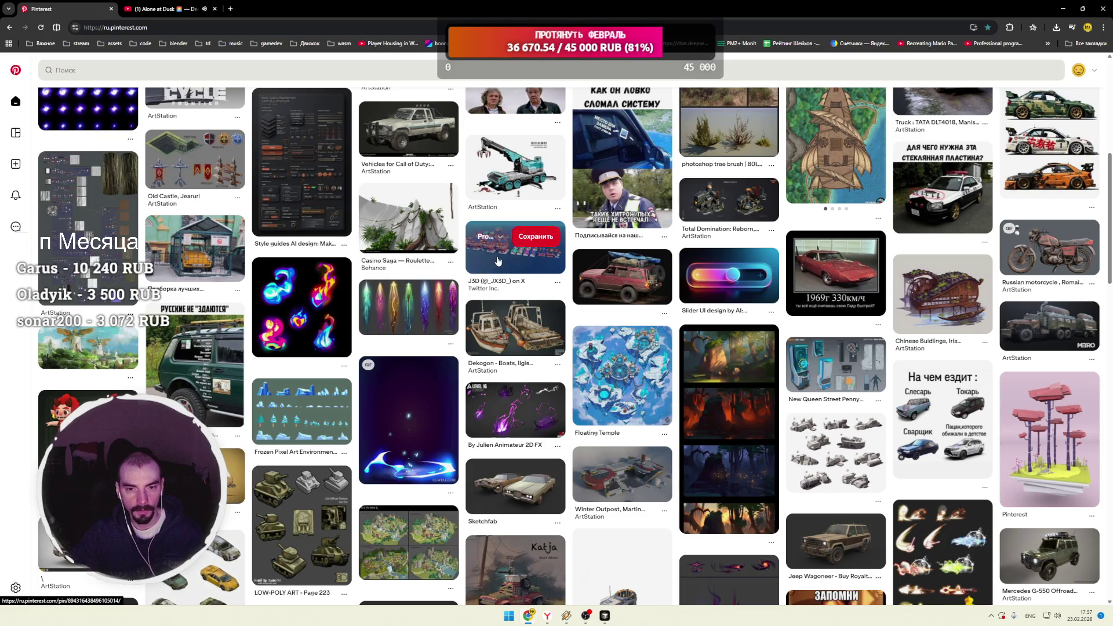
click(498, 264)
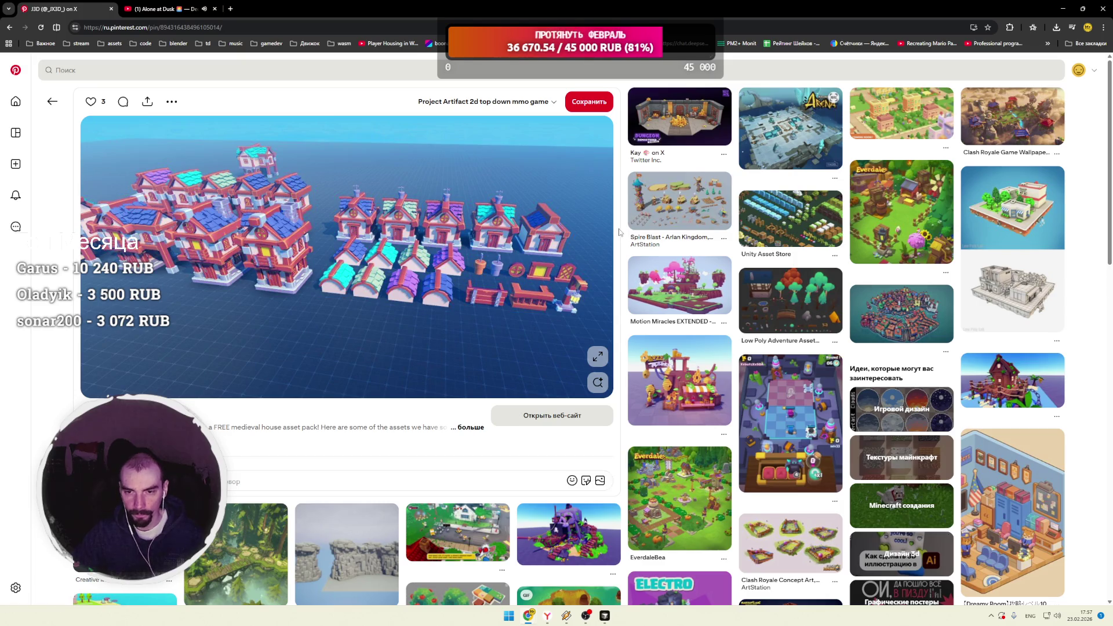
scroll(619, 232, down, 4)
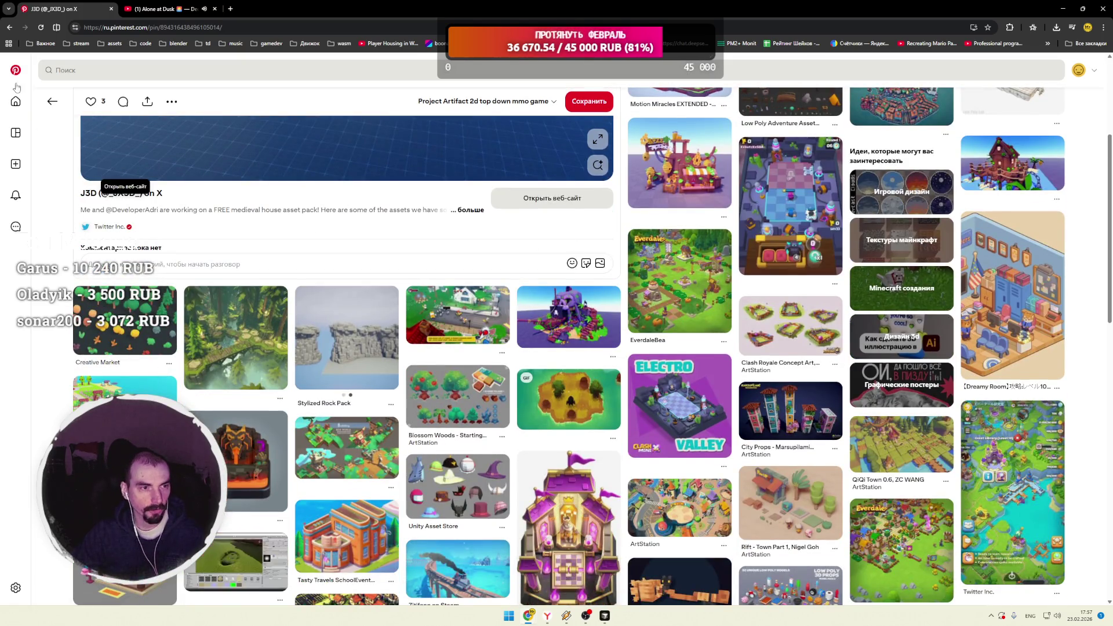
click(15, 101)
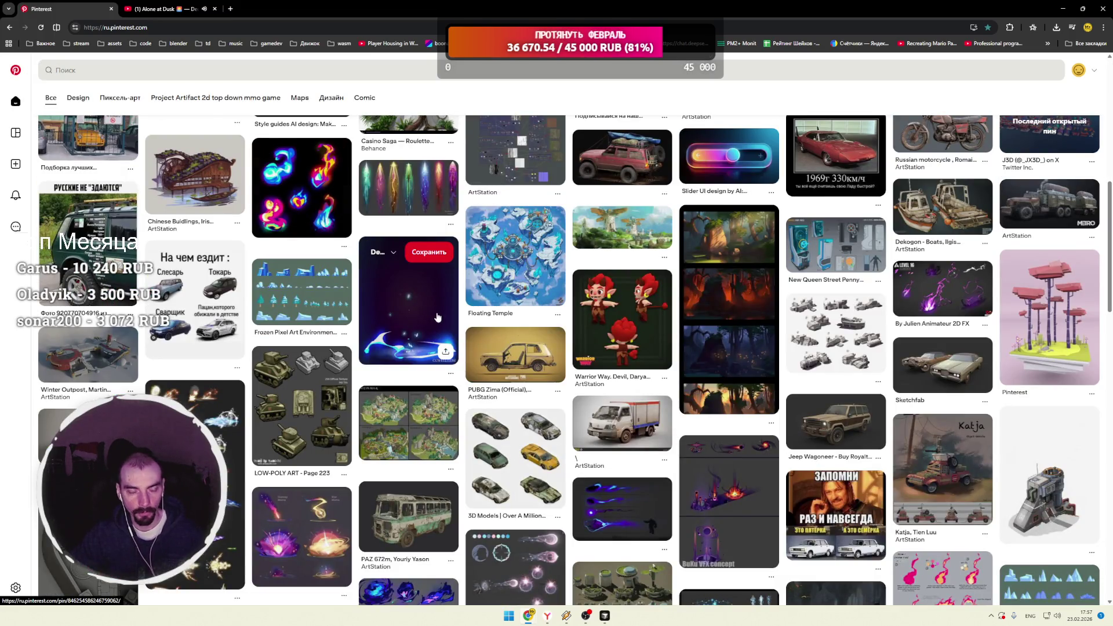
scroll(463, 308, down, 1)
scroll(464, 307, down, 2)
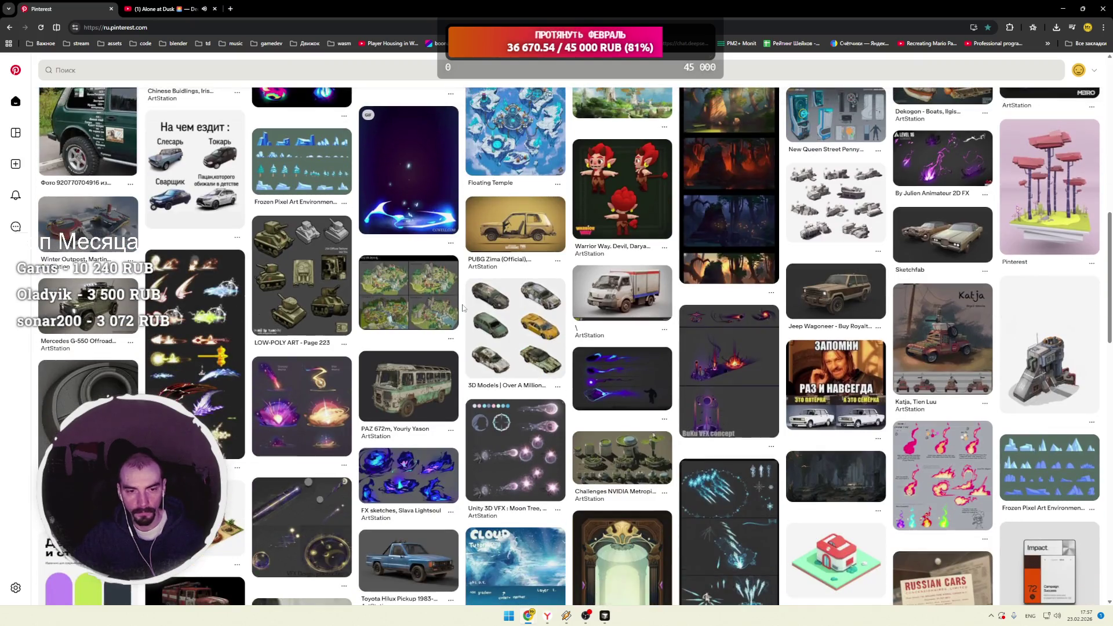
scroll(464, 308, down, 2)
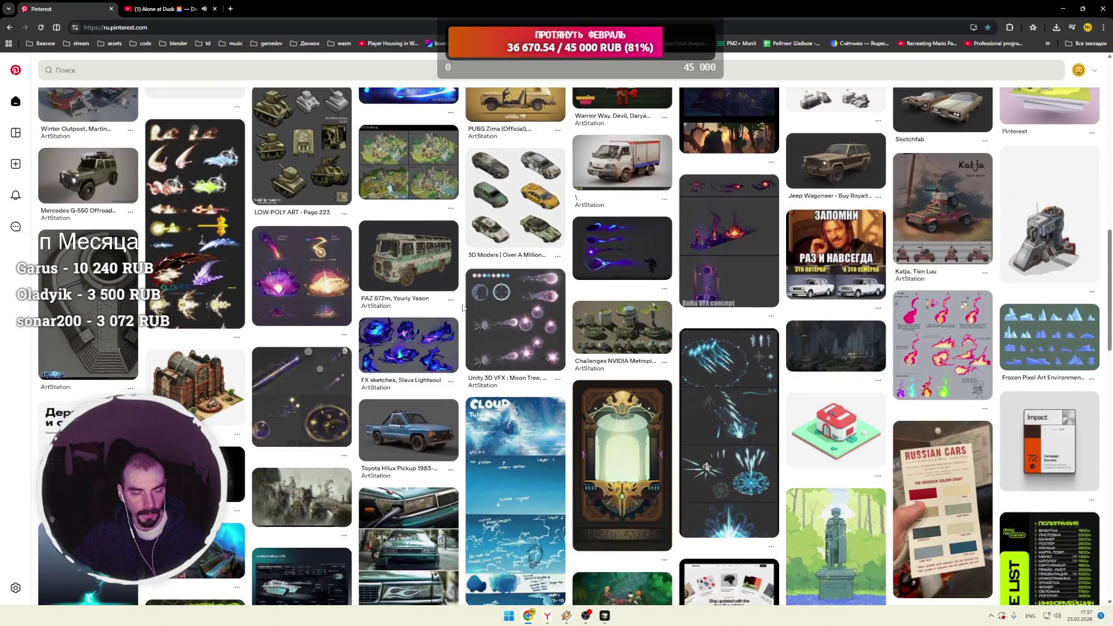
scroll(464, 308, down, 3)
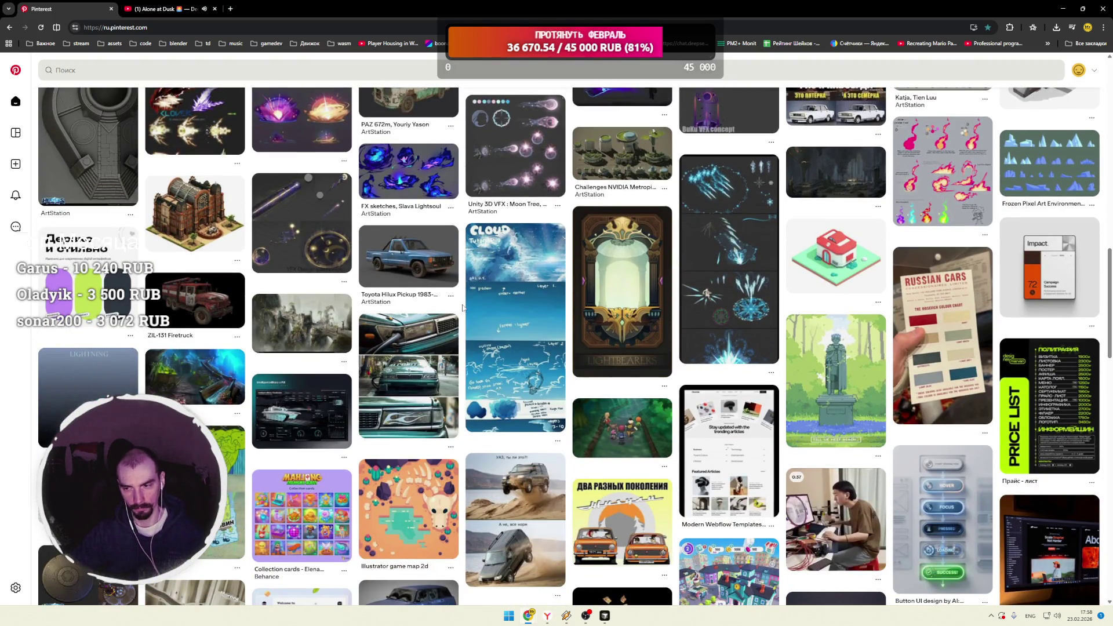
scroll(463, 308, down, 3)
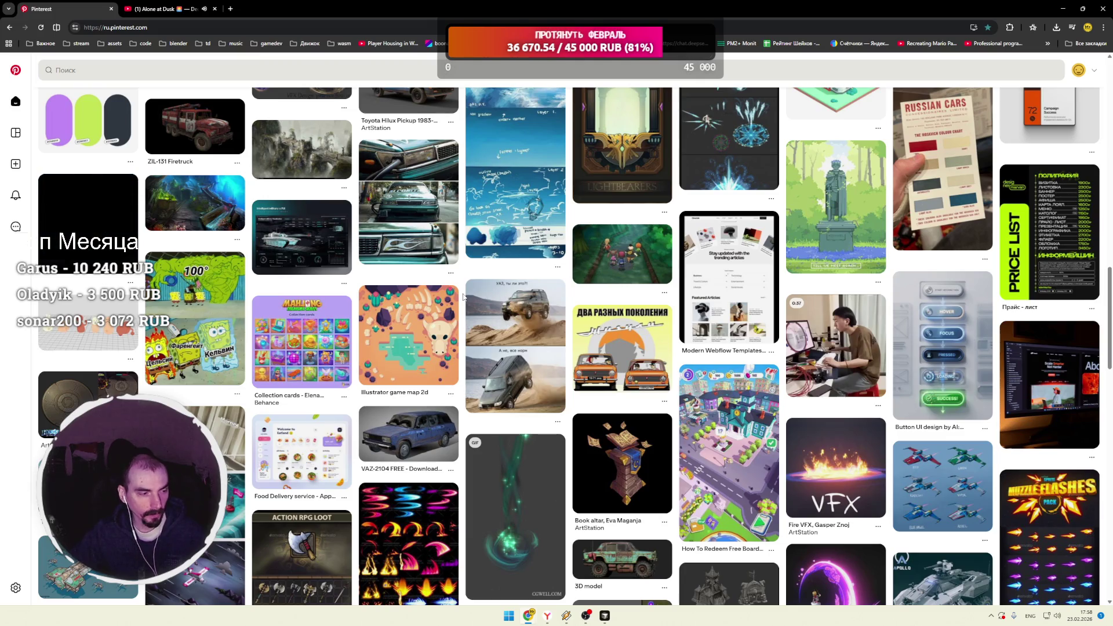
scroll(463, 299, down, 3)
scroll(463, 305, down, 3)
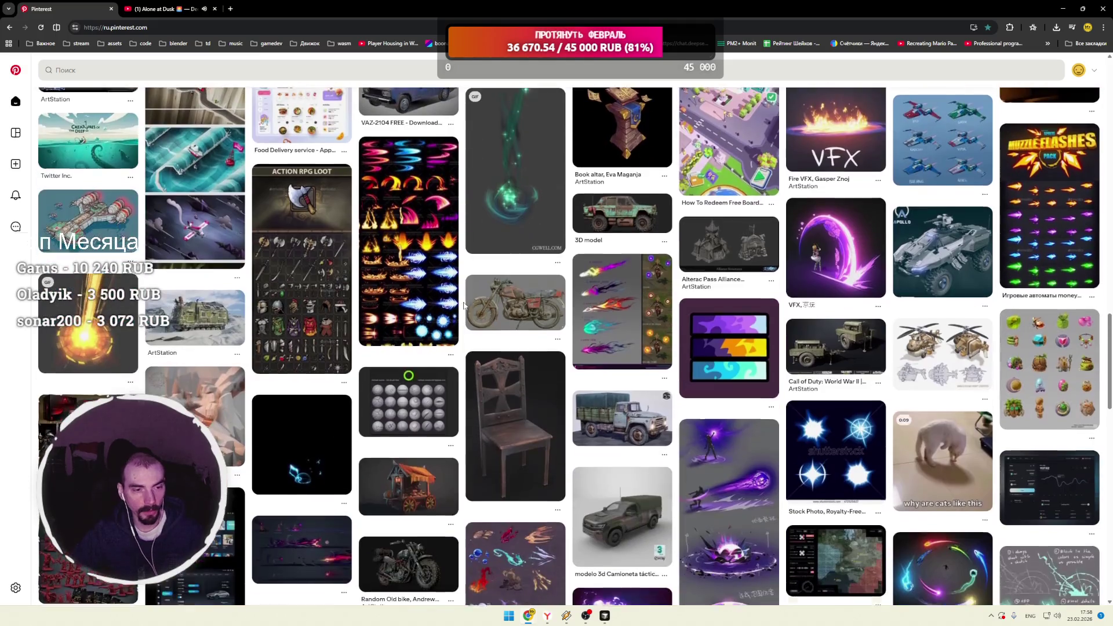
click(87, 215)
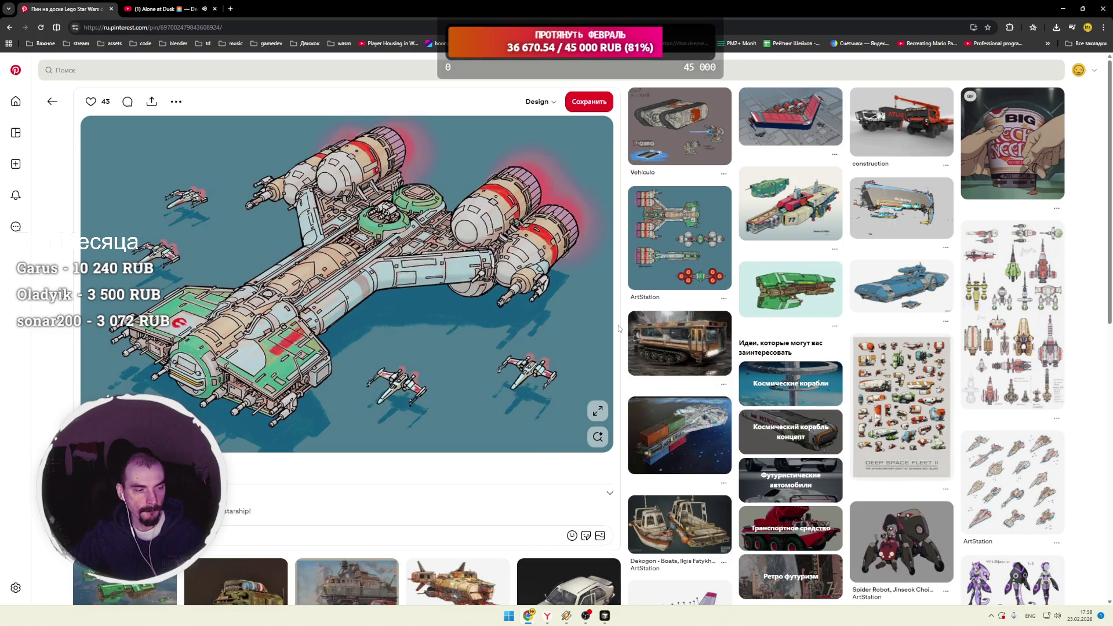
scroll(620, 329, down, 3)
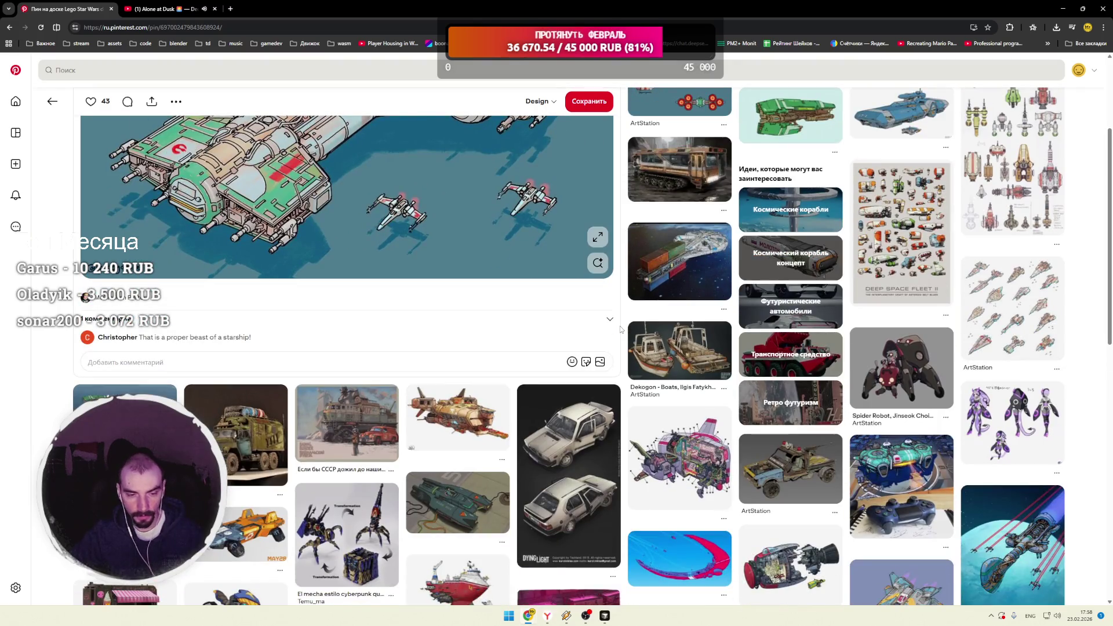
scroll(621, 329, down, 2)
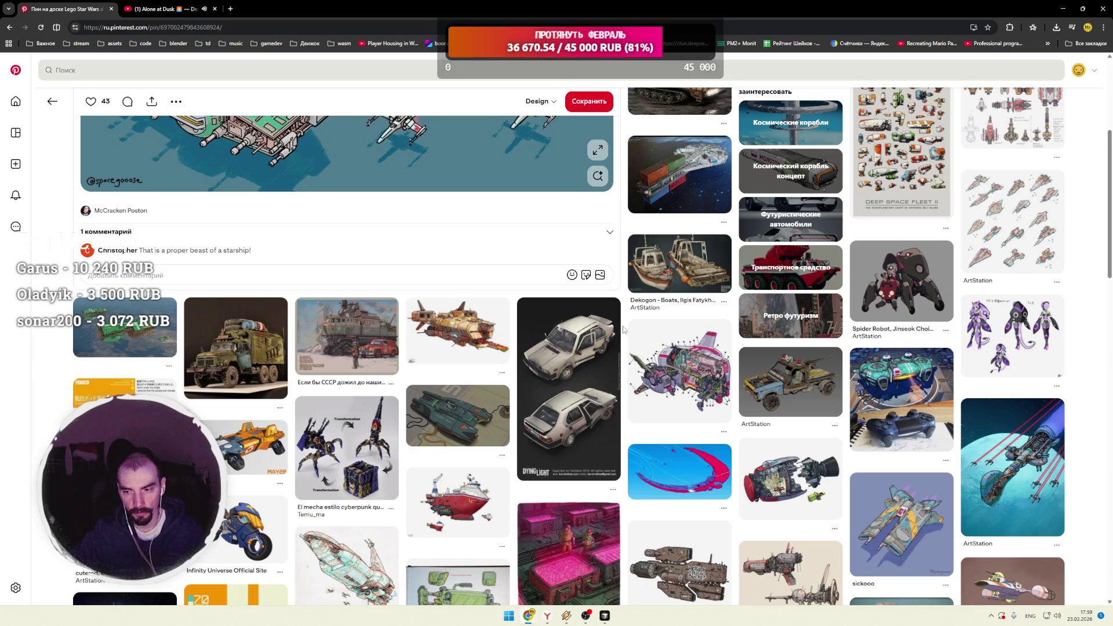
scroll(623, 329, down, 2)
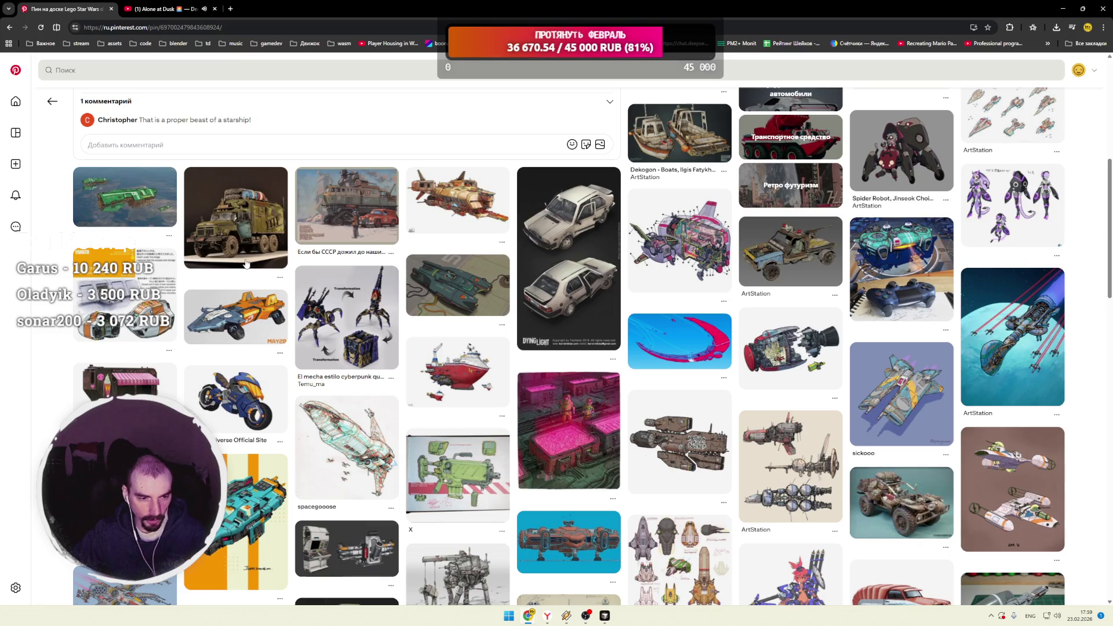
click(52, 103)
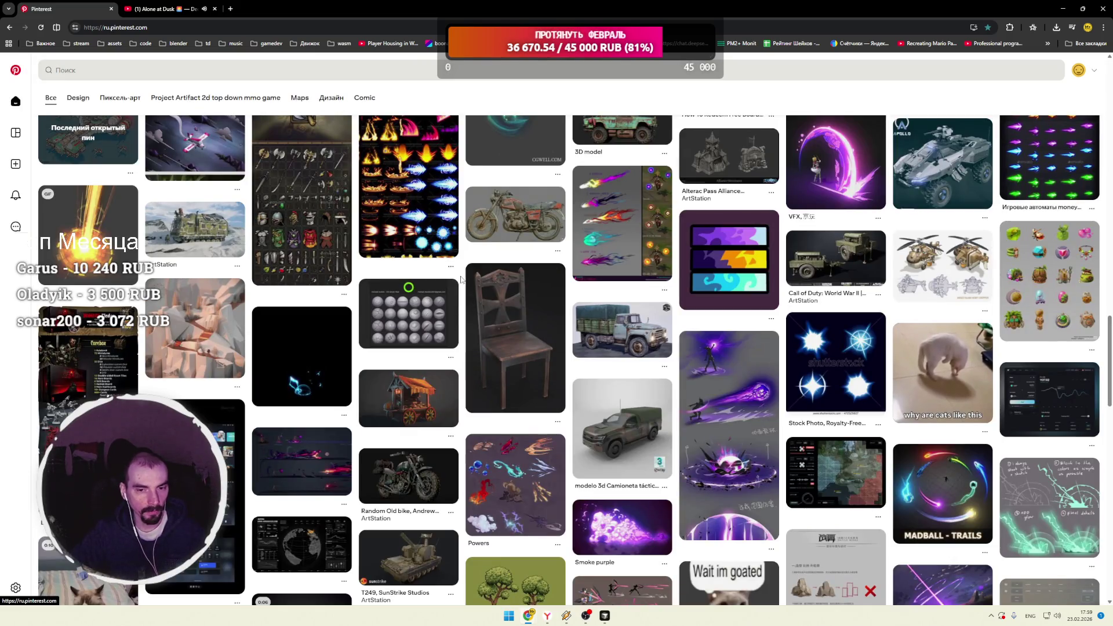
scroll(462, 280, down, 1)
scroll(462, 280, down, 2)
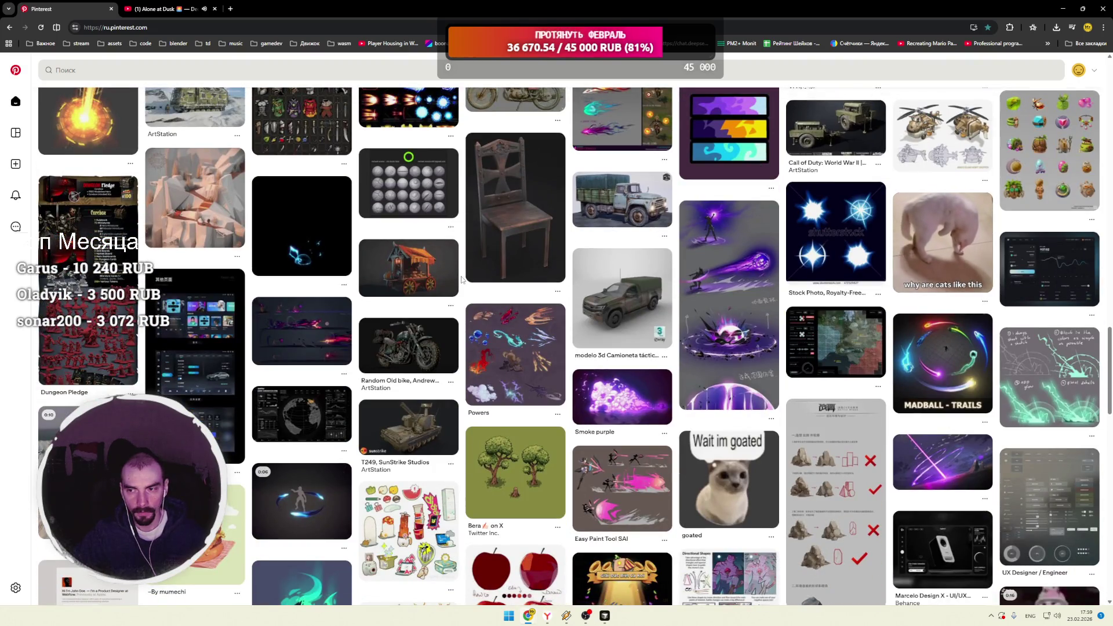
scroll(462, 280, down, 2)
scroll(462, 280, down, 3)
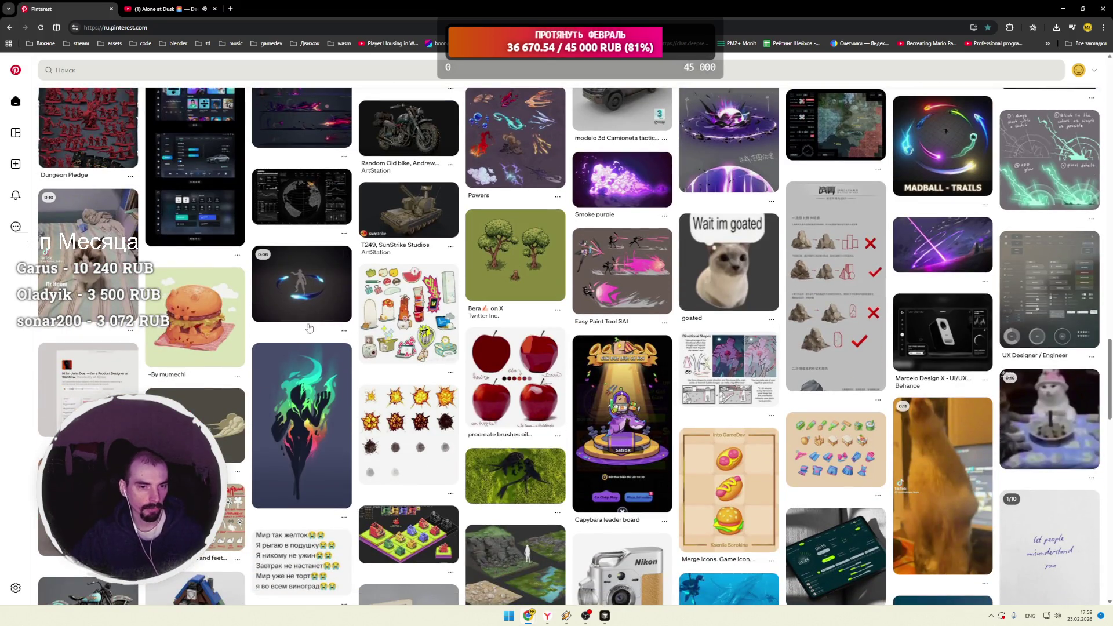
scroll(318, 326, down, 4)
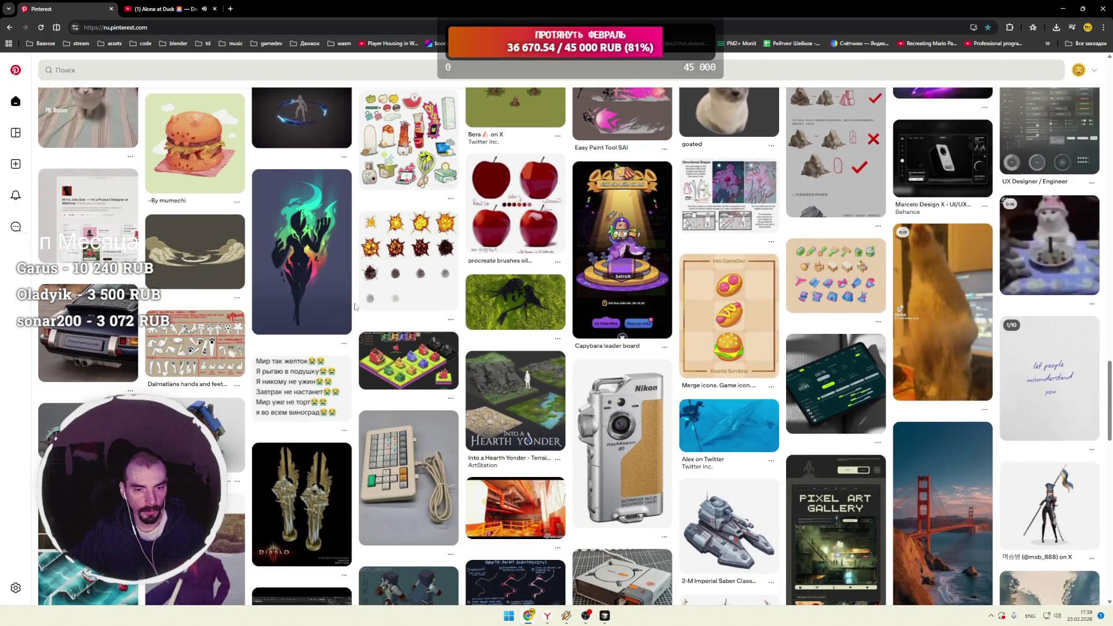
scroll(355, 307, down, 4)
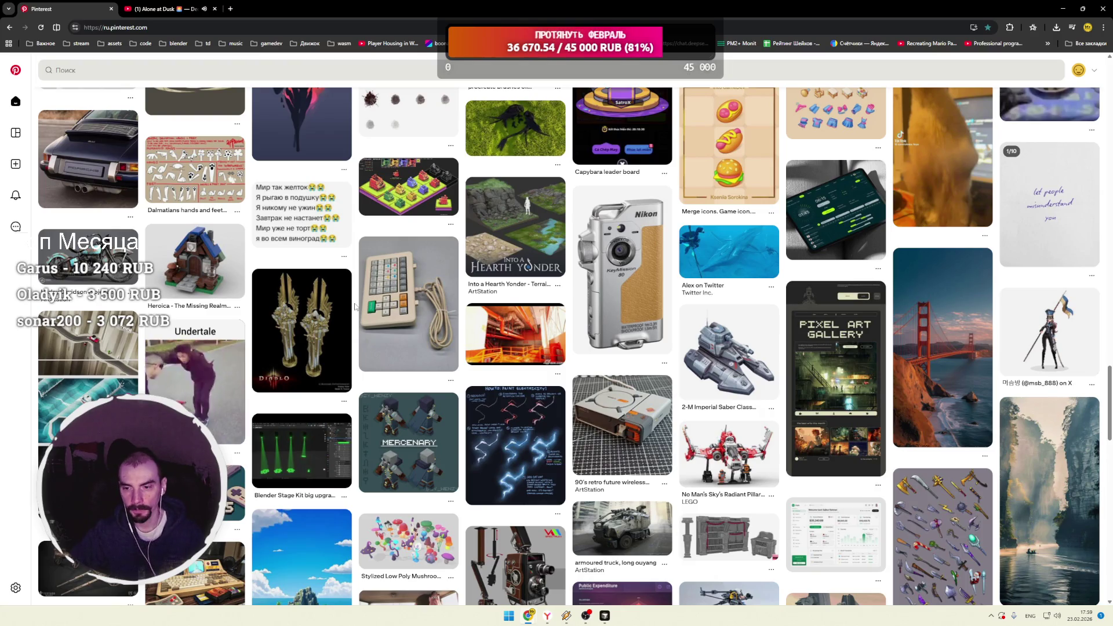
scroll(355, 307, down, 5)
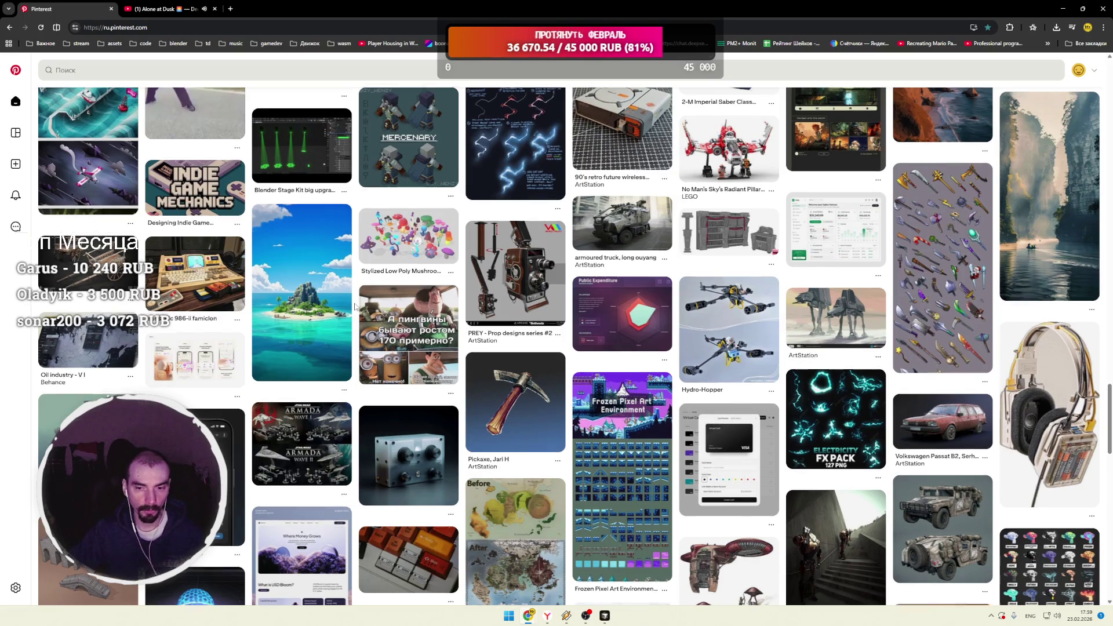
scroll(355, 306, down, 2)
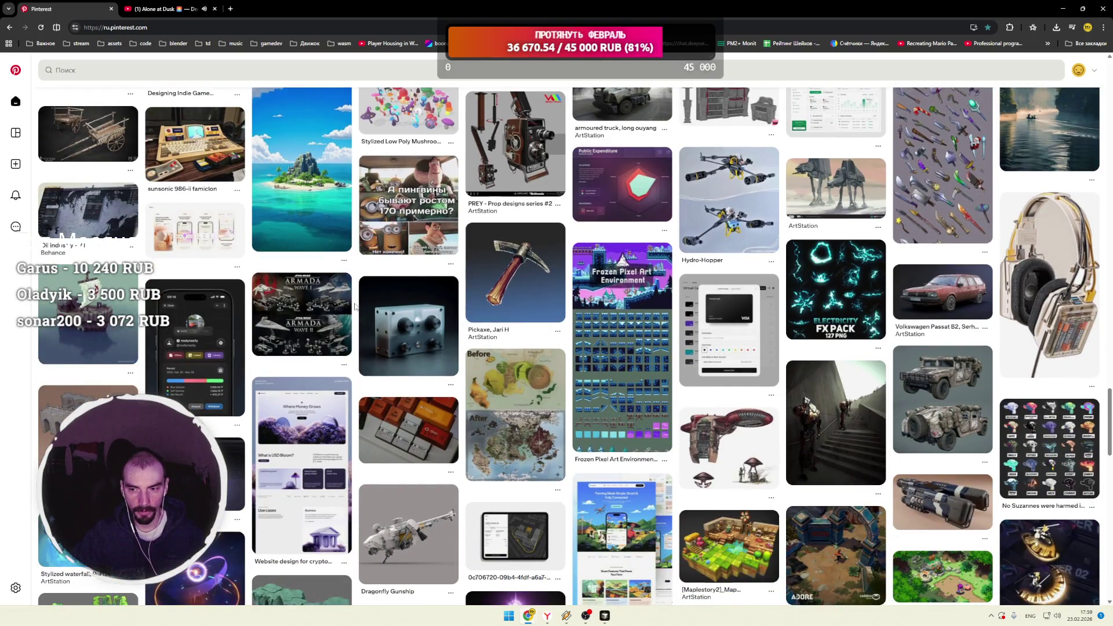
scroll(355, 306, down, 1)
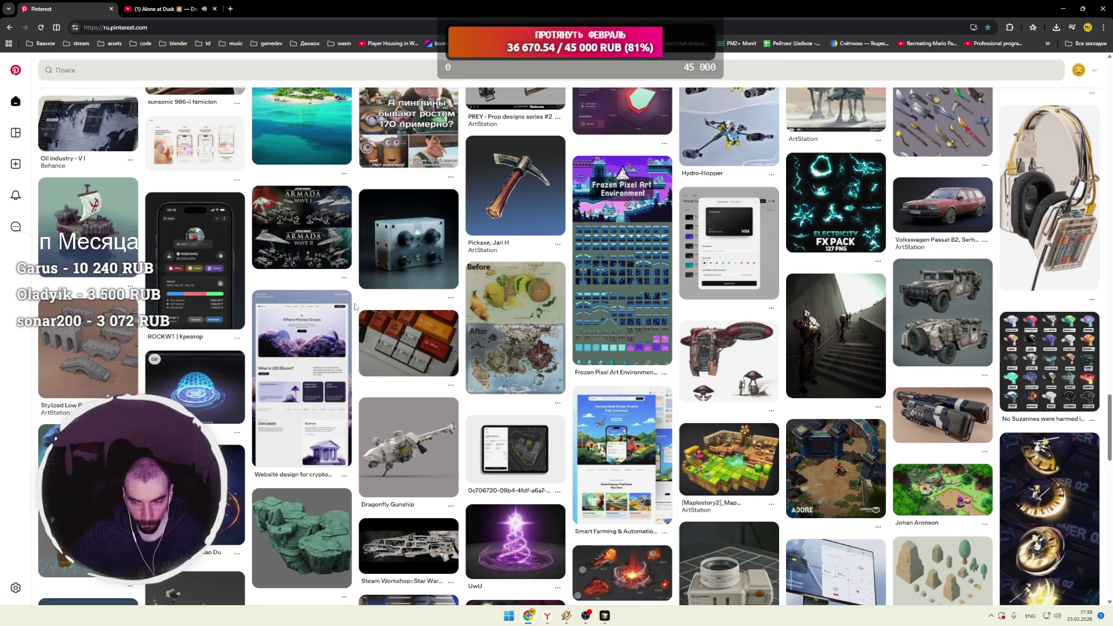
scroll(464, 261, down, 5)
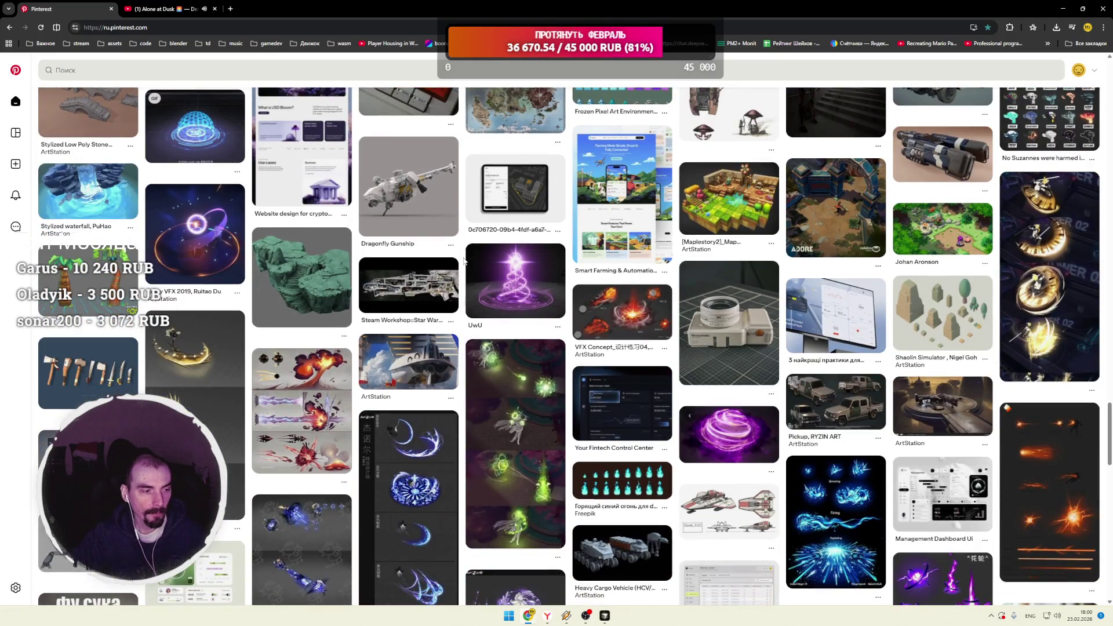
scroll(464, 261, down, 3)
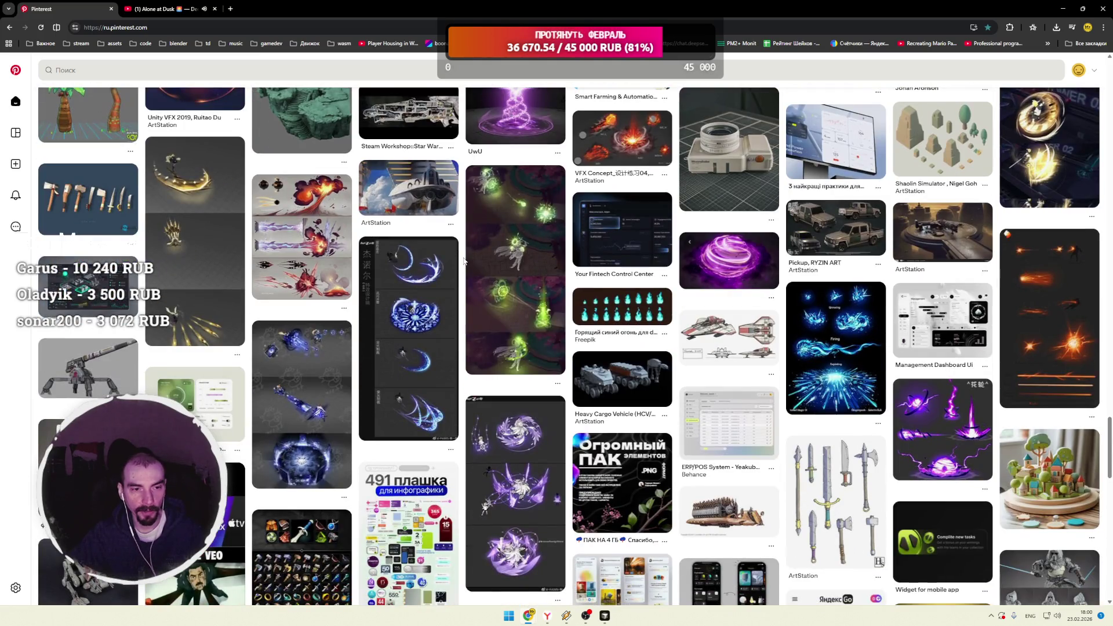
click(200, 266)
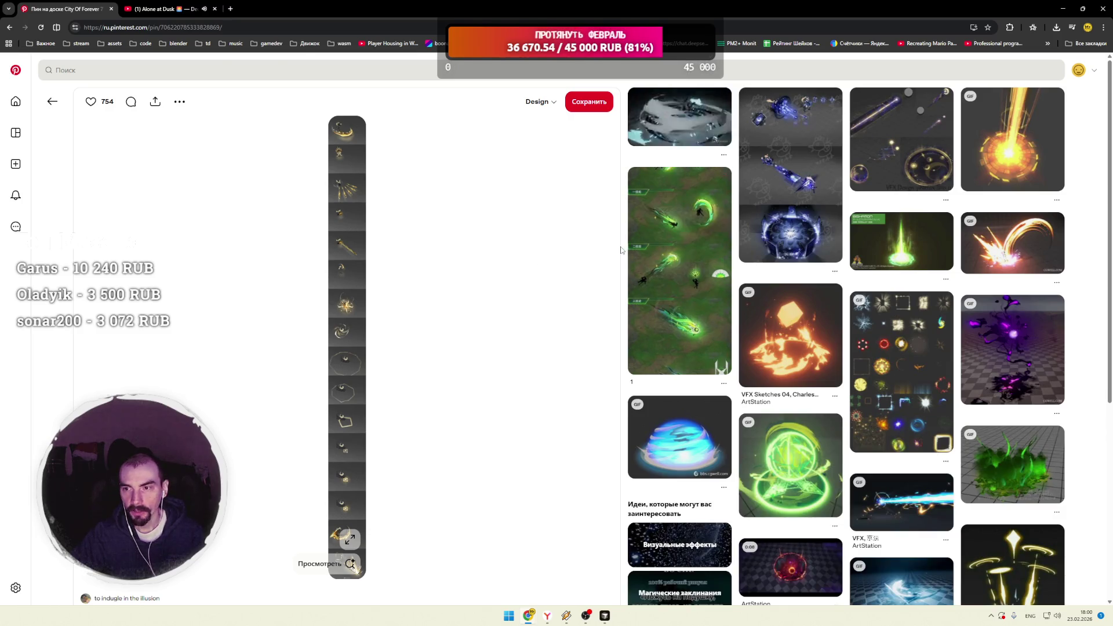
click(250, 228)
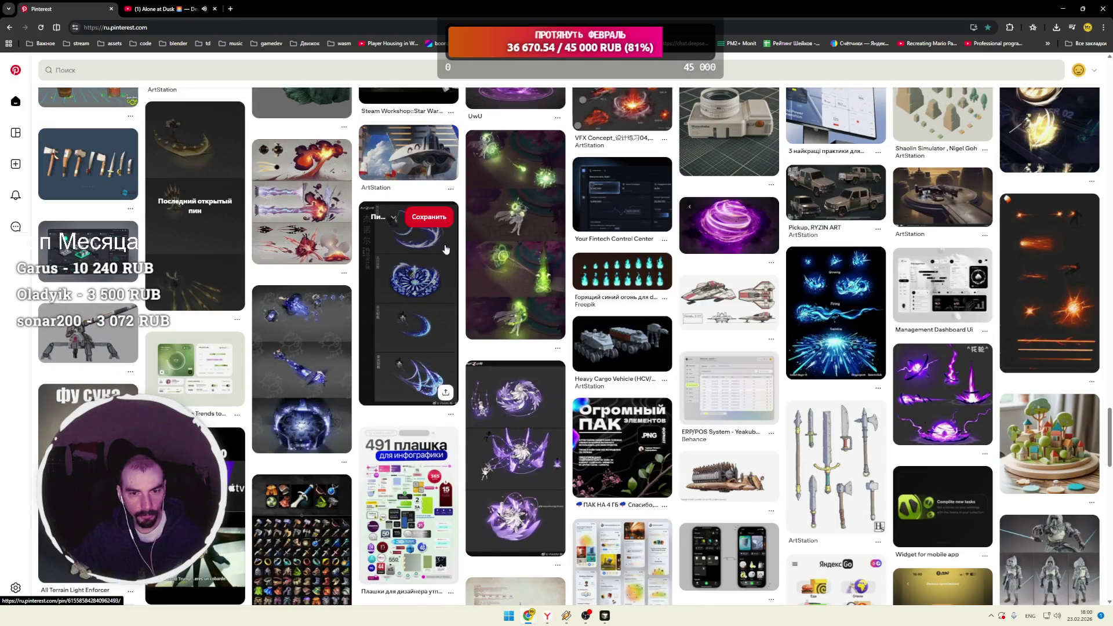
scroll(463, 242, down, 2)
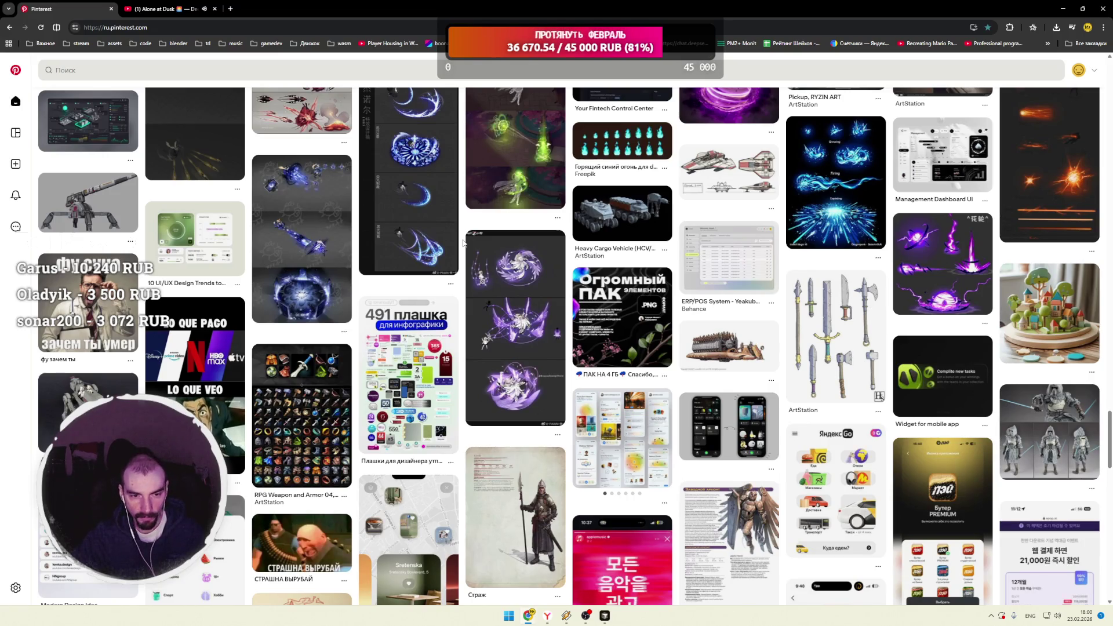
scroll(463, 242, down, 4)
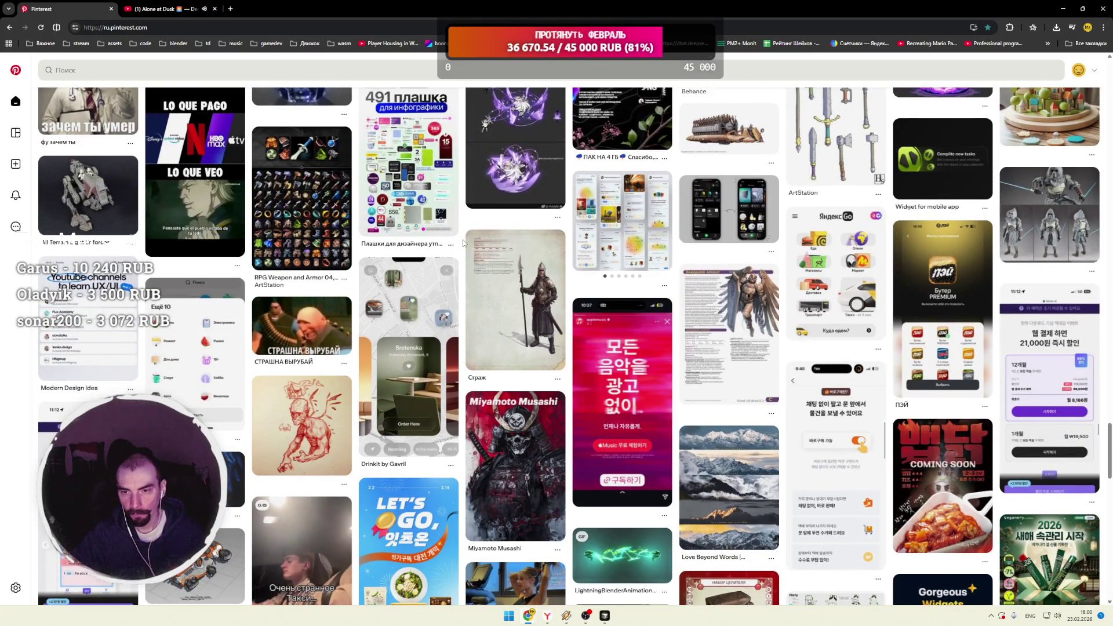
scroll(463, 242, down, 2)
scroll(463, 242, down, 4)
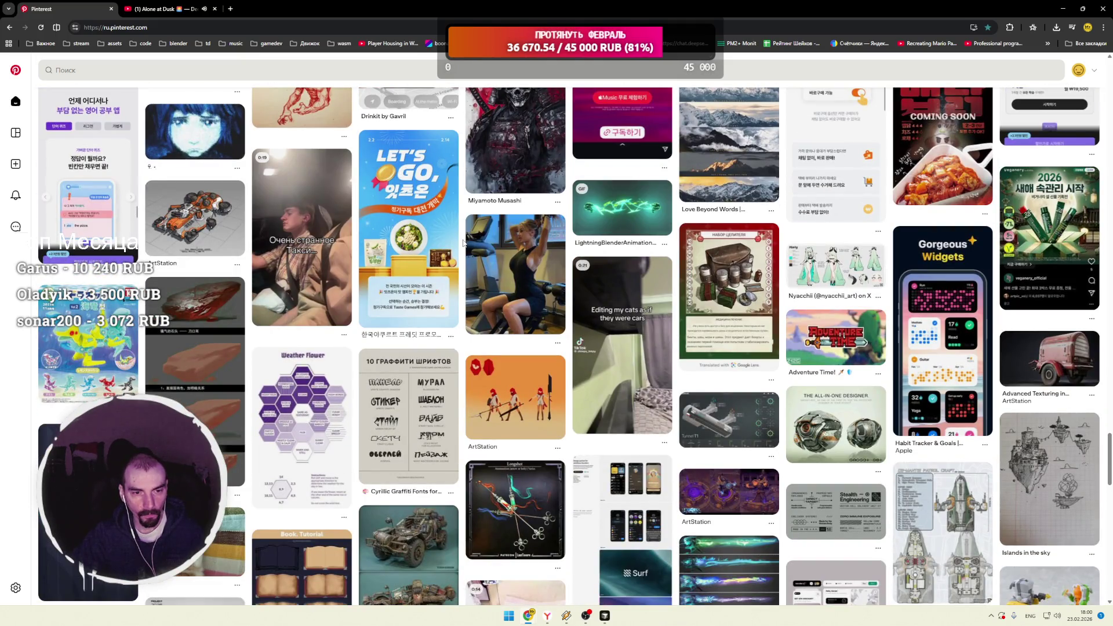
click(193, 227)
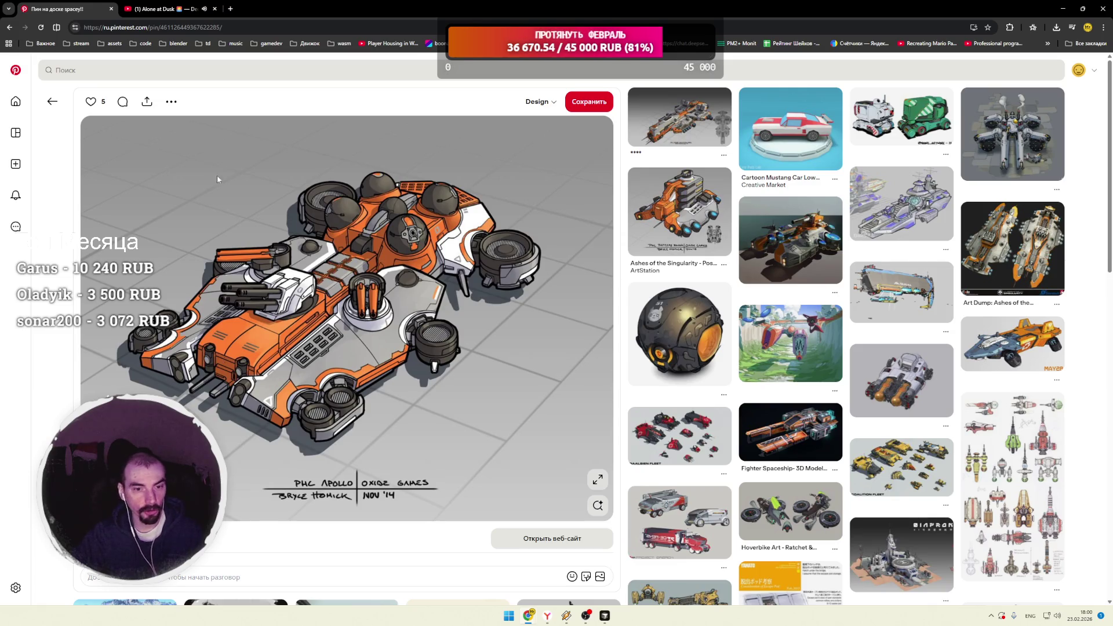
scroll(218, 175, down, 6)
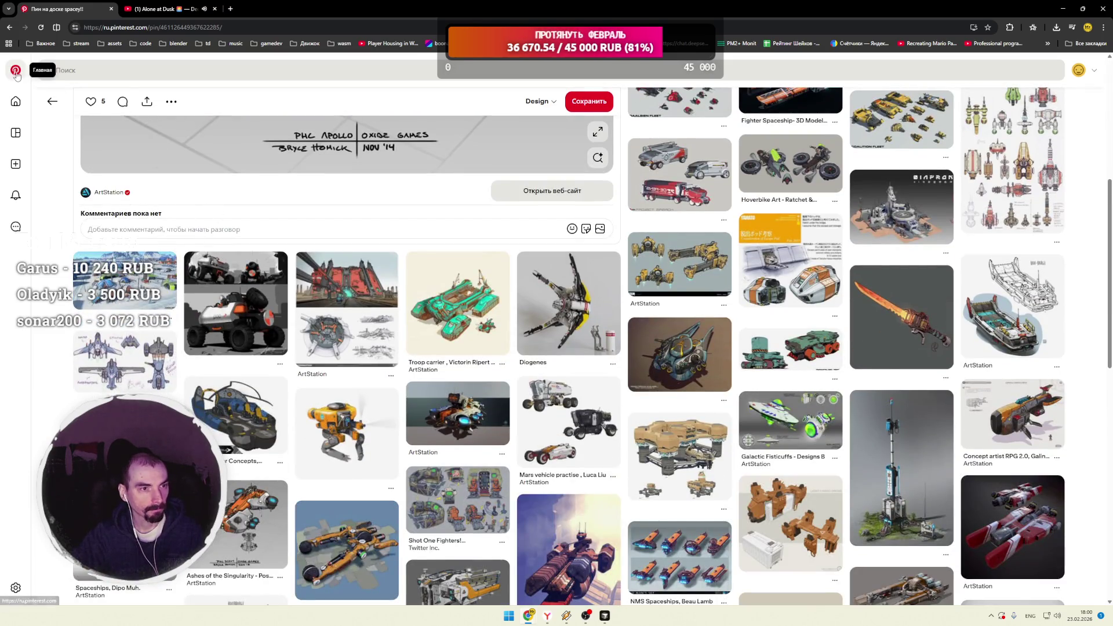
click(15, 70)
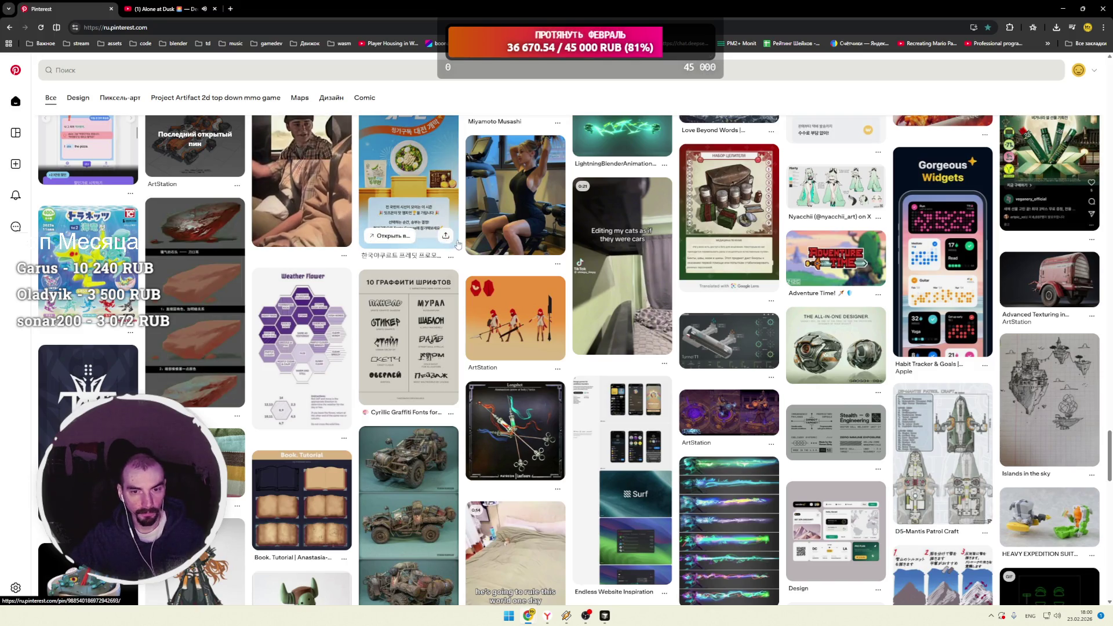
scroll(464, 240, down, 3)
scroll(464, 240, down, 2)
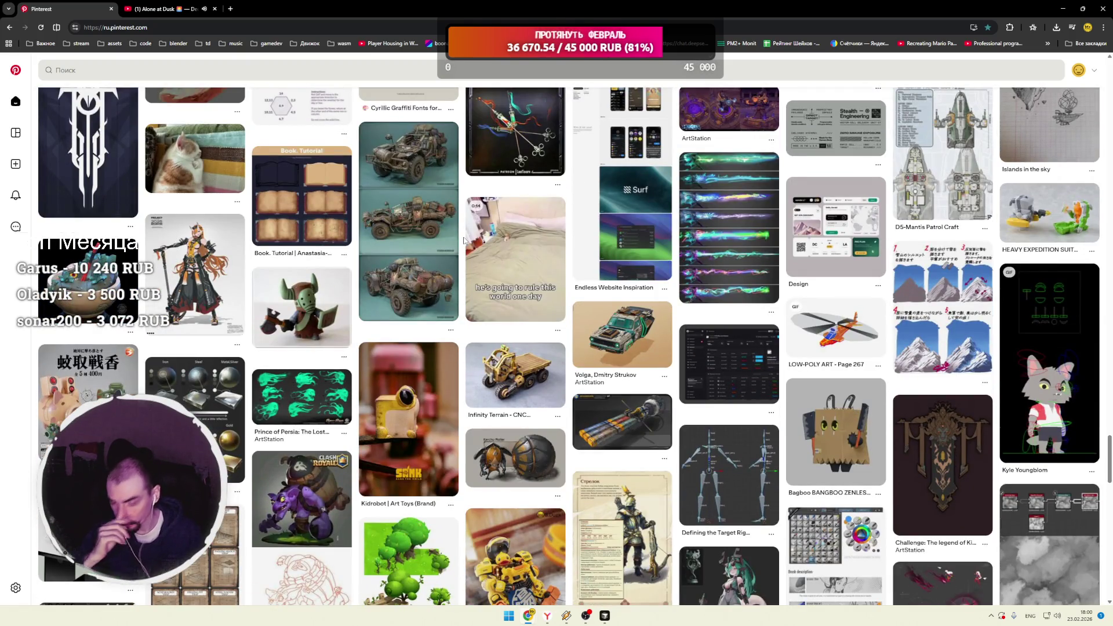
scroll(463, 240, down, 2)
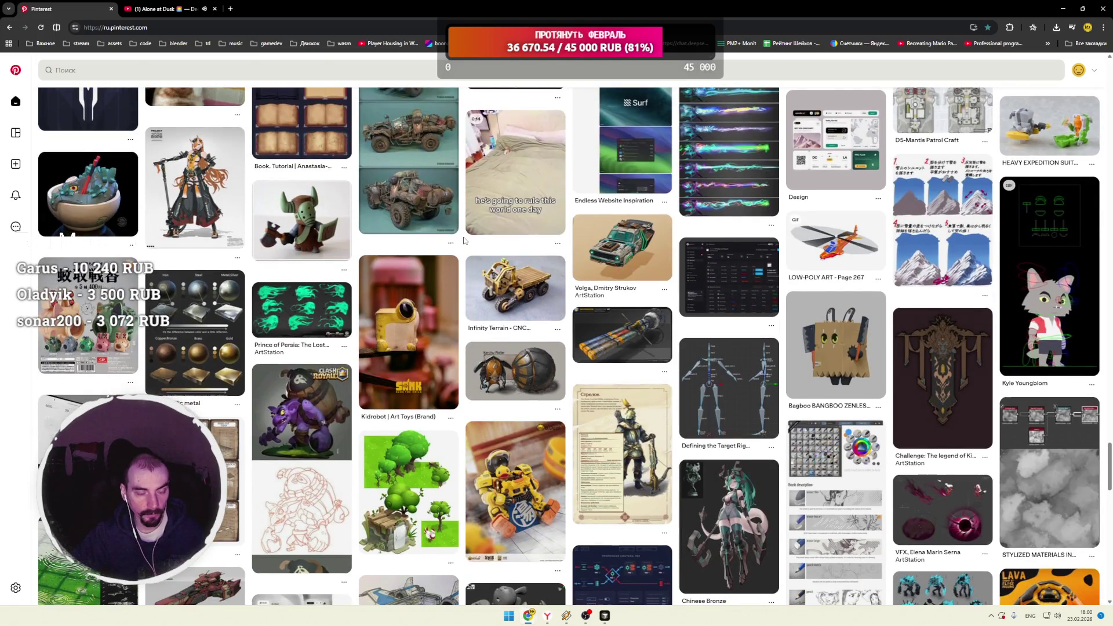
scroll(464, 240, down, 1)
scroll(463, 240, down, 4)
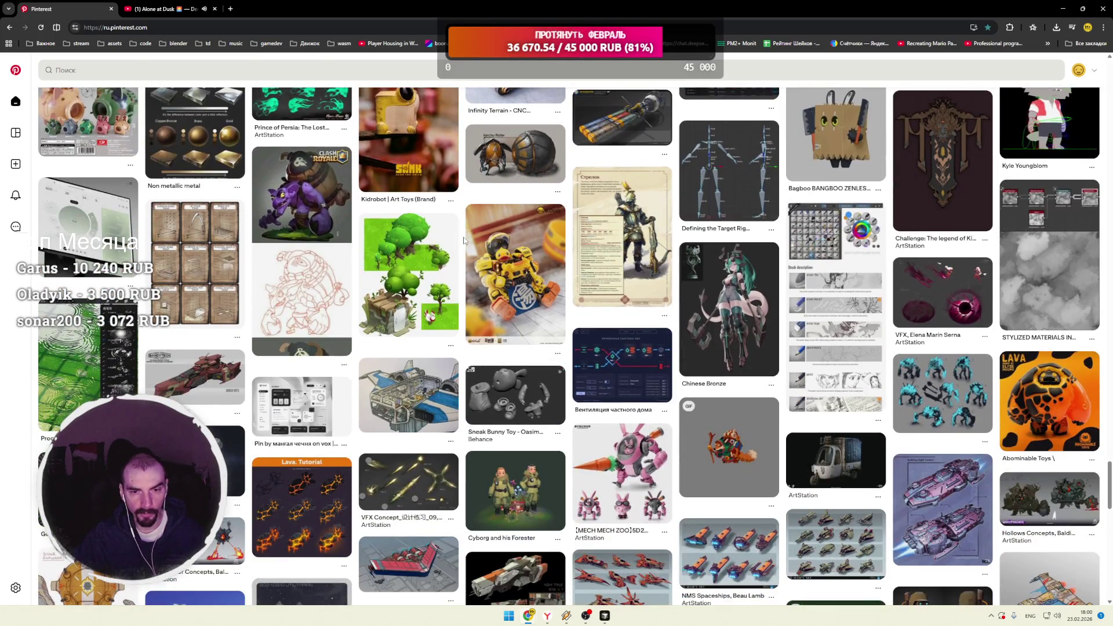
scroll(464, 240, down, 6)
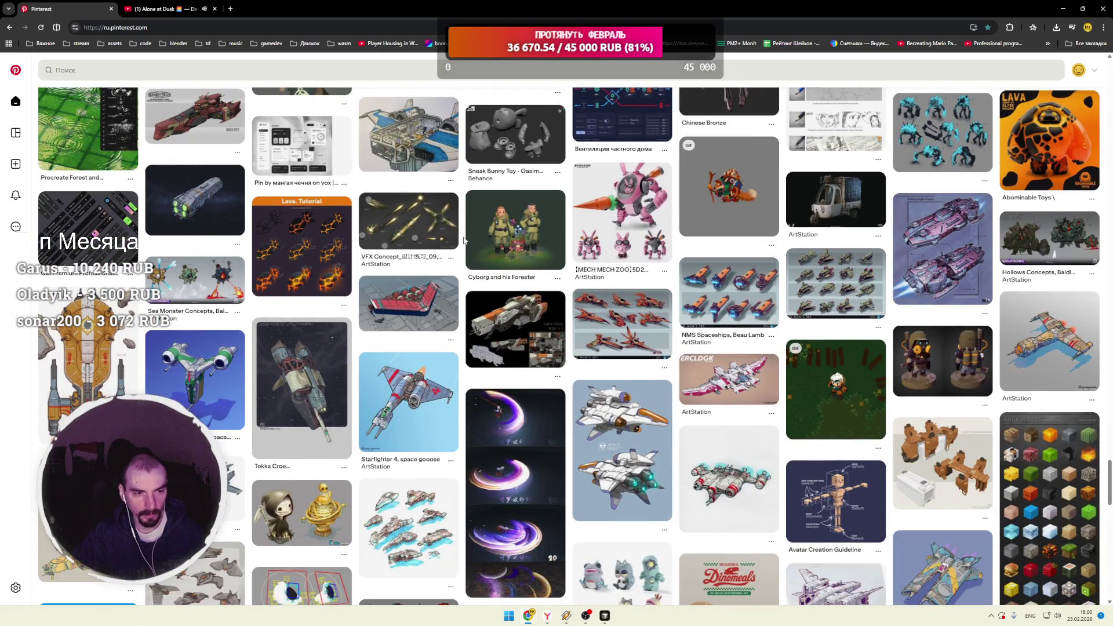
scroll(464, 240, down, 3)
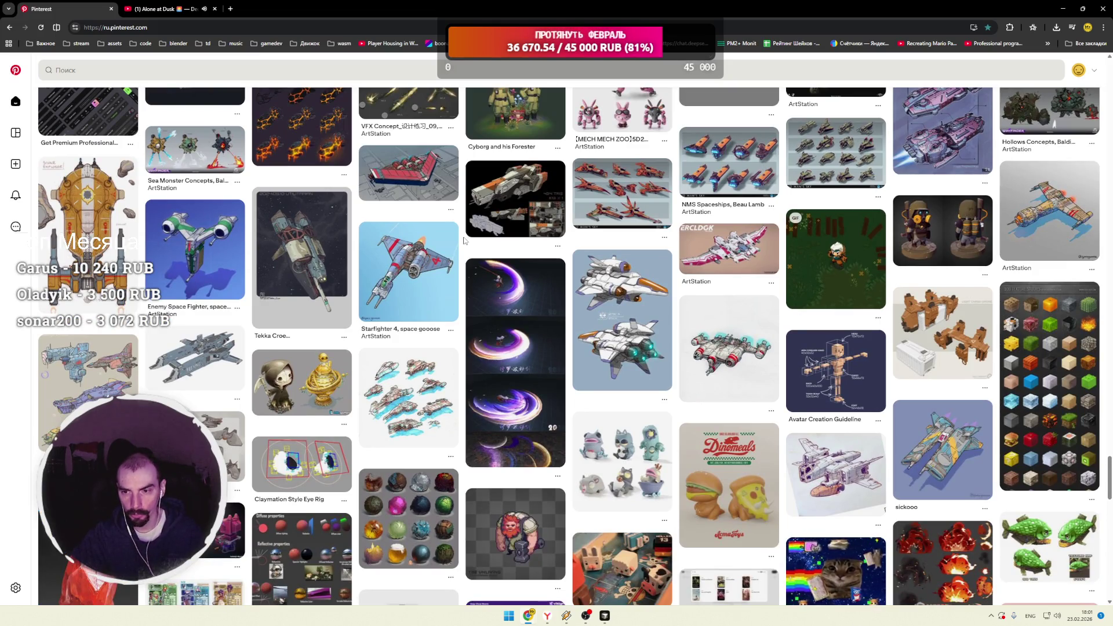
scroll(464, 240, down, 6)
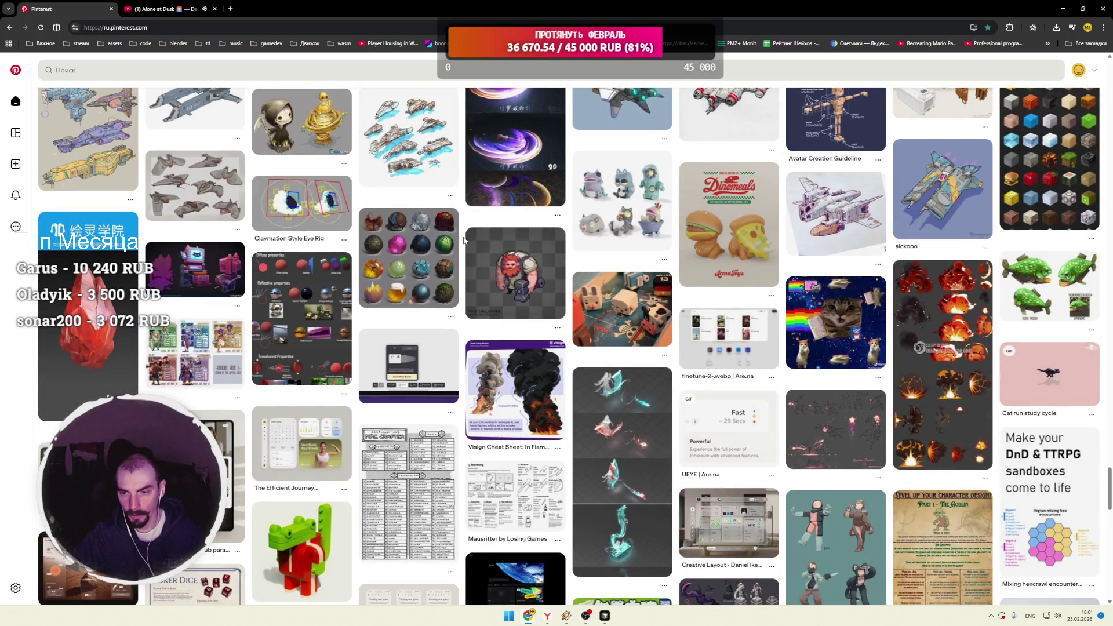
Step: Open the pink stylized robot props pin and scroll through its related pins
click(214, 284)
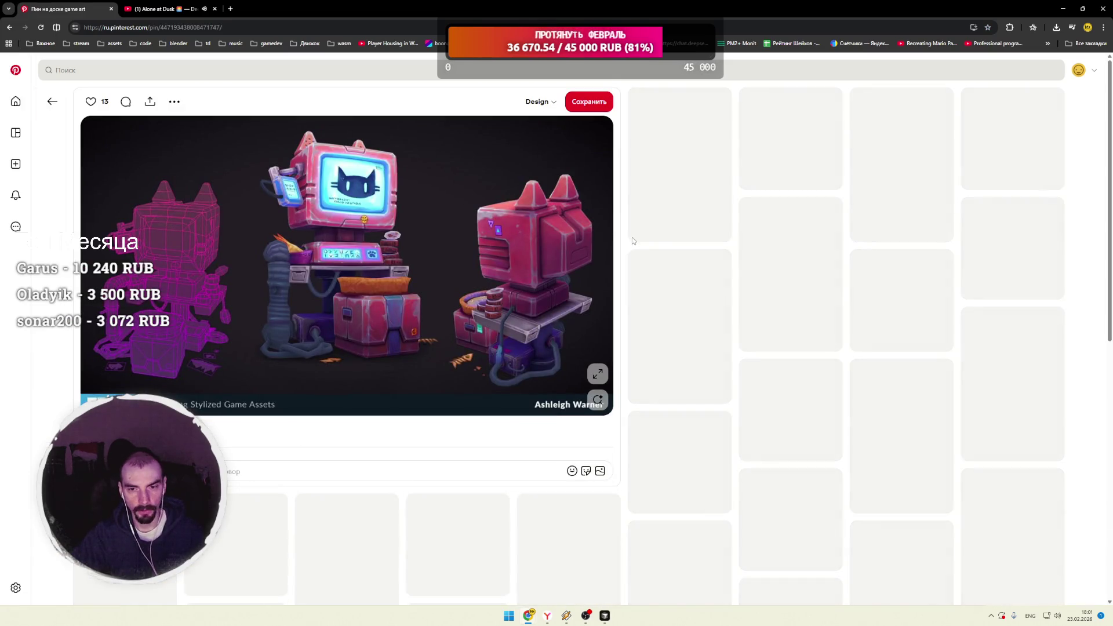
scroll(618, 241, down, 1)
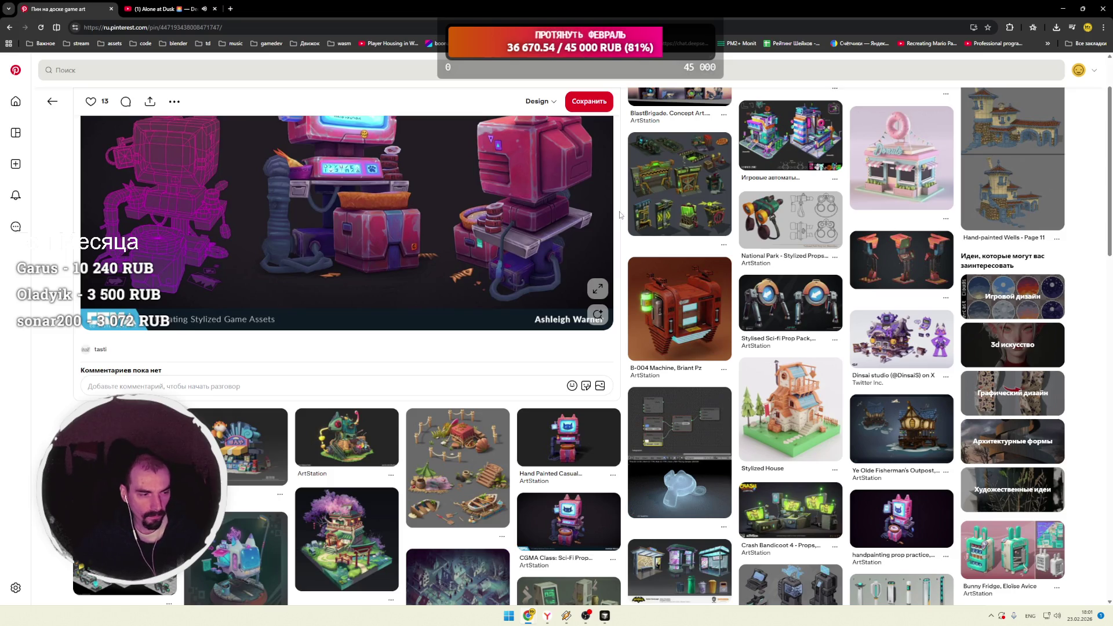
scroll(619, 216, down, 2)
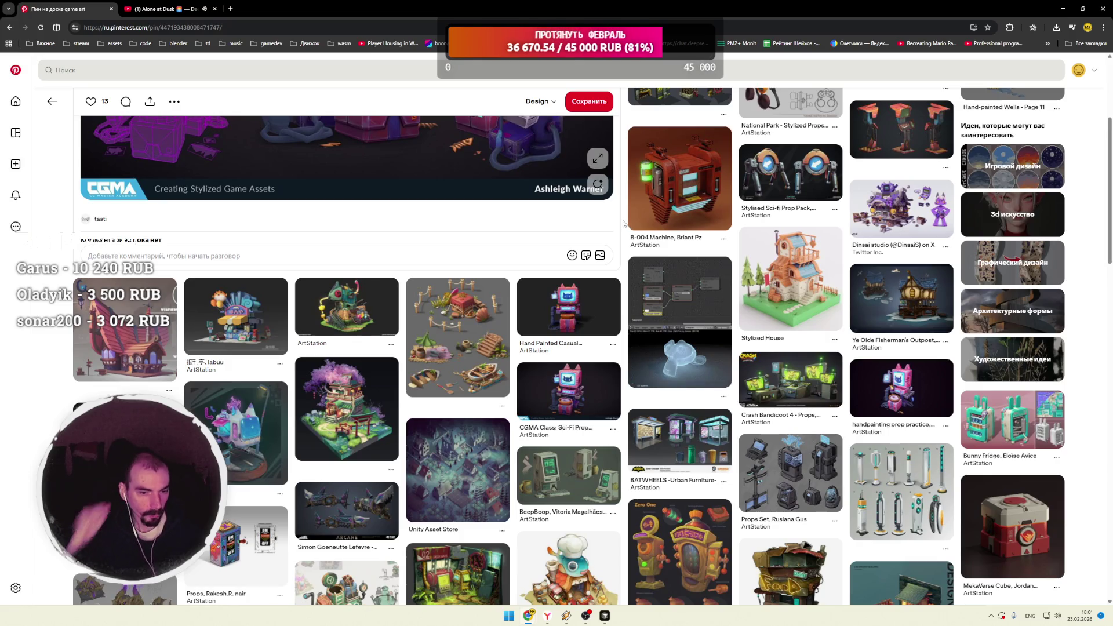
scroll(625, 229, down, 2)
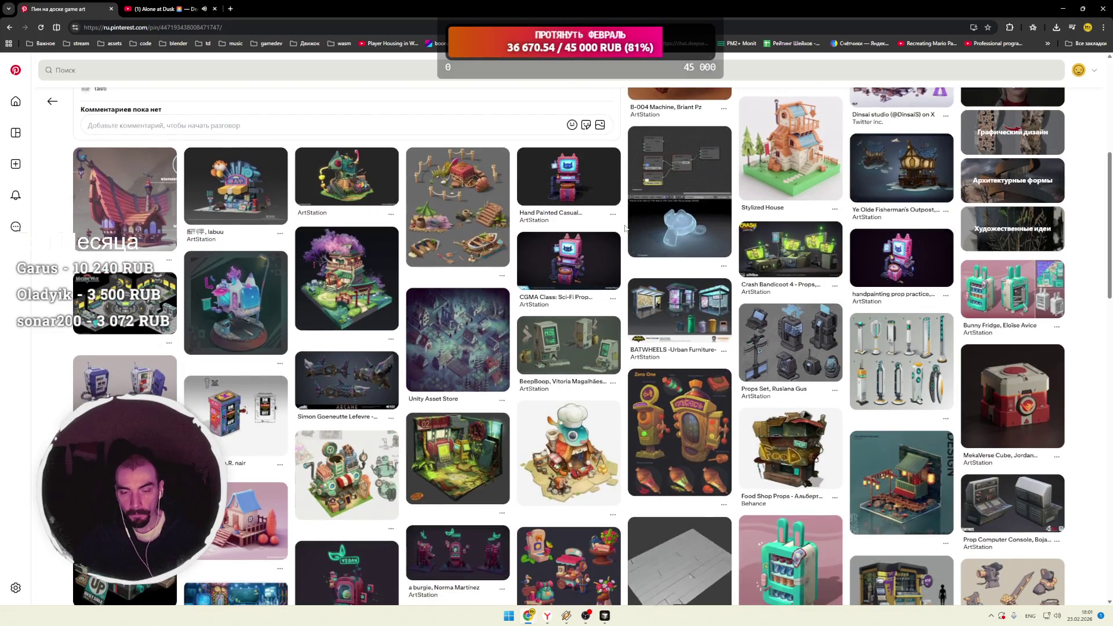
scroll(626, 229, down, 2)
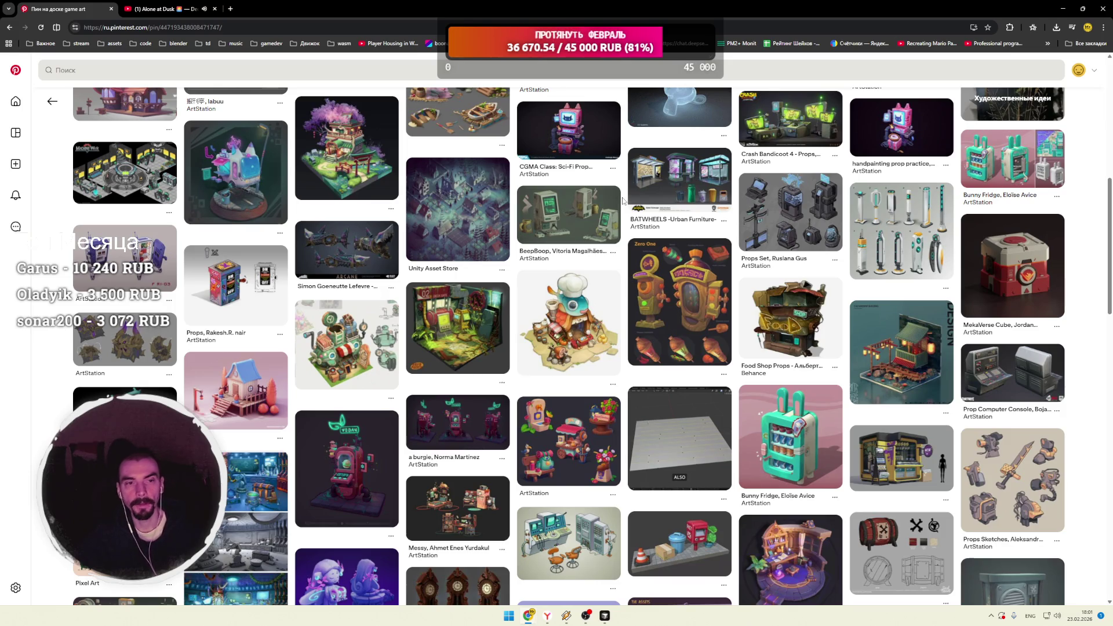
scroll(623, 200, down, 3)
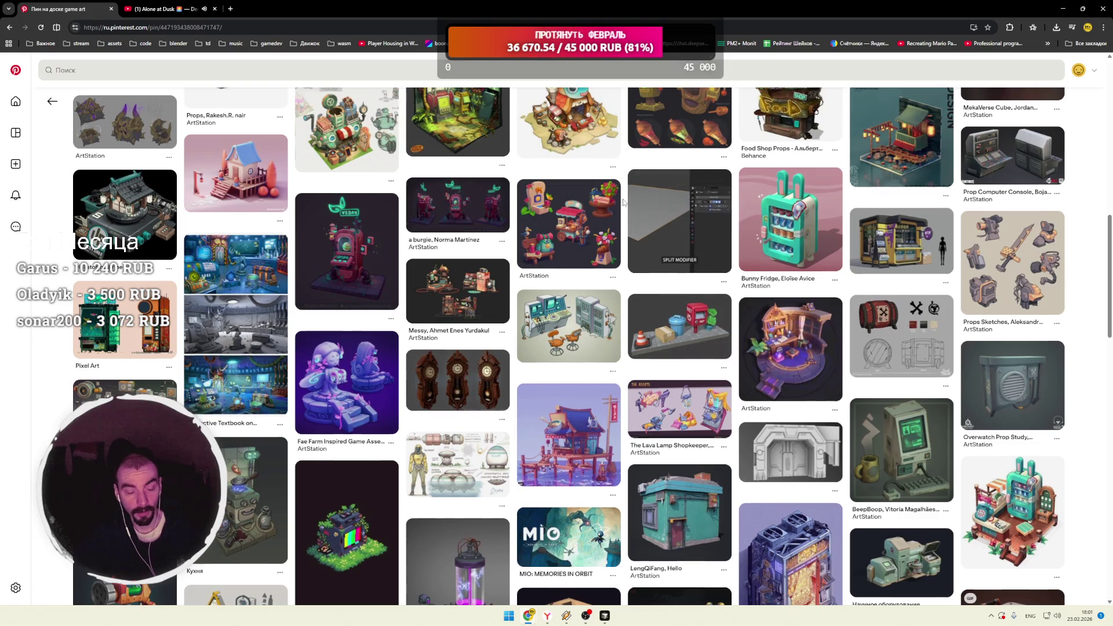
Step: Keep scrolling the related prop and device pins and open the Compact Blaster gun pin
scroll(623, 199, down, 3)
scroll(623, 199, down, 4)
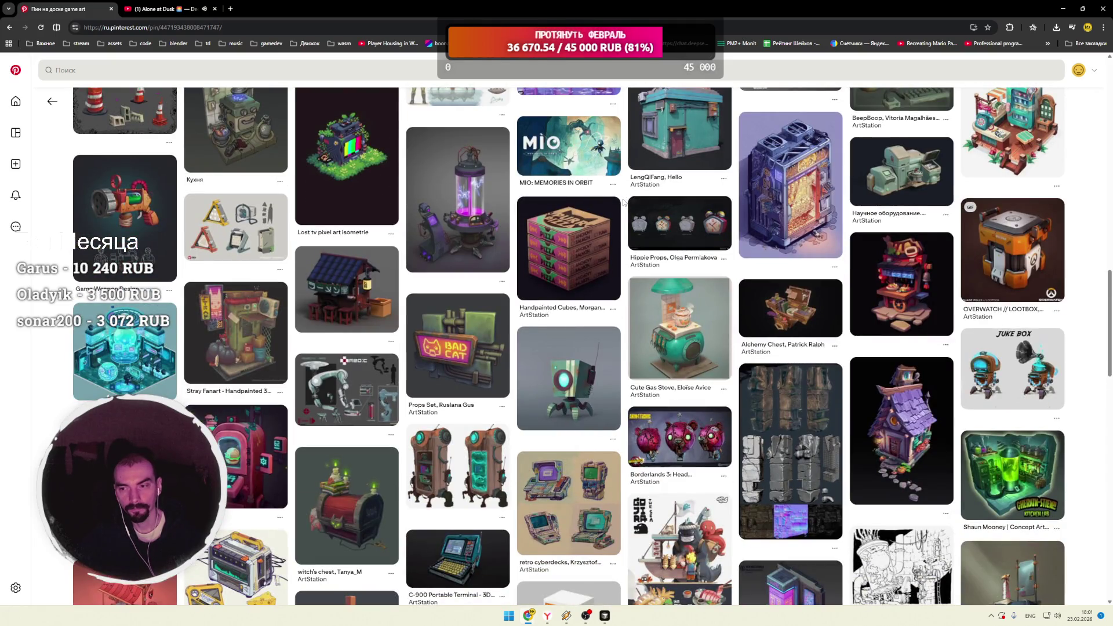
scroll(623, 202, down, 3)
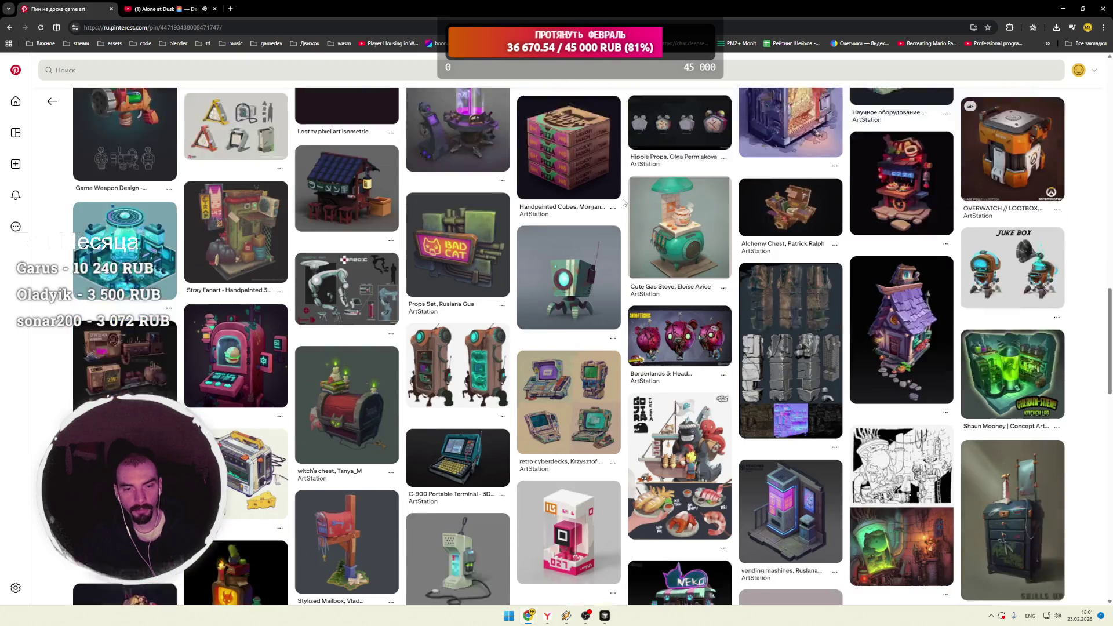
scroll(624, 202, down, 4)
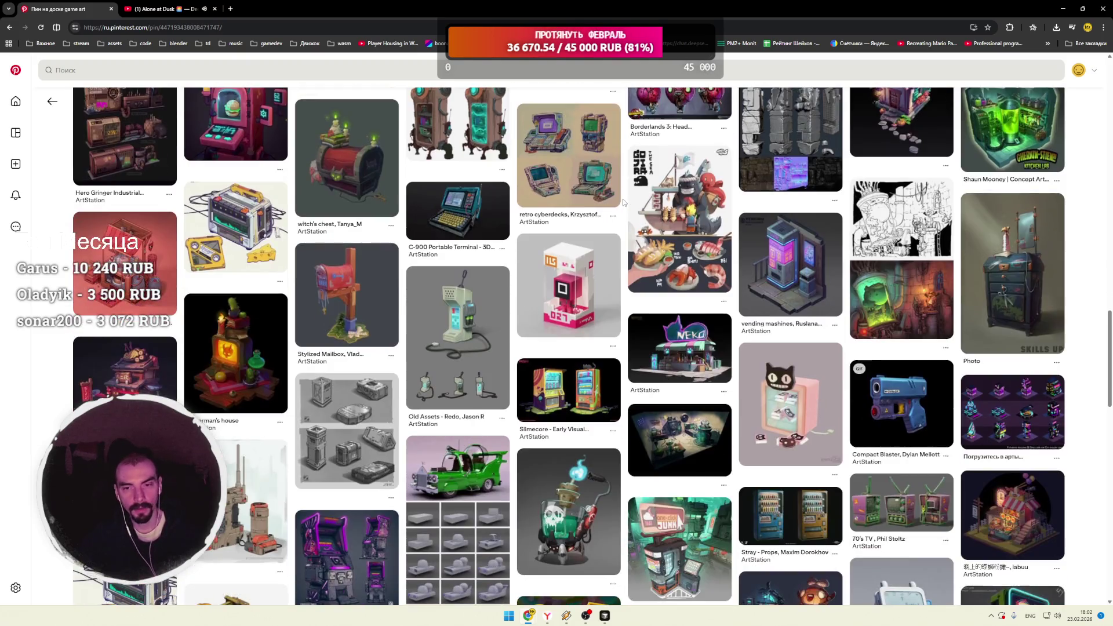
scroll(622, 199, down, 2)
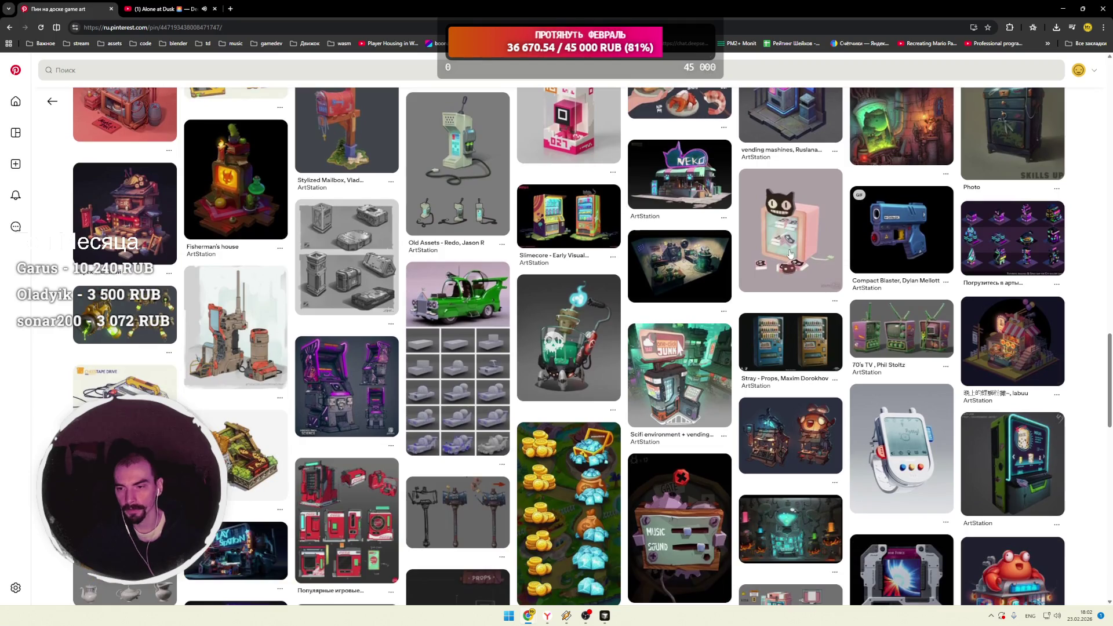
click(880, 240)
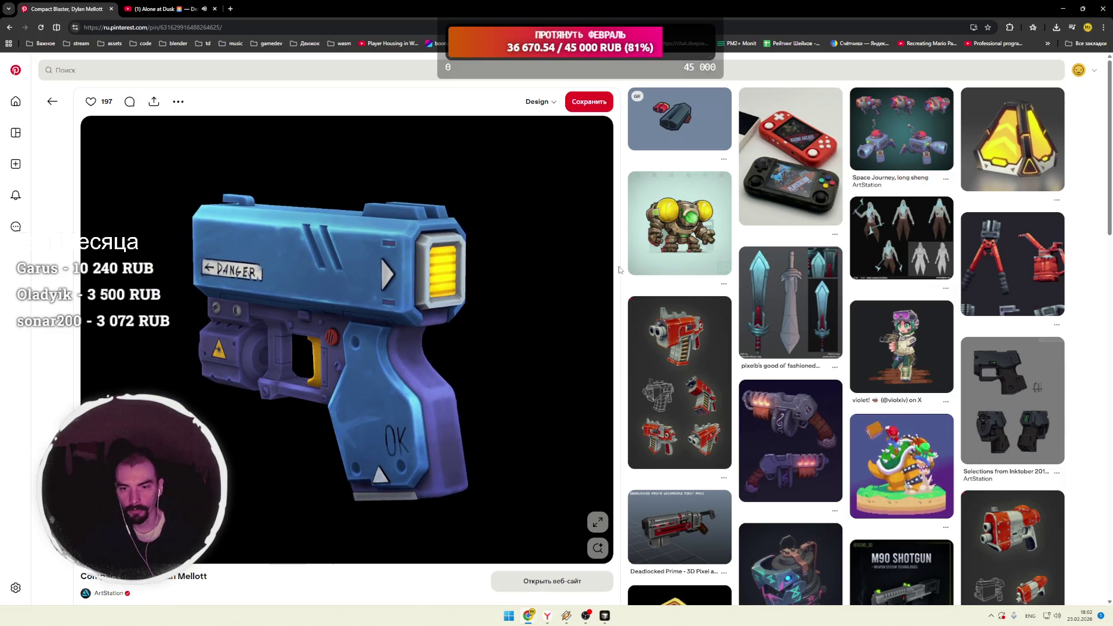
Step: Scroll through the Compact Blaster's related weapon and prop pins, then return to the home feed
scroll(621, 272, down, 4)
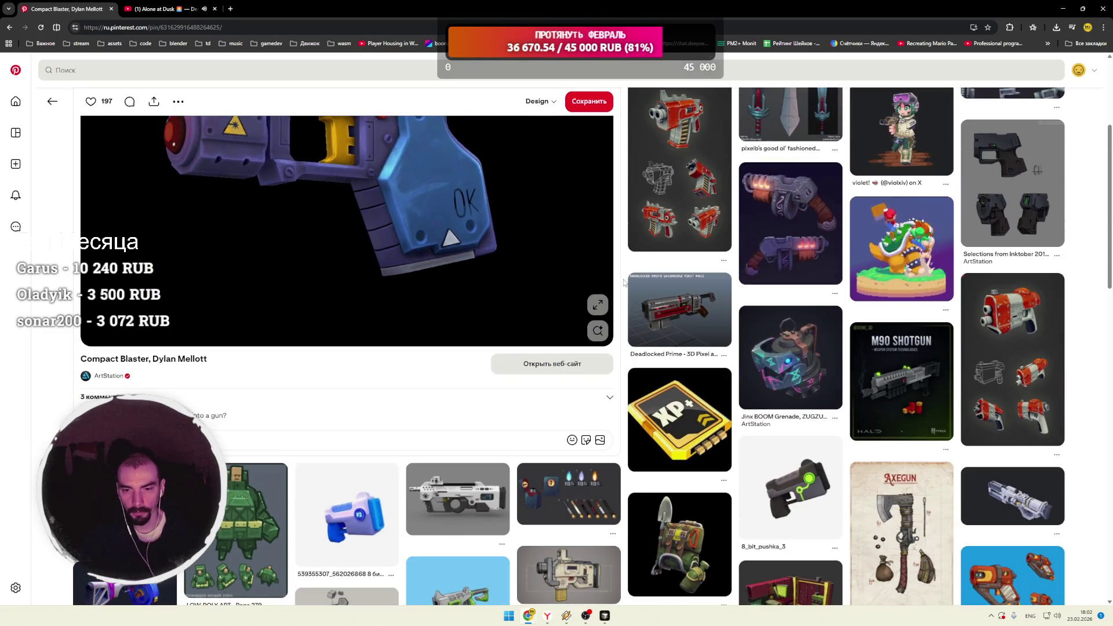
scroll(622, 279, down, 4)
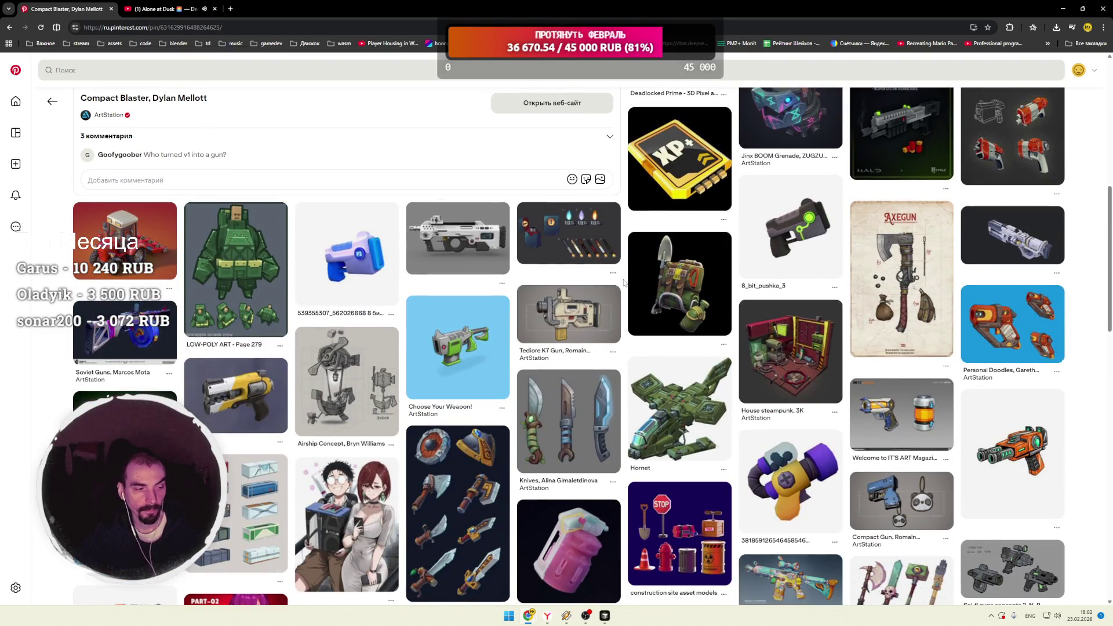
scroll(624, 283, down, 4)
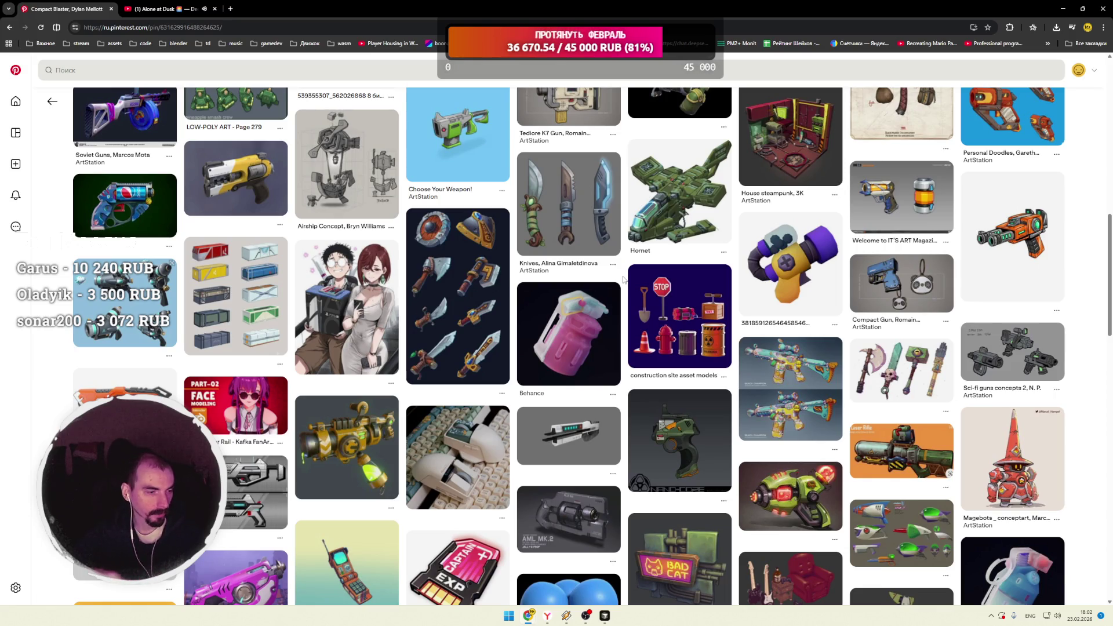
scroll(624, 280, down, 1)
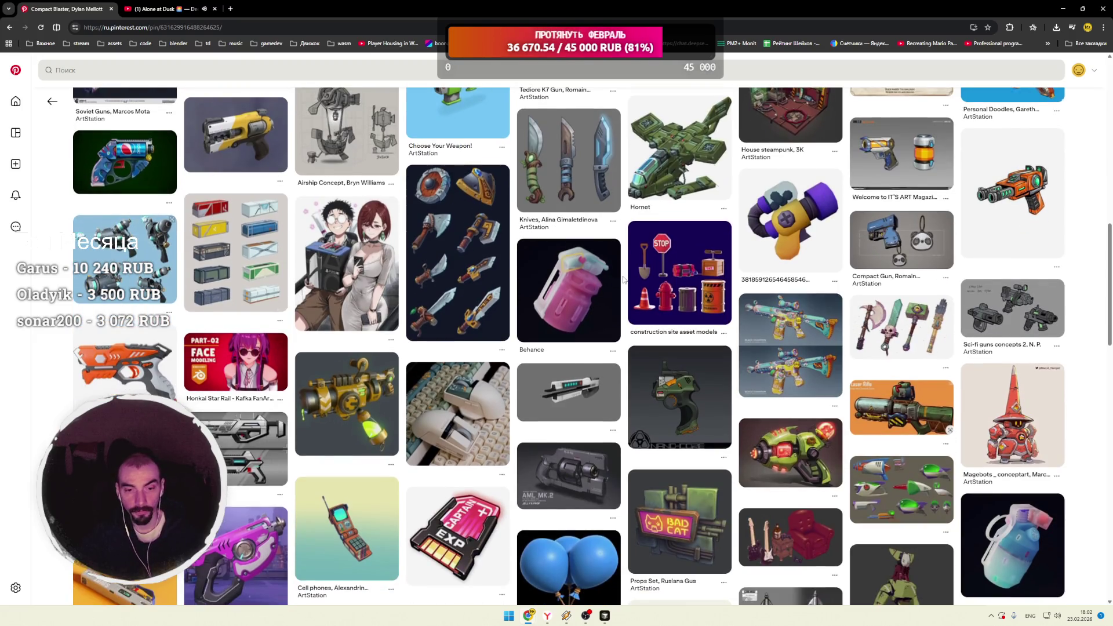
scroll(623, 280, down, 2)
scroll(623, 280, down, 1)
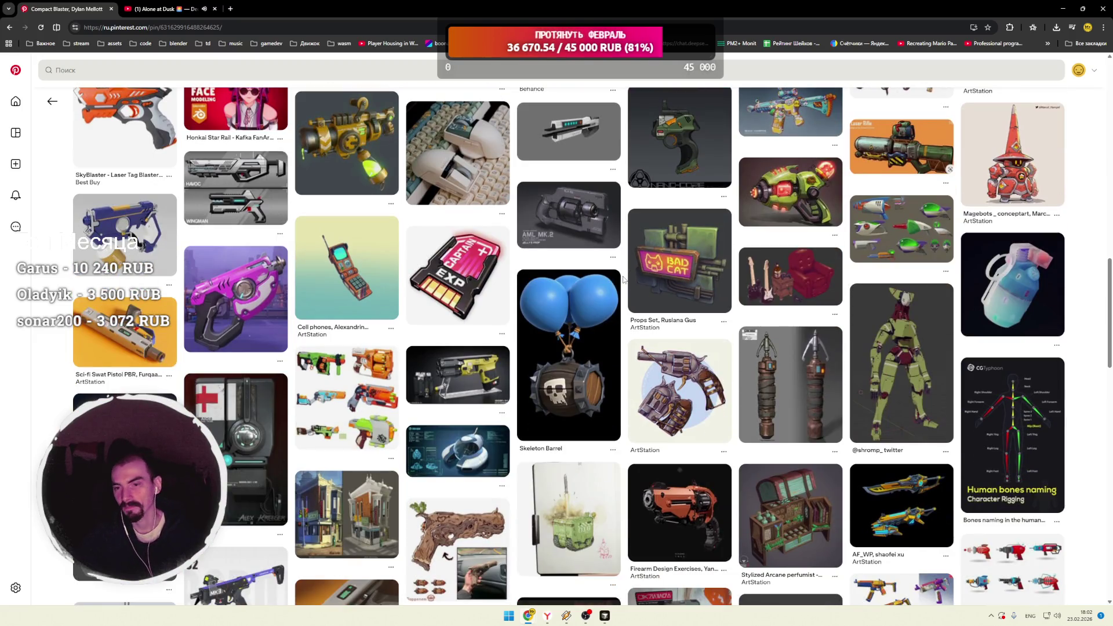
scroll(623, 280, down, 3)
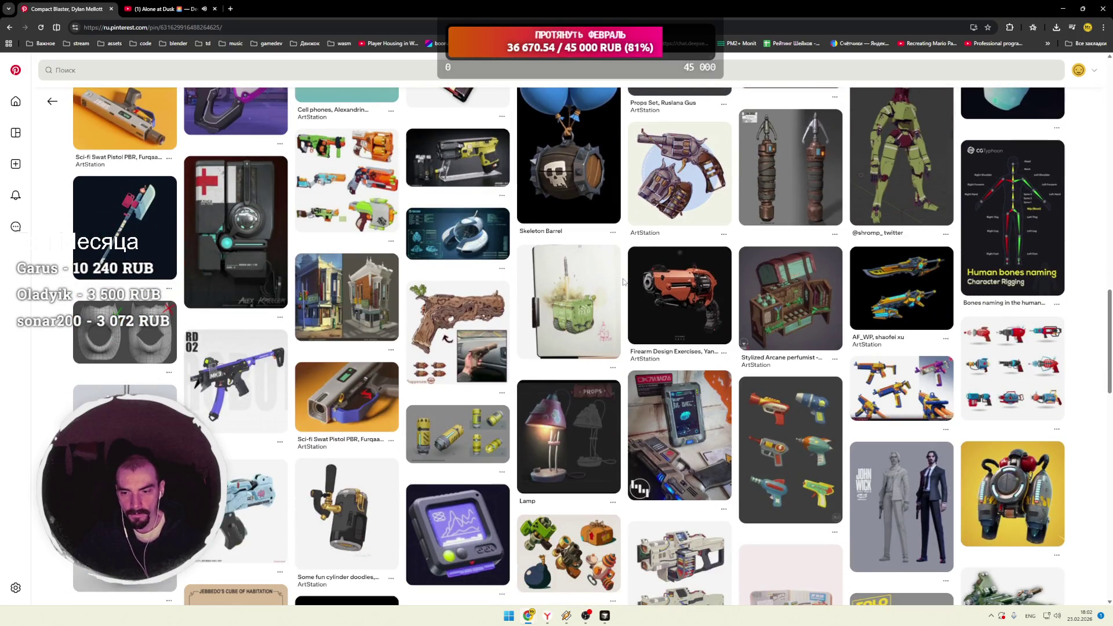
scroll(623, 282, down, 3)
scroll(623, 282, down, 3)
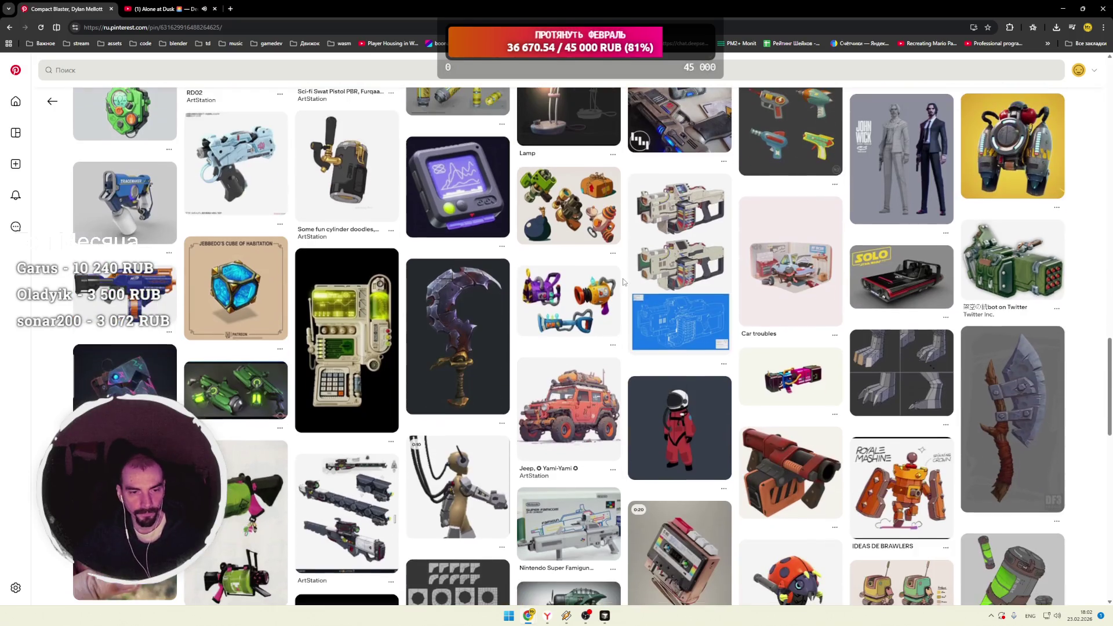
scroll(623, 278, down, 3)
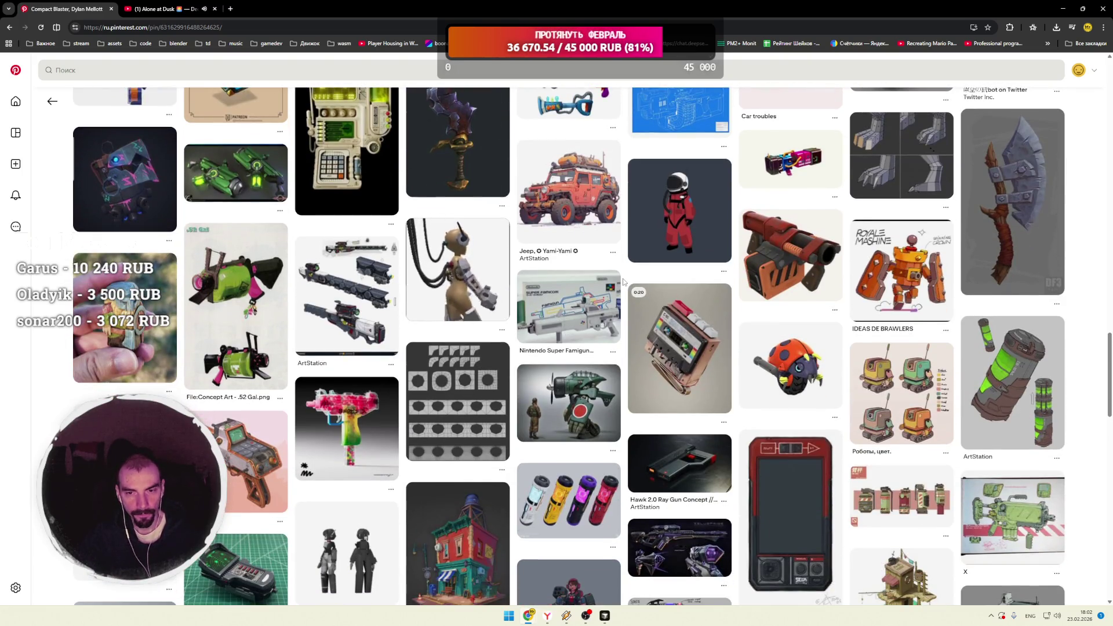
scroll(623, 279, down, 1)
scroll(622, 282, down, 4)
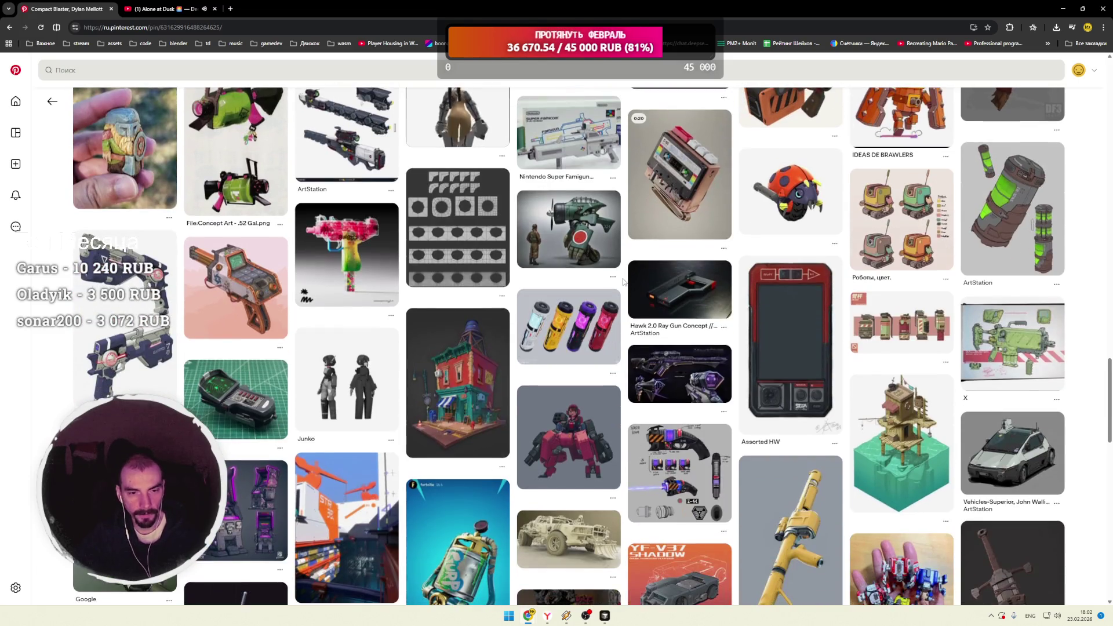
scroll(624, 281, down, 2)
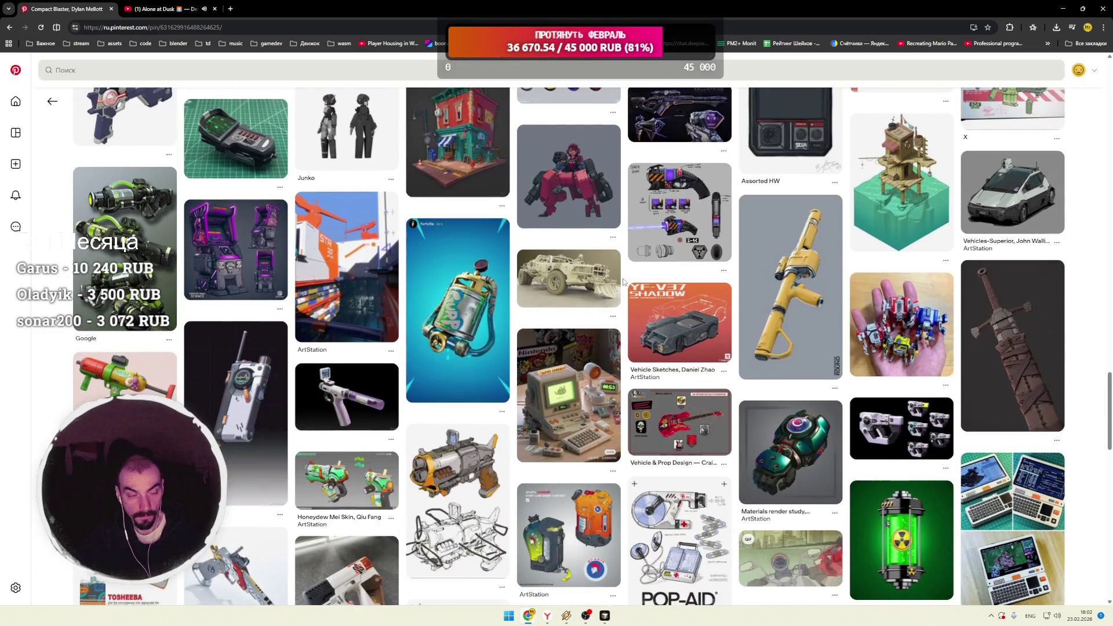
scroll(624, 281, down, 3)
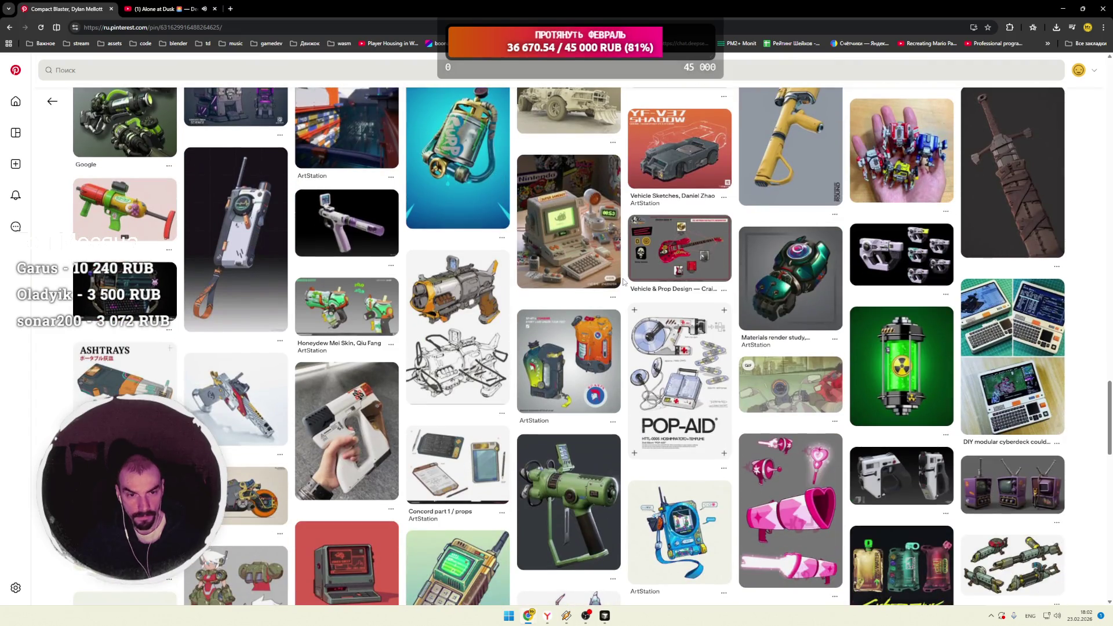
scroll(623, 282, down, 3)
scroll(623, 282, down, 3)
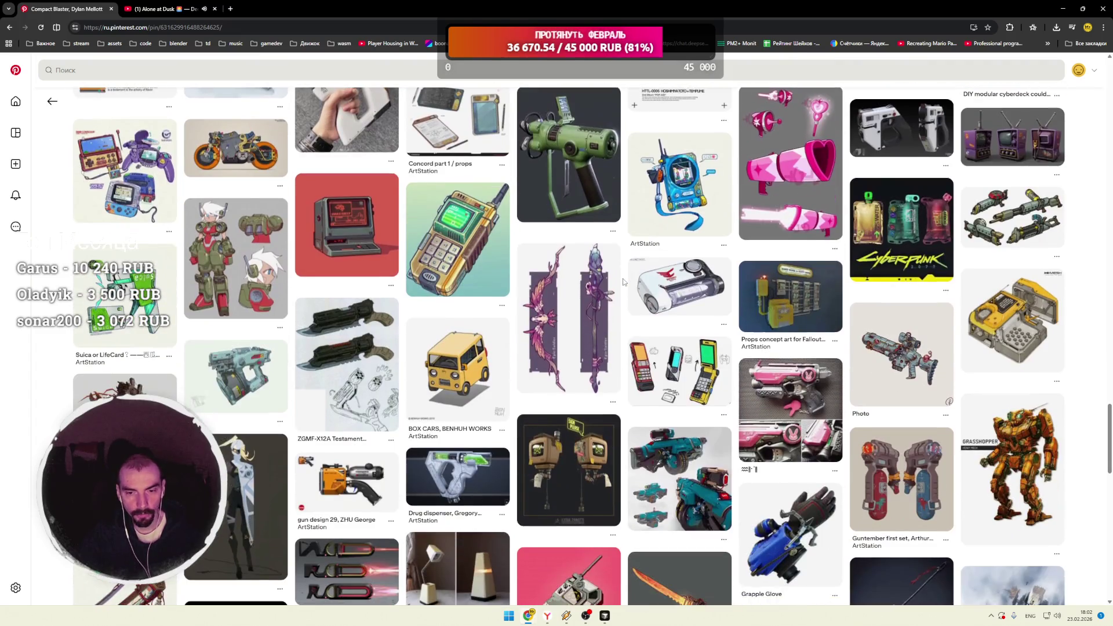
scroll(624, 282, down, 3)
scroll(623, 282, down, 3)
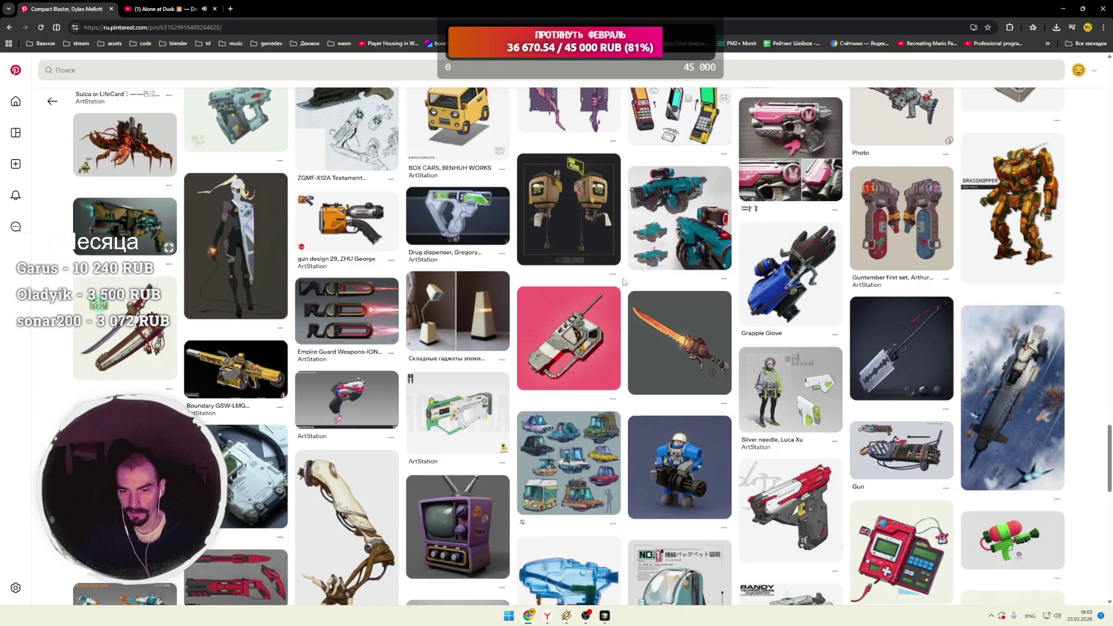
scroll(624, 281, down, 3)
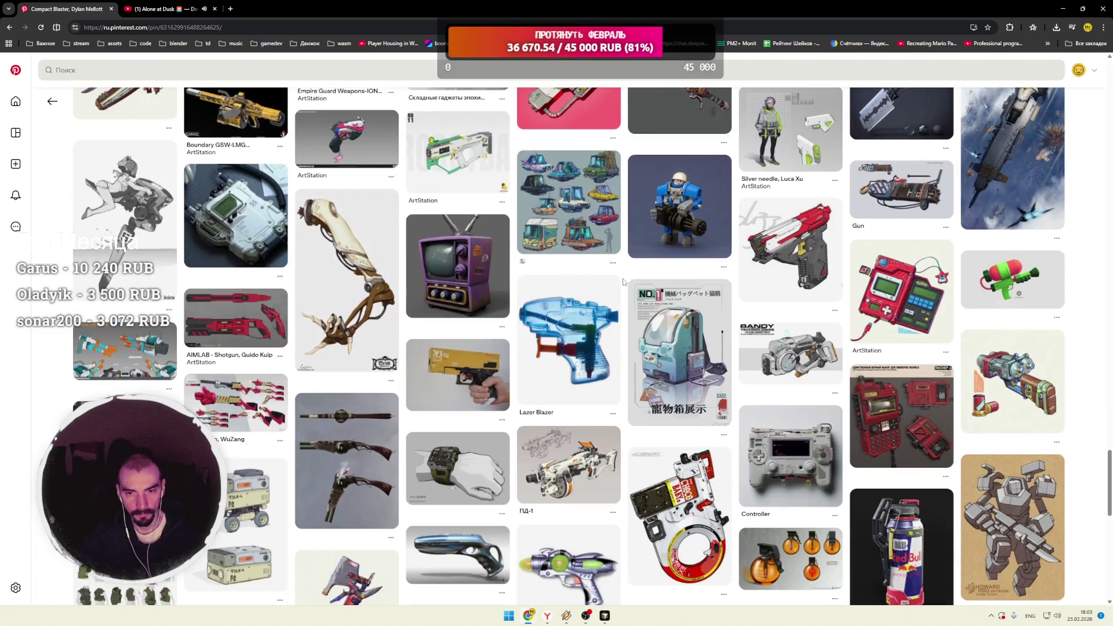
scroll(622, 279, down, 3)
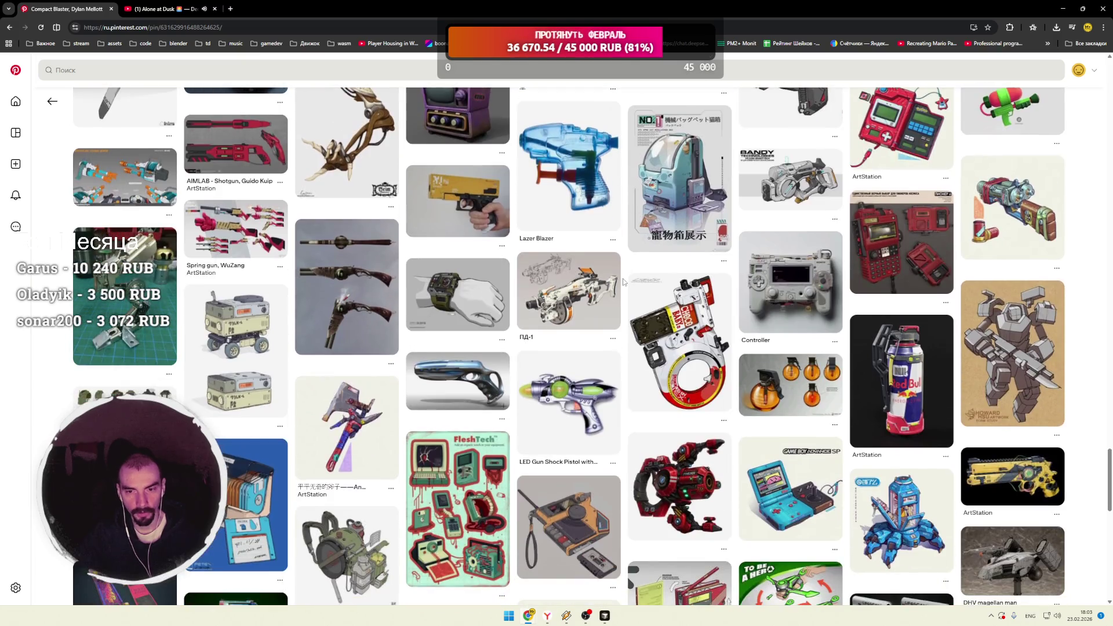
scroll(623, 282, down, 6)
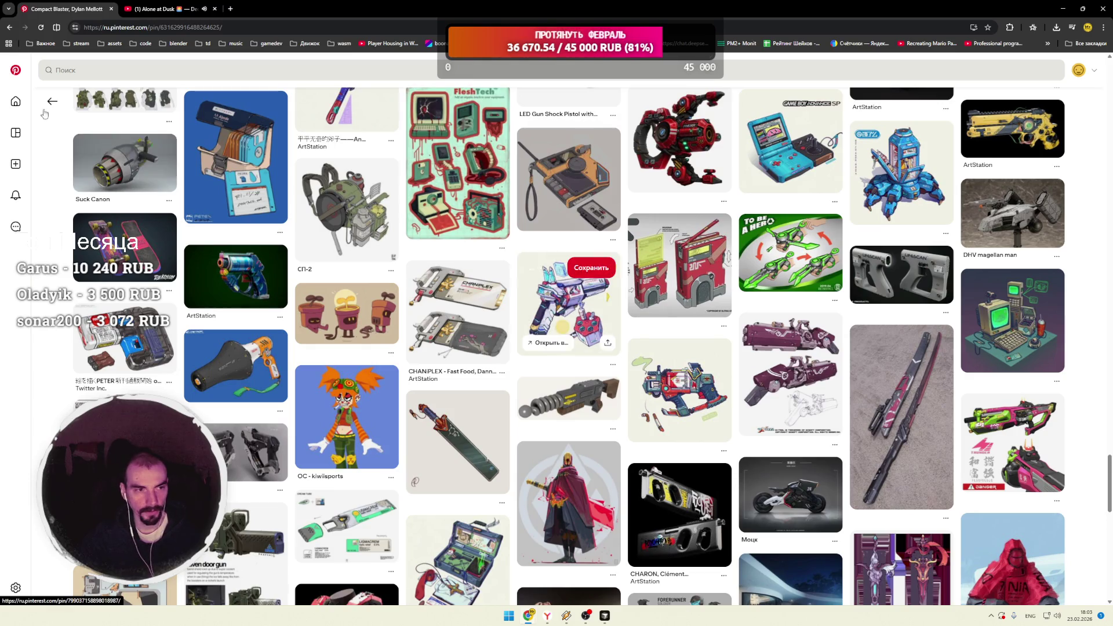
click(16, 70)
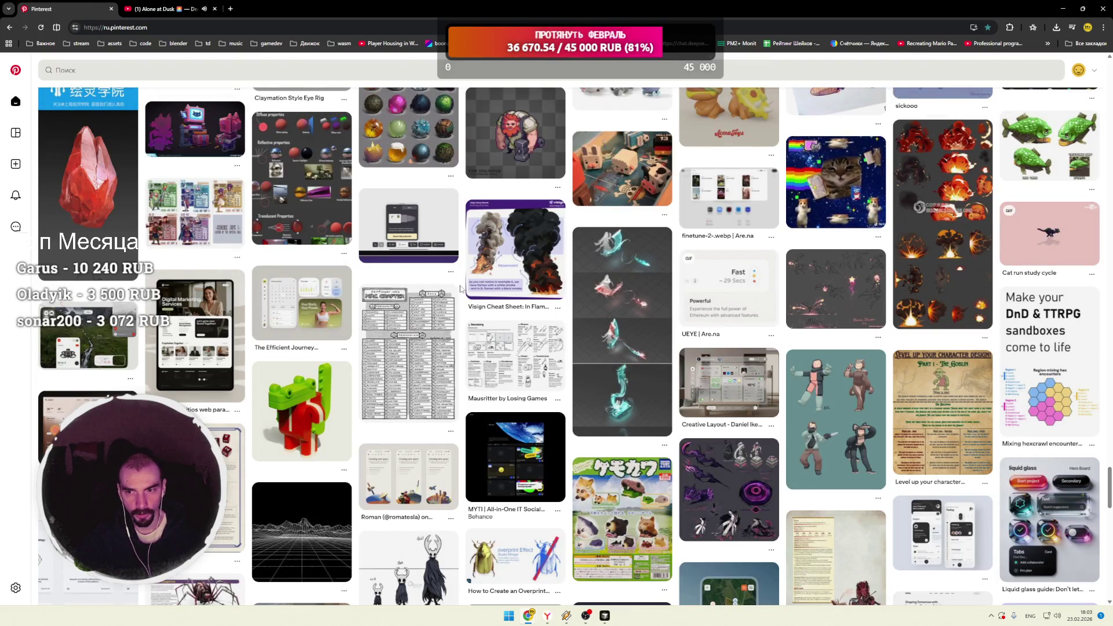
Step: Scroll the home feed a little and briefly check the date and notifications panel
scroll(461, 289, down, 4)
scroll(461, 289, down, 3)
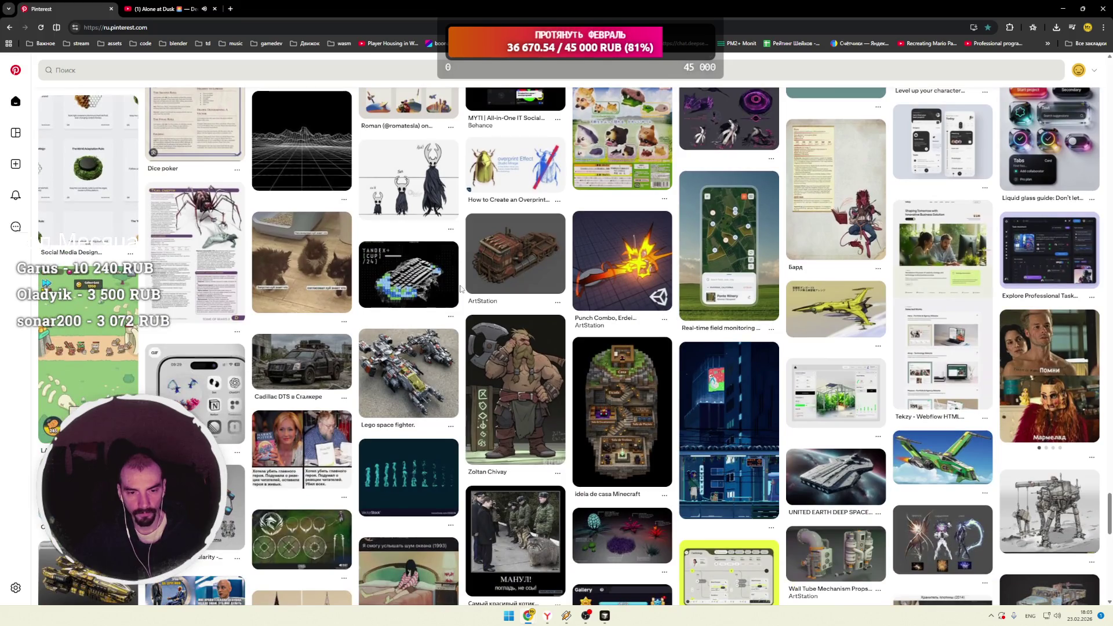
click(1073, 616)
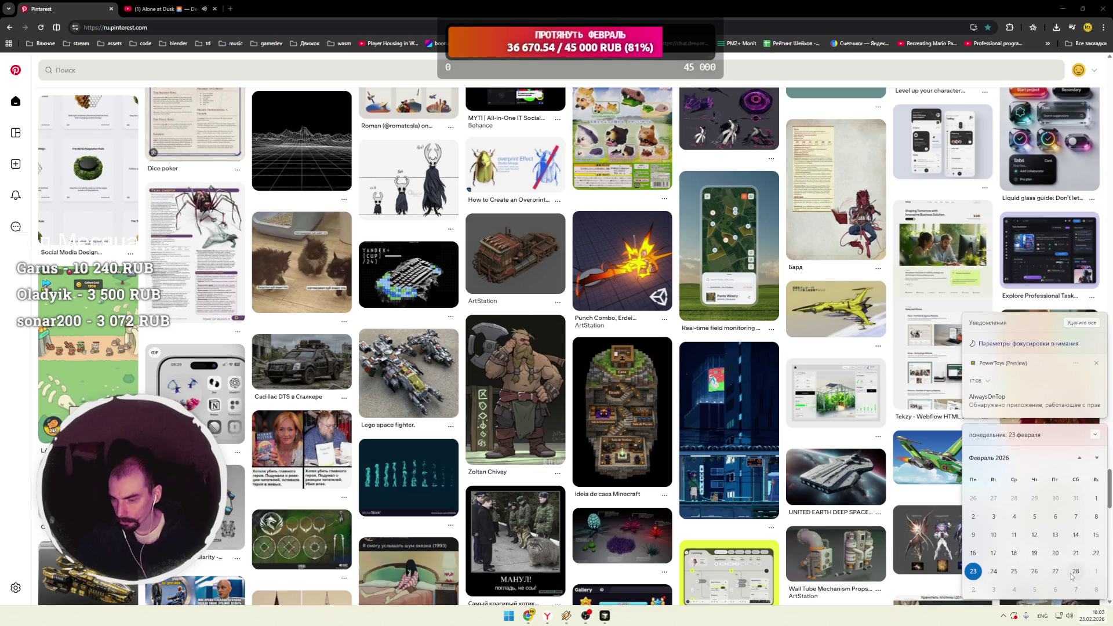
click(1096, 620)
Step: Scroll further through spaceship, prop and VFX pins, then switch to data_base.js in VS Code
scroll(355, 309, down, 4)
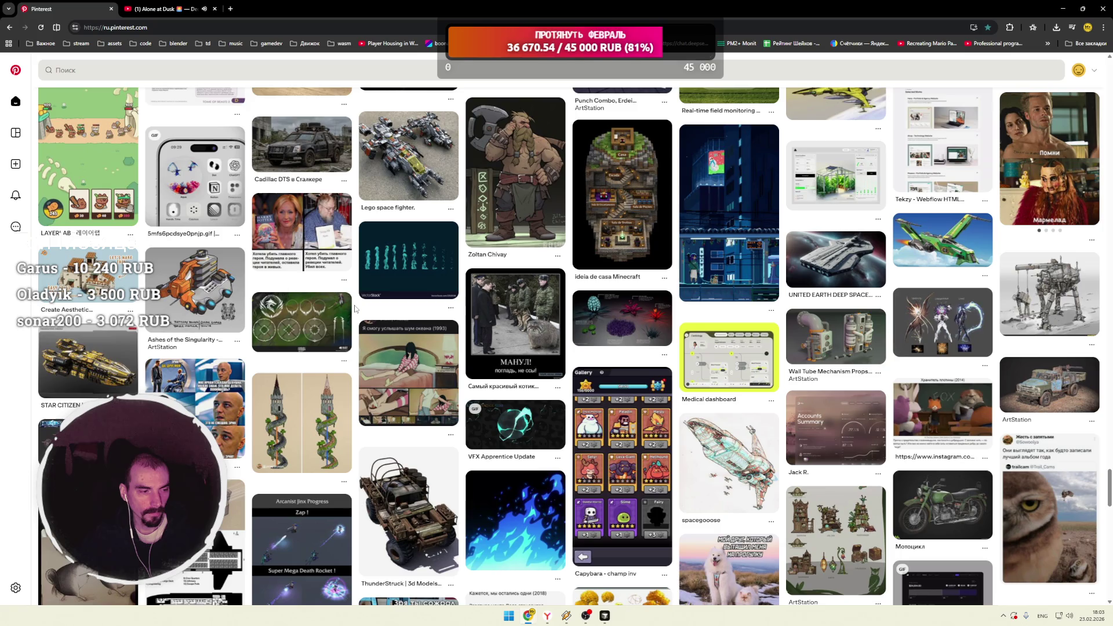
scroll(355, 309, down, 4)
scroll(355, 309, down, 2)
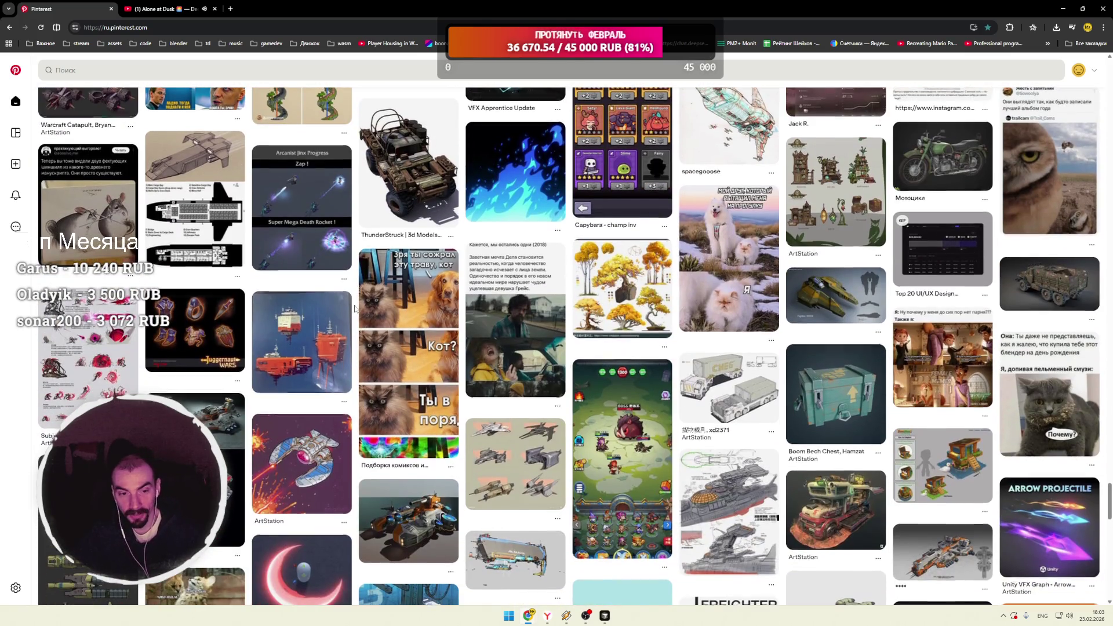
scroll(356, 309, down, 2)
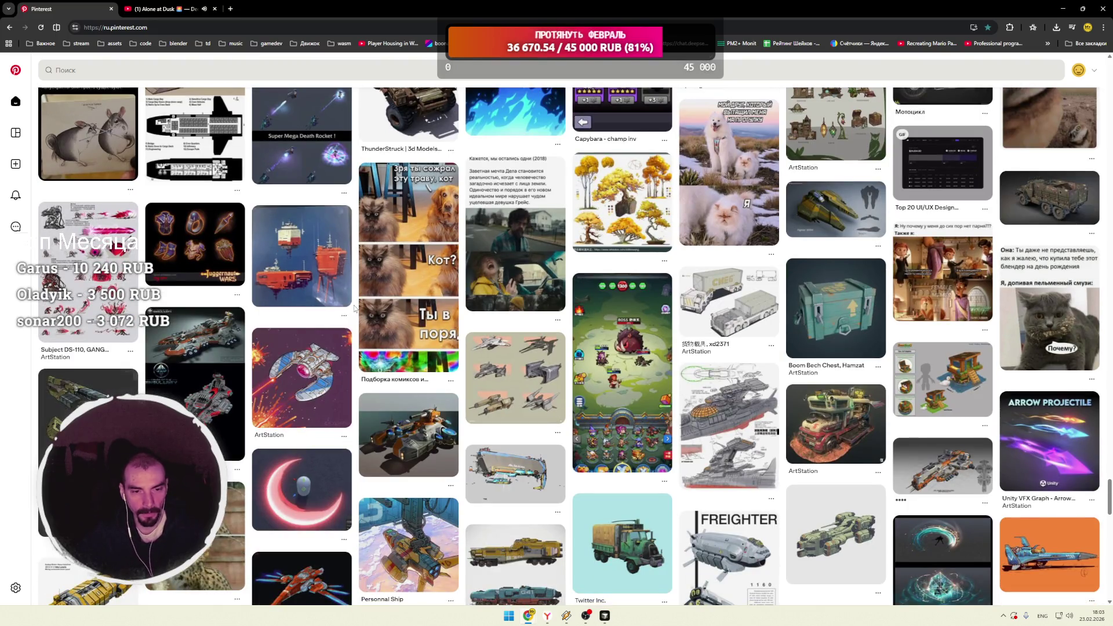
scroll(355, 309, down, 2)
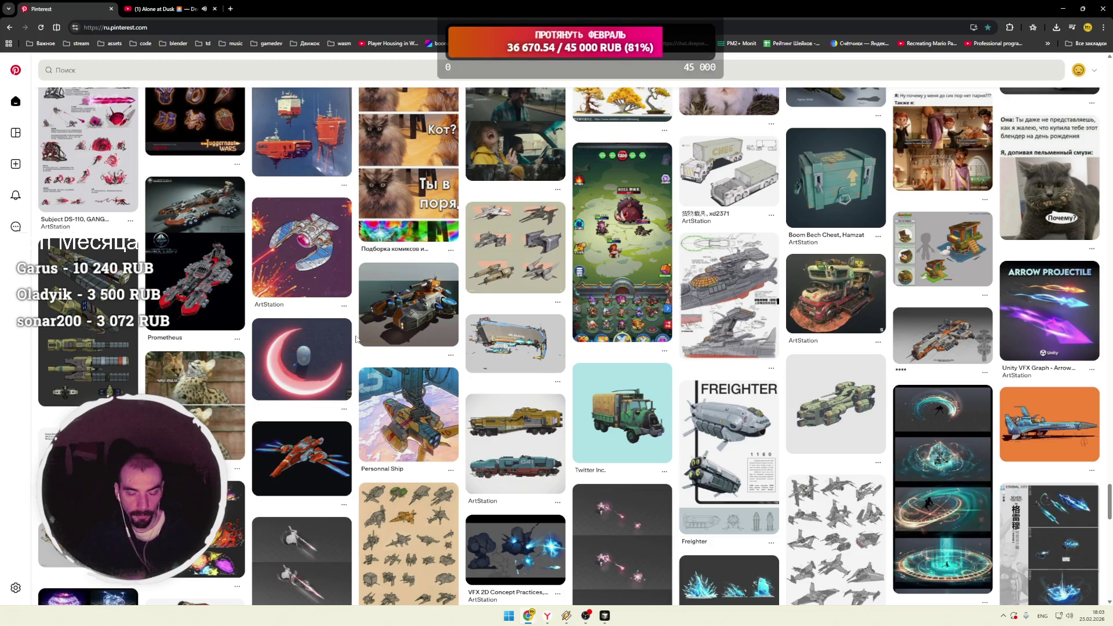
mouse_move(361, 336)
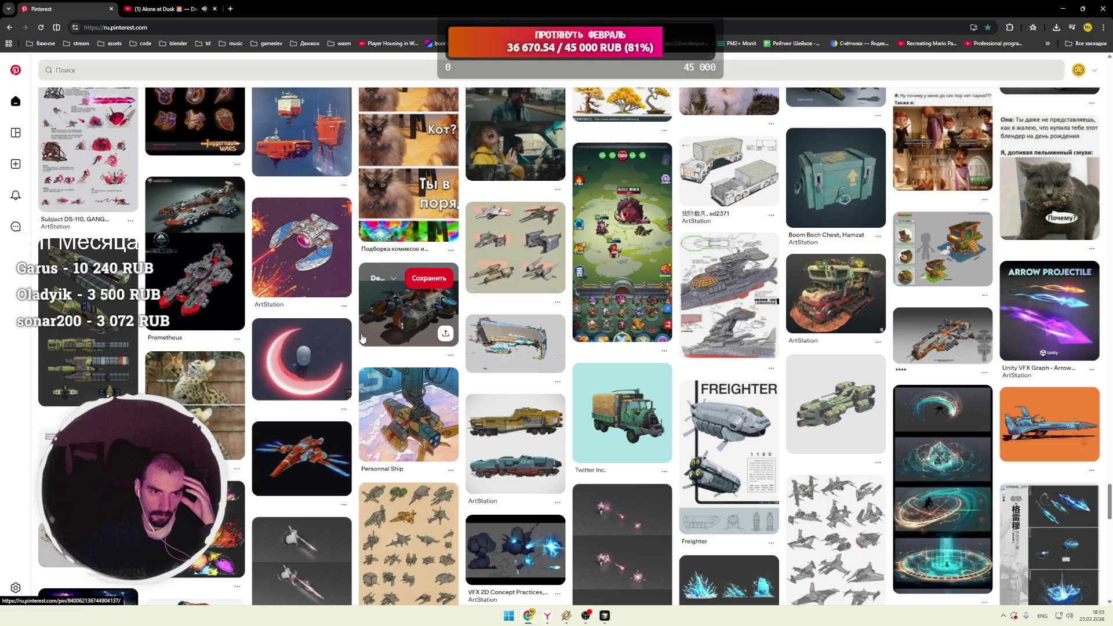
scroll(355, 340, down, 3)
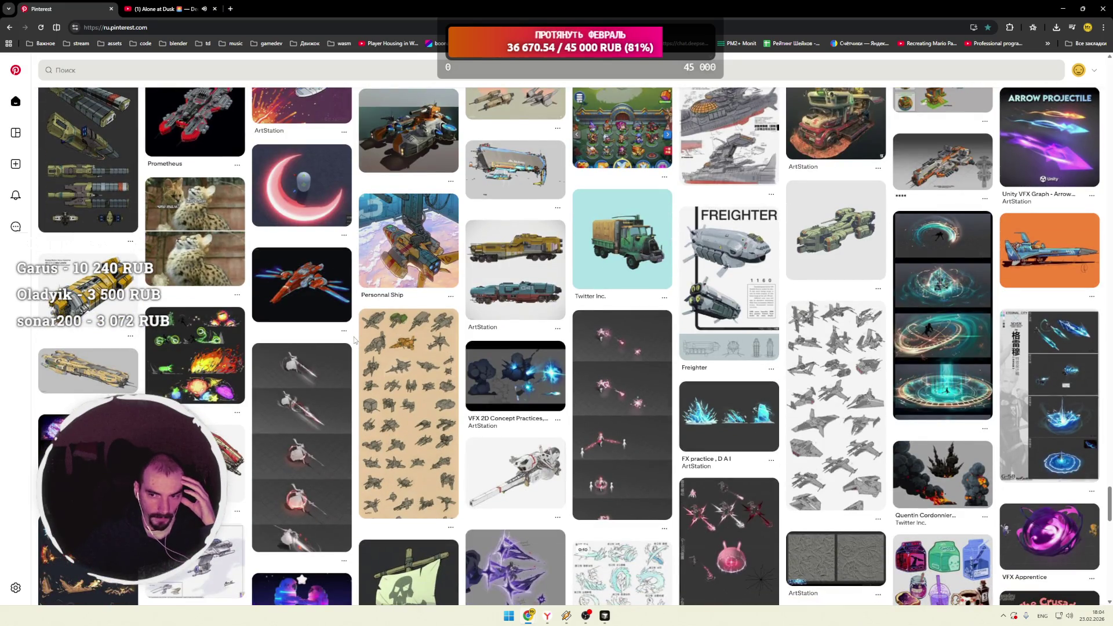
scroll(354, 339, down, 4)
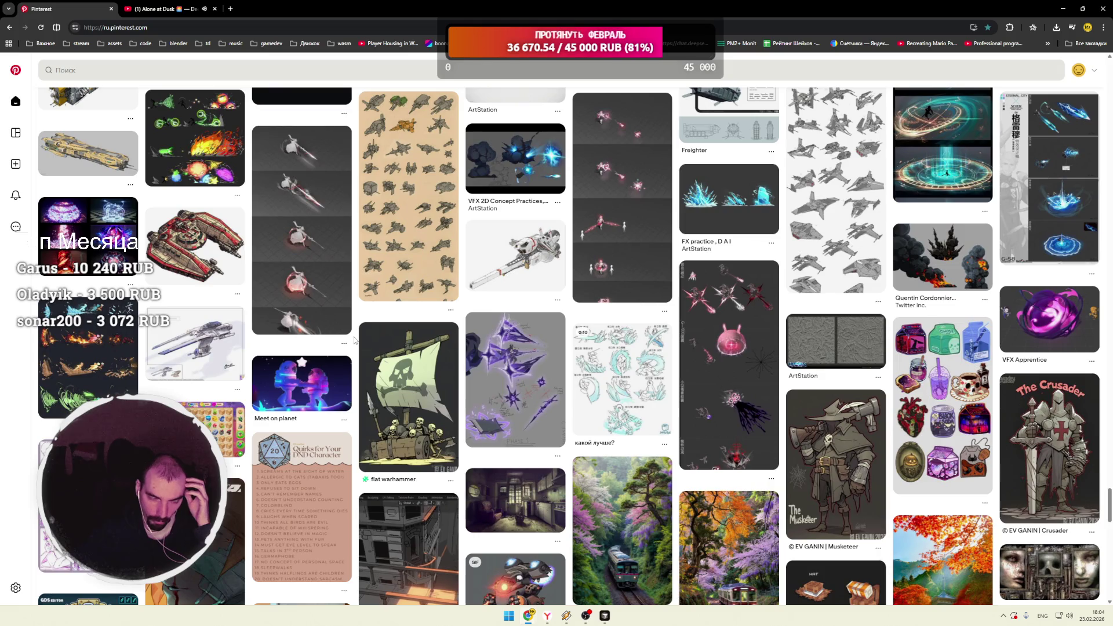
scroll(355, 339, down, 2)
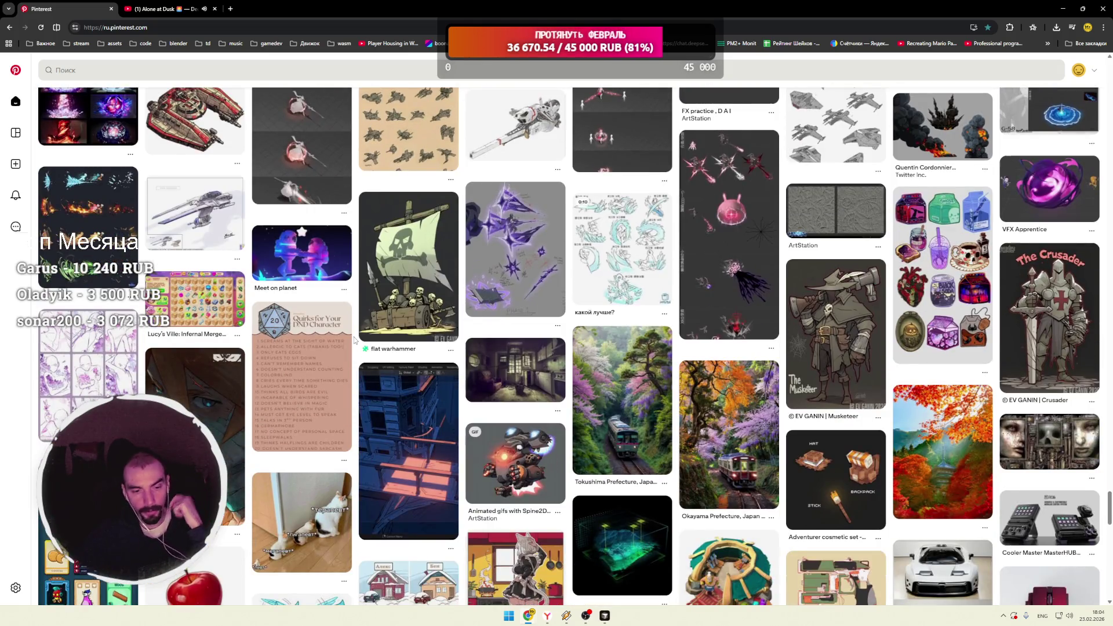
scroll(355, 340, down, 3)
key(alt+Tab)
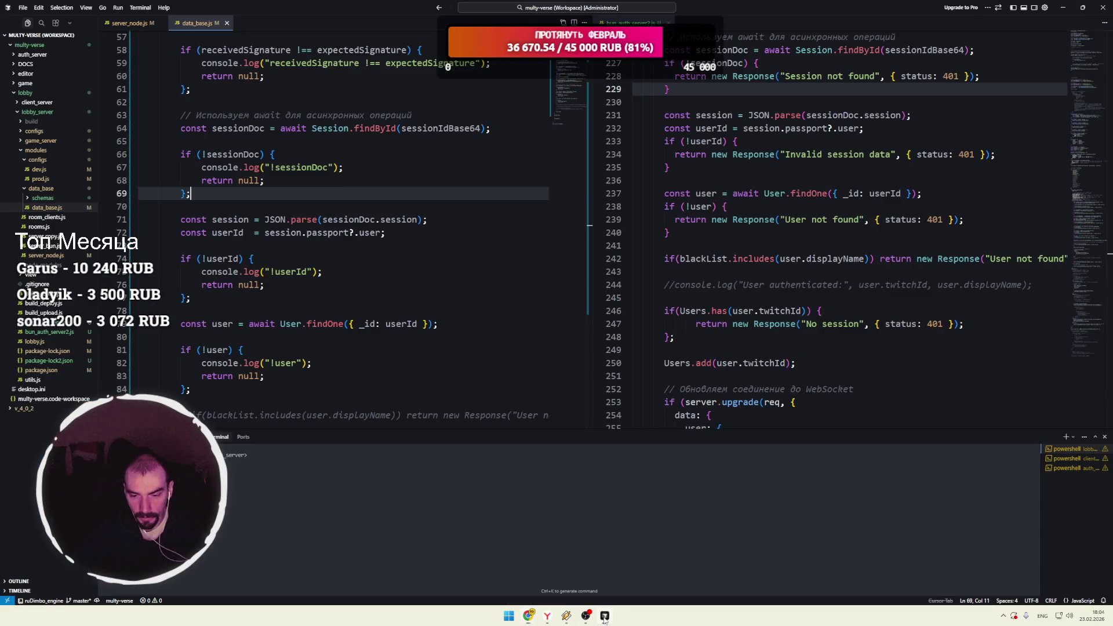
Step: Switch from the user lookup code to the server_node.js file and scroll to its top
click(377, 354)
scroll(376, 354, down, 3)
scroll(360, 313, up, 5)
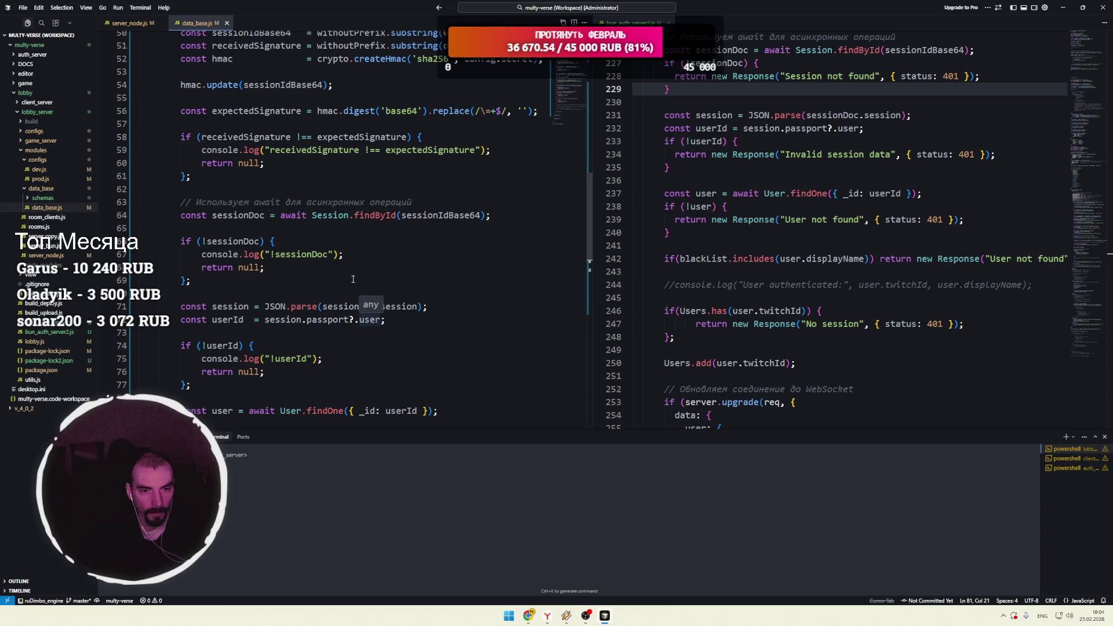
click(131, 23)
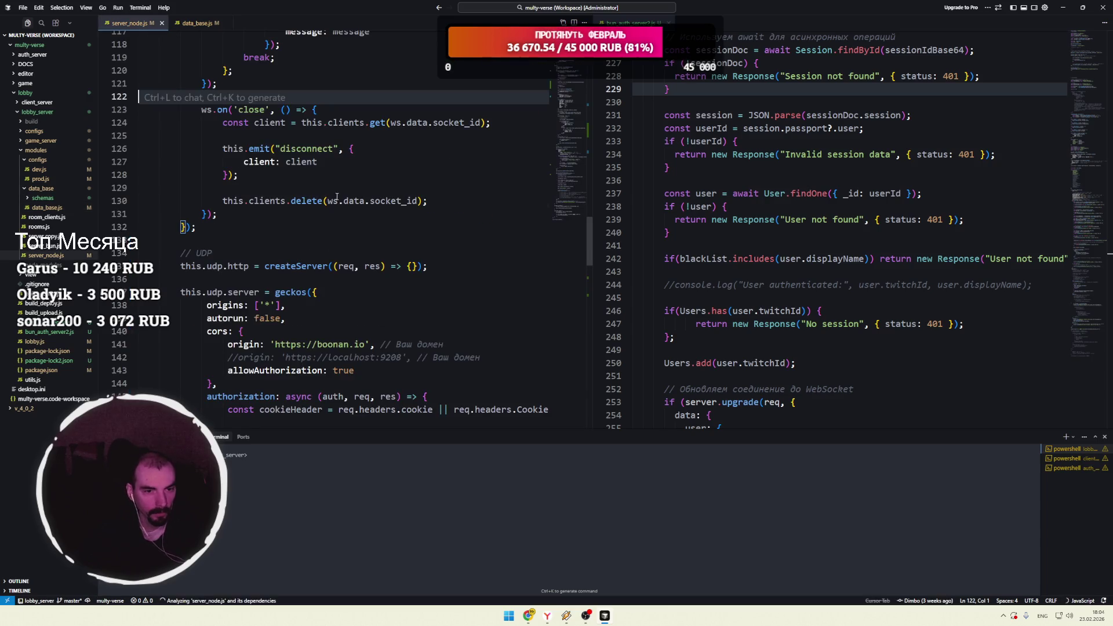
scroll(309, 247, up, 15)
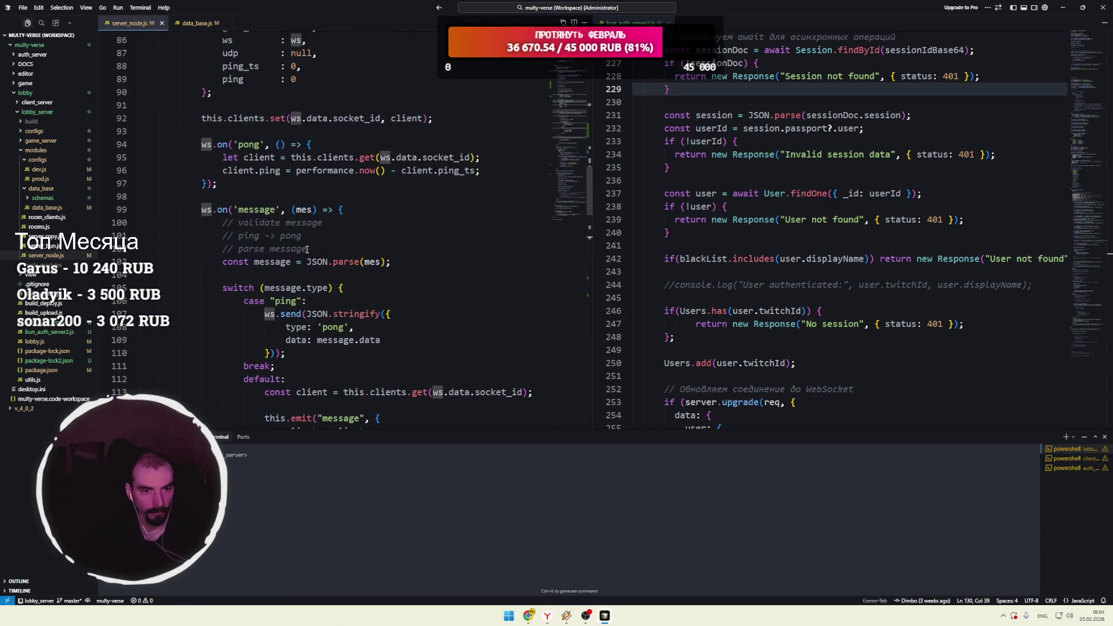
scroll(300, 247, up, 5)
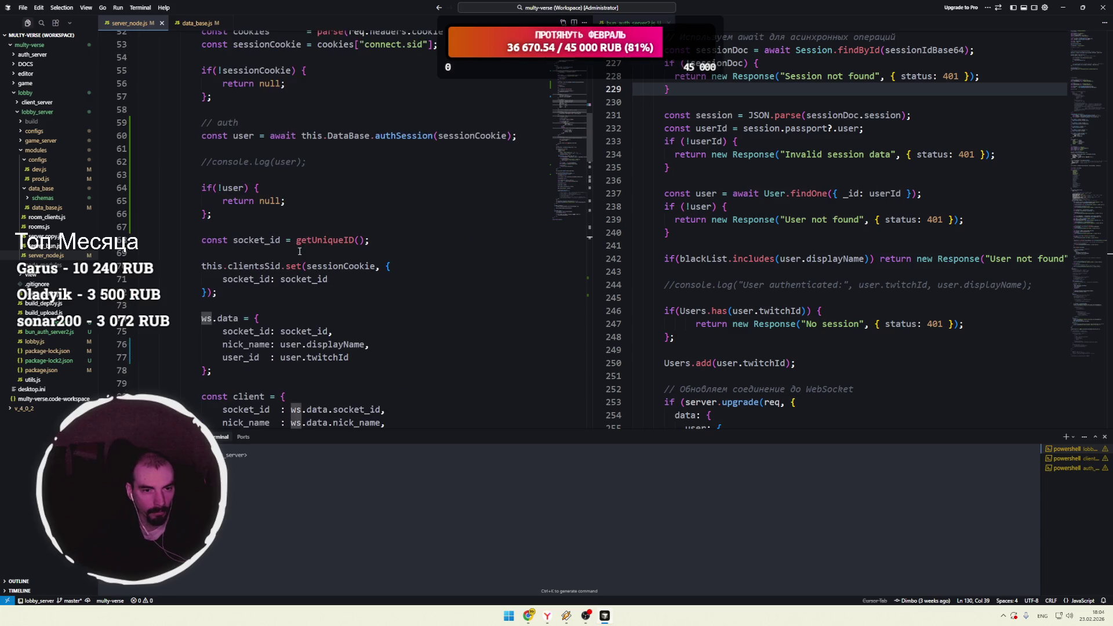
Step: Inspect the authSession call on line 60, then close the bun_auth_server2.js split pane
drag(271, 158, 511, 158)
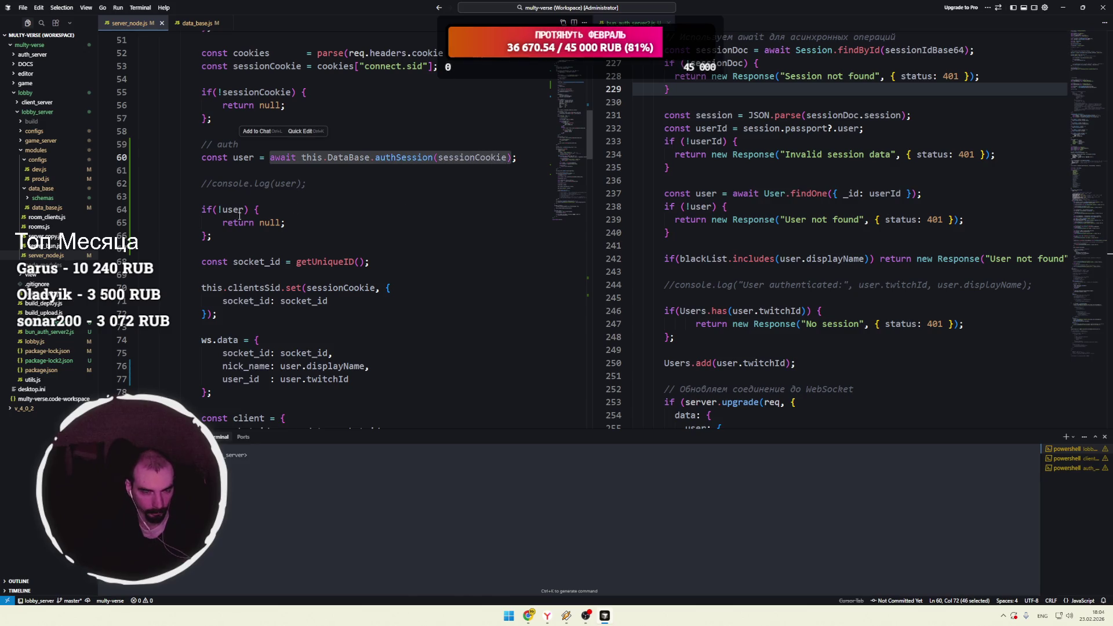
click(397, 158)
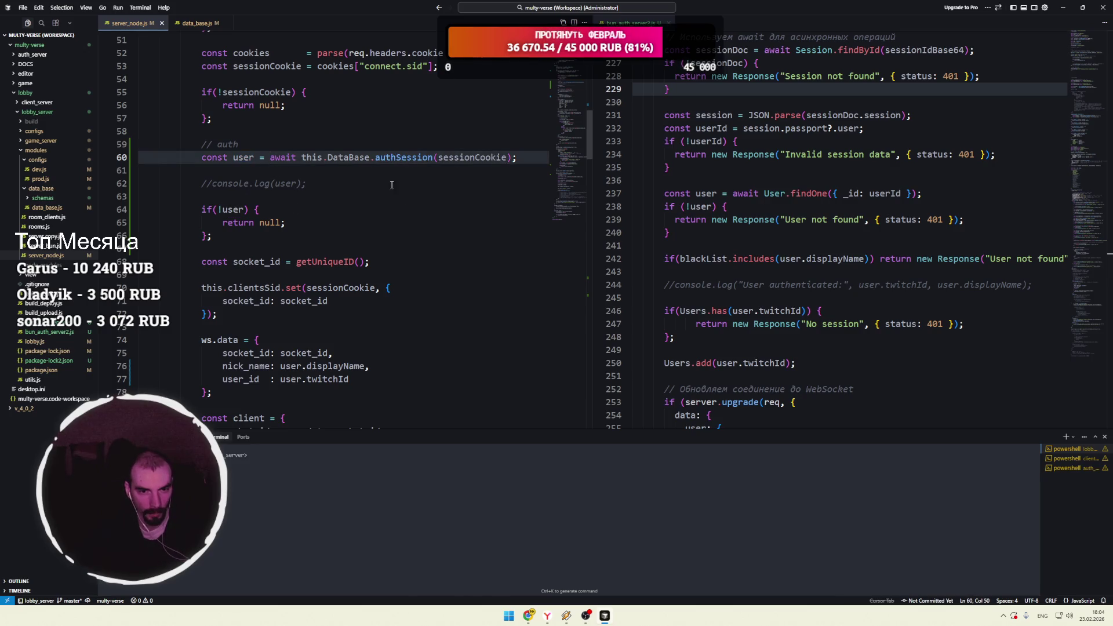
double_click(397, 158)
click(355, 180)
scroll(348, 191, up, 3)
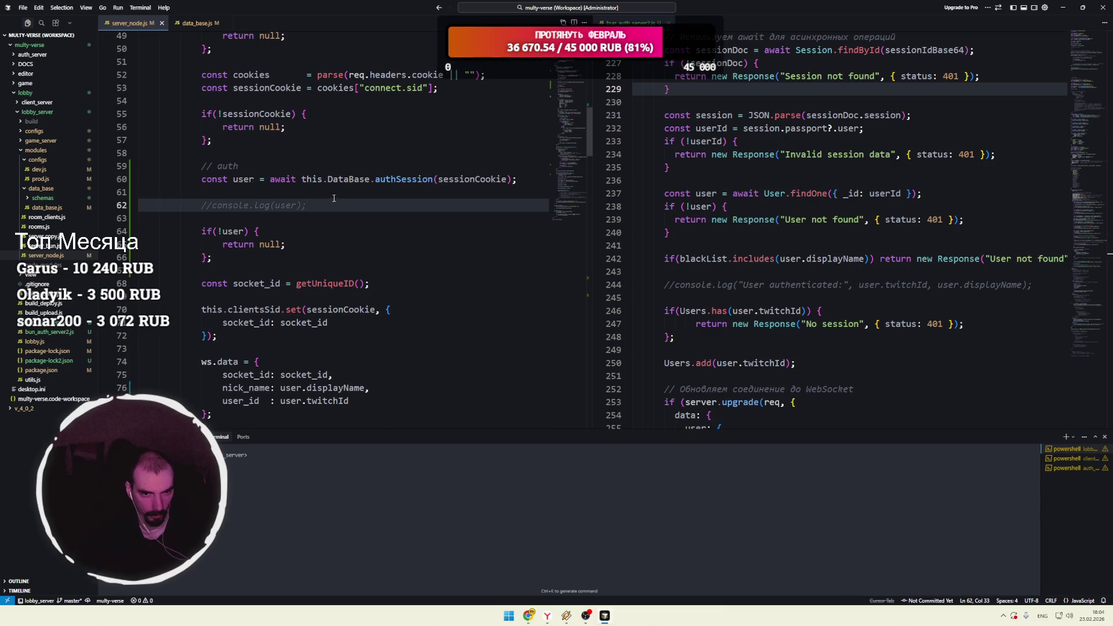
scroll(342, 197, down, 1)
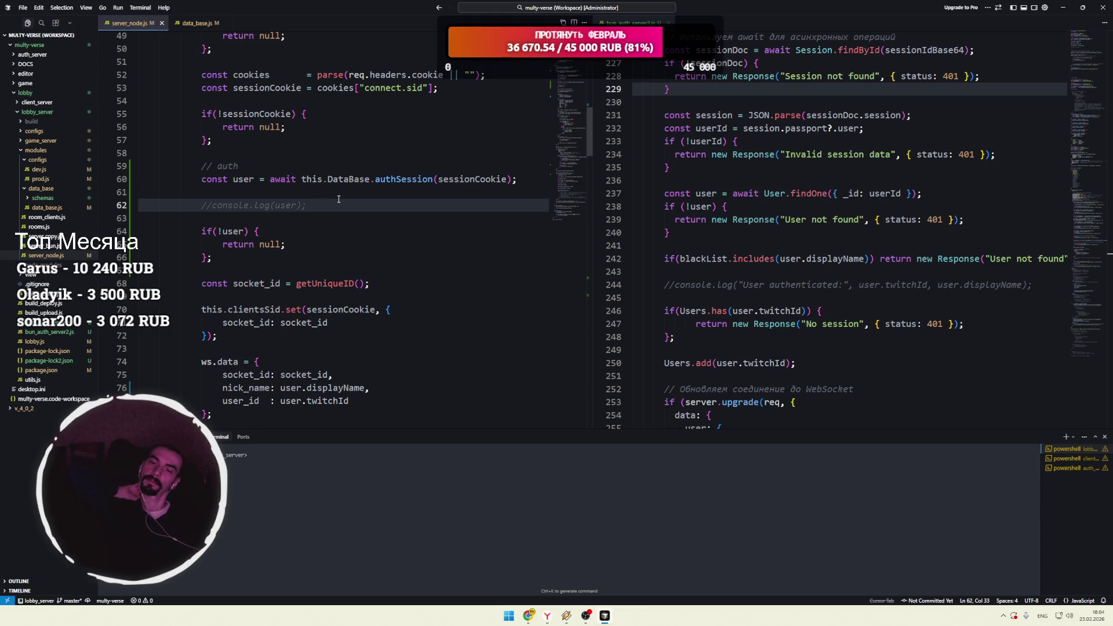
click(669, 22)
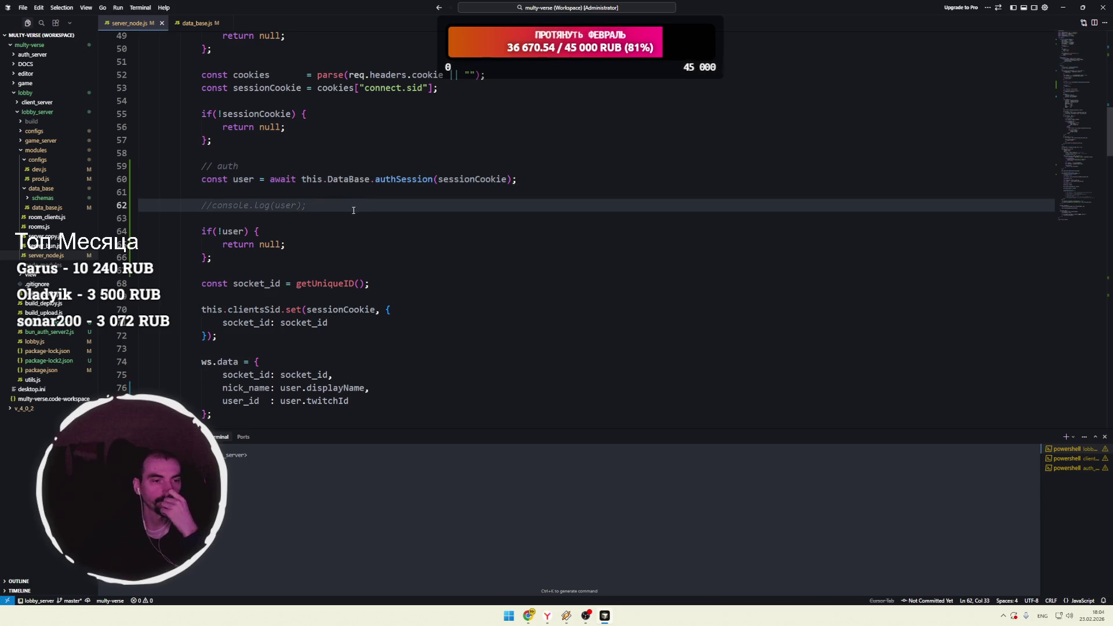
Step: Open data_base.js and look over the top of the DataBase class around line 16
click(41, 188)
click(197, 23)
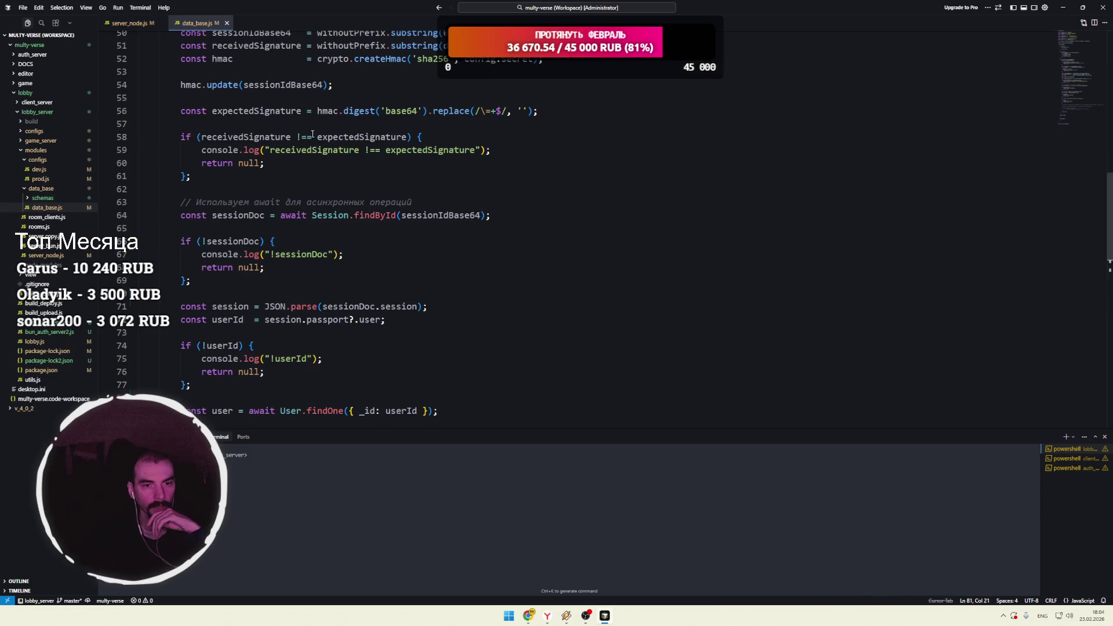
scroll(350, 208, up, 7)
scroll(351, 208, up, 7)
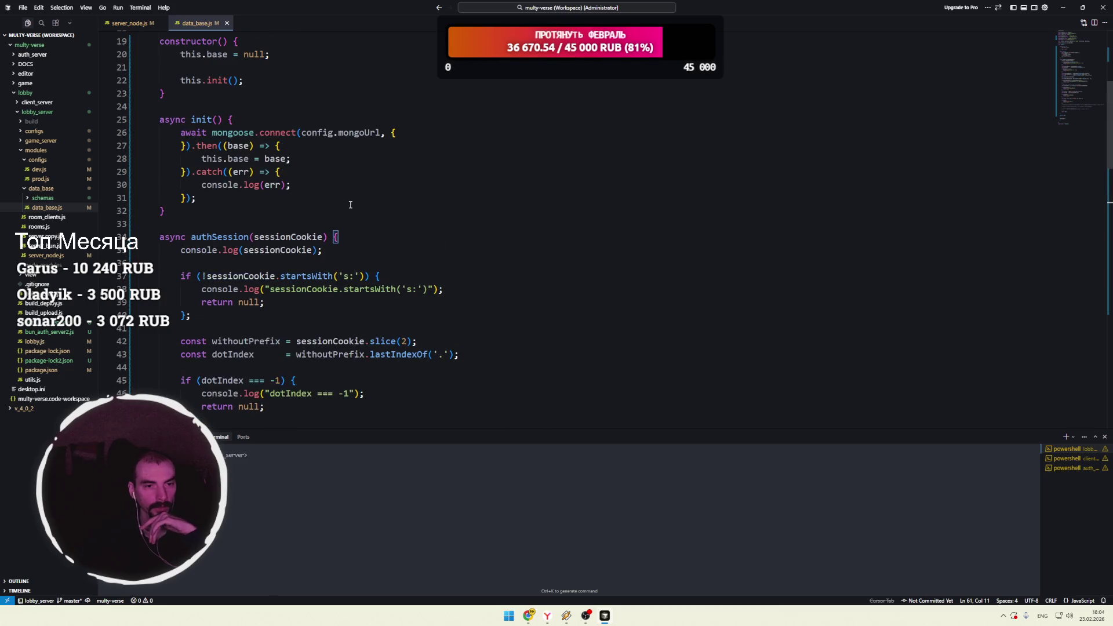
scroll(351, 203, down, 1)
scroll(351, 203, down, 10)
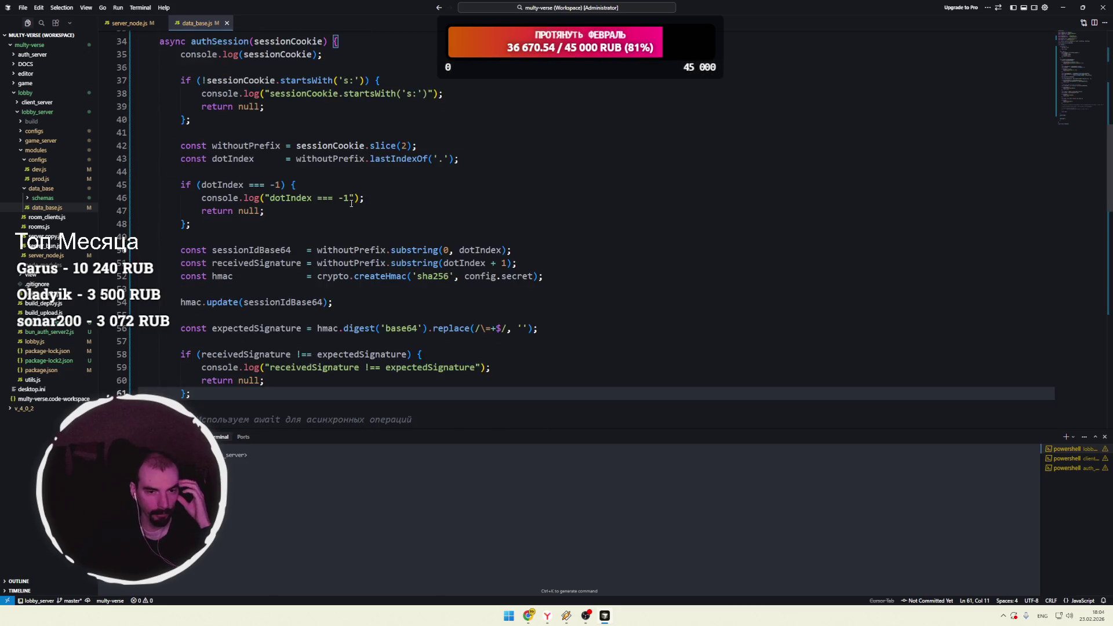
scroll(345, 207, up, 8)
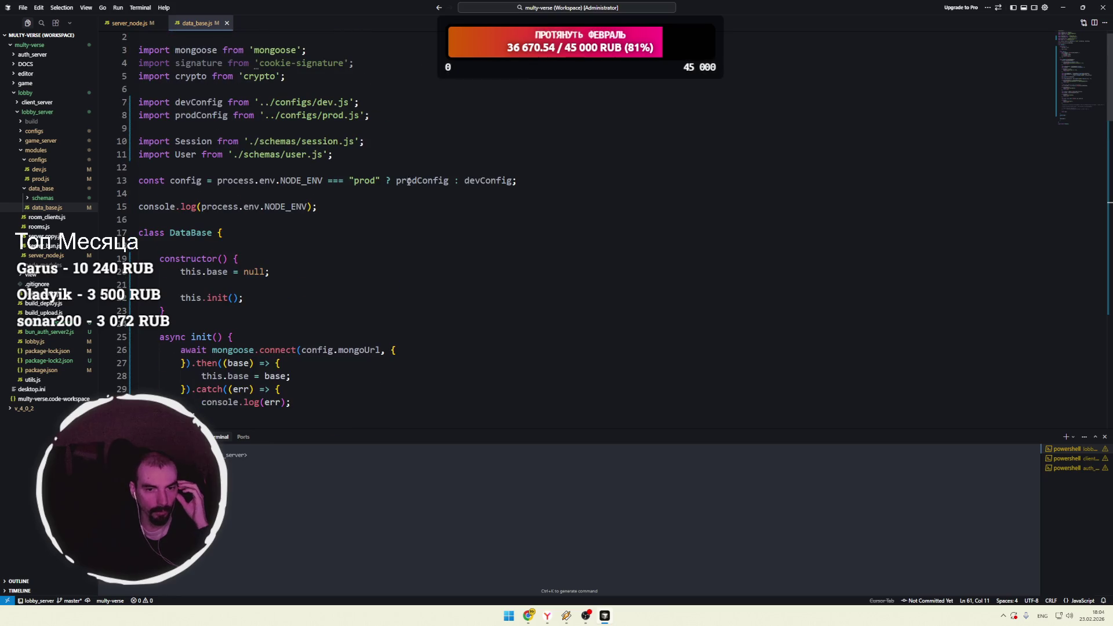
click(329, 218)
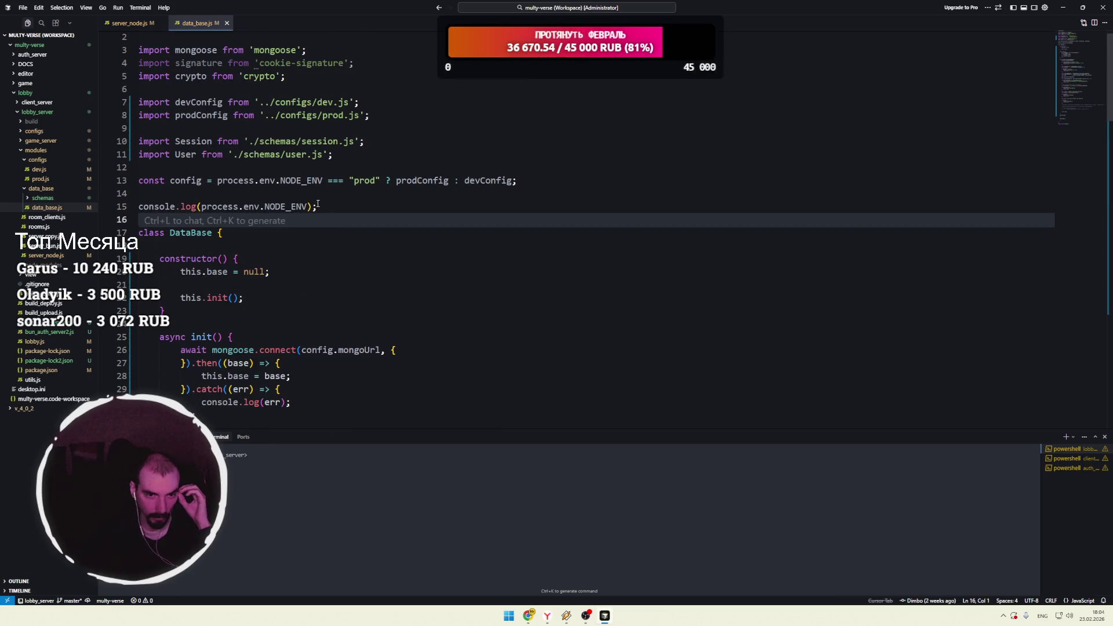
drag(139, 141, 365, 154)
click(246, 220)
Step: Follow the authSession function from line 60 down to its 'return user;' on line 94
scroll(314, 236, down, 3)
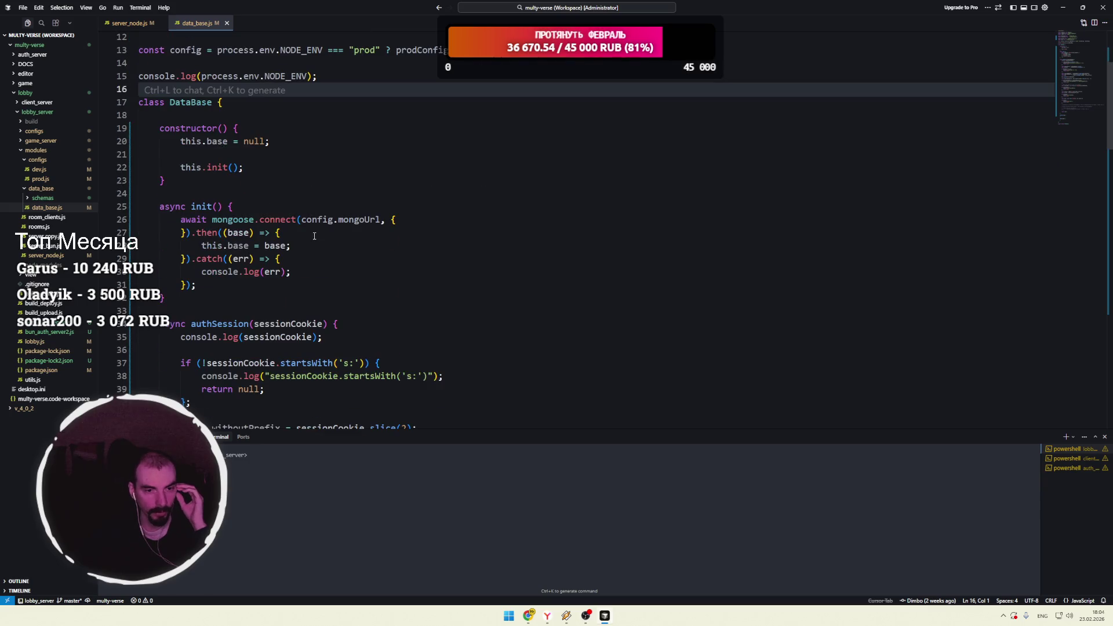
scroll(314, 236, down, 4)
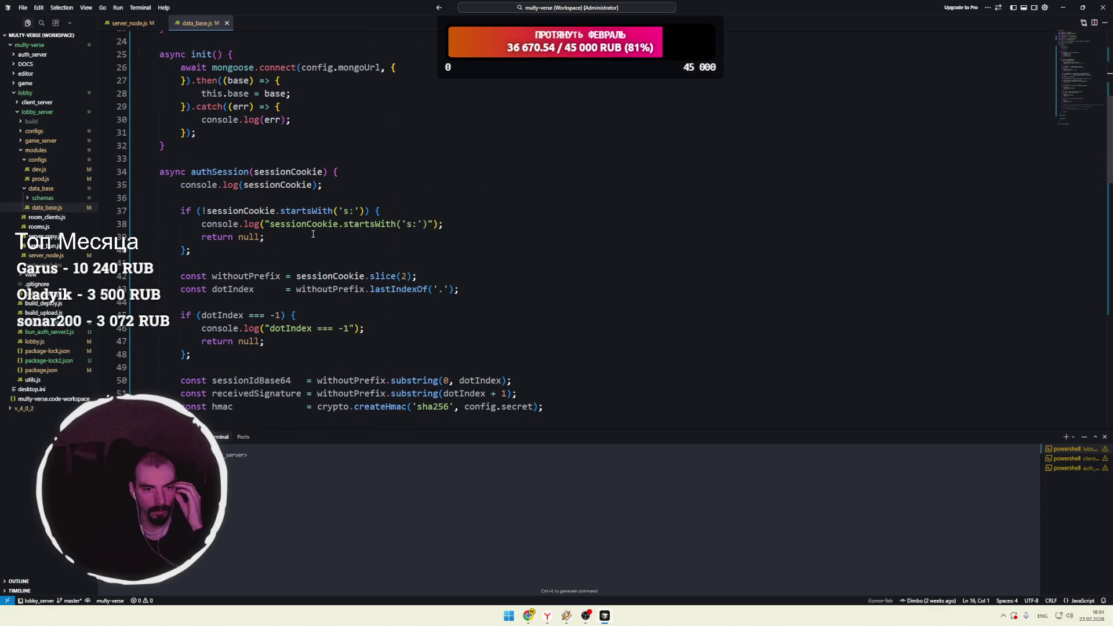
scroll(313, 234, down, 8)
click(283, 182)
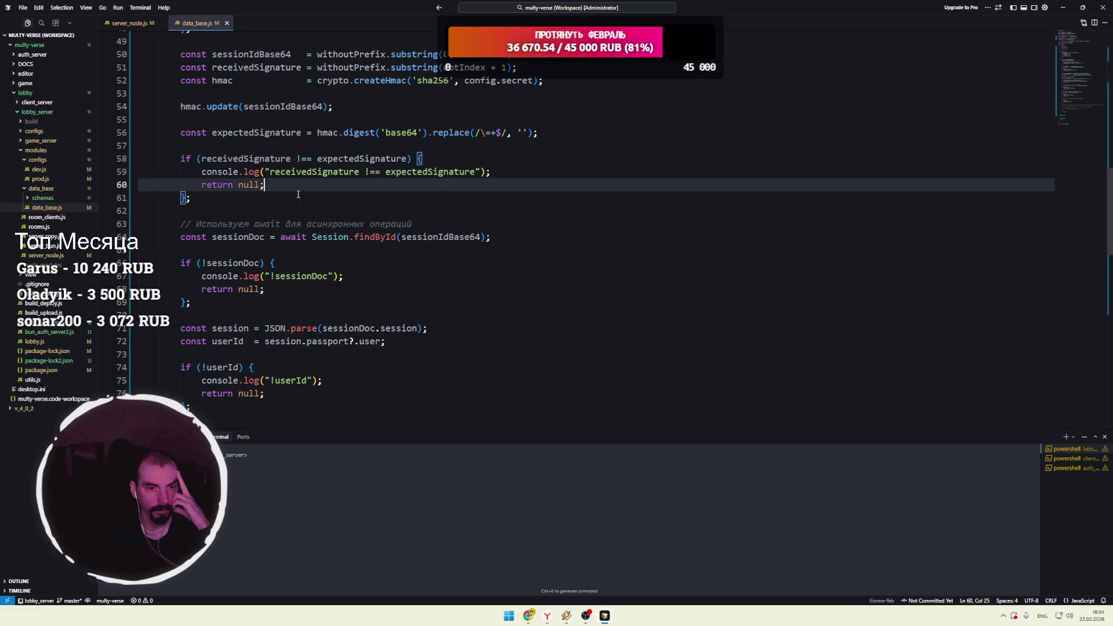
scroll(297, 214, down, 2)
click(297, 226)
scroll(297, 223, down, 8)
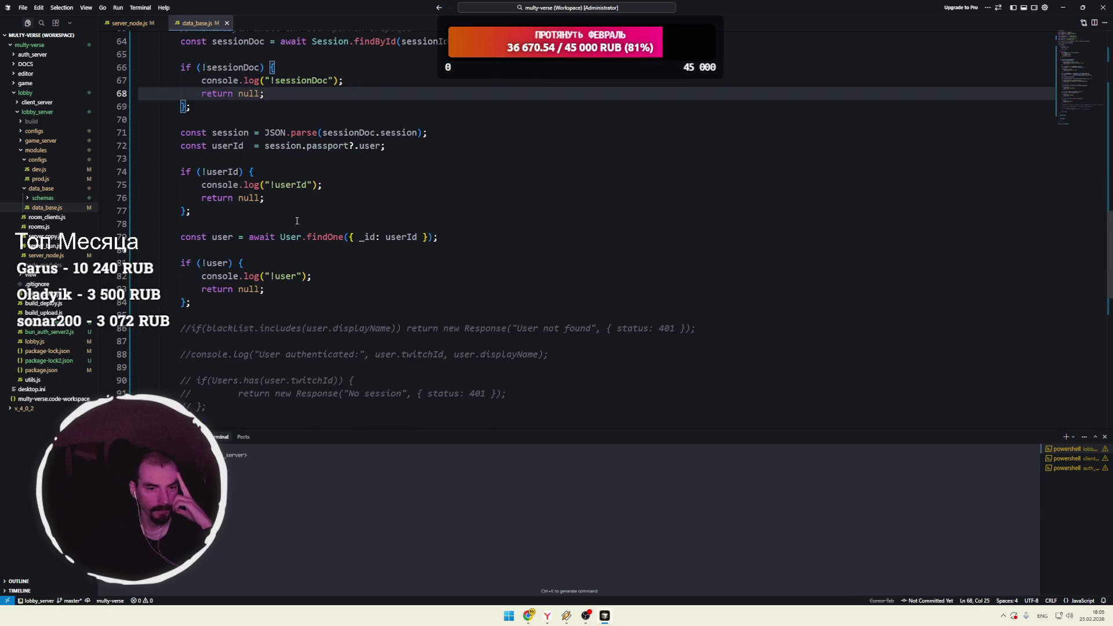
click(296, 221)
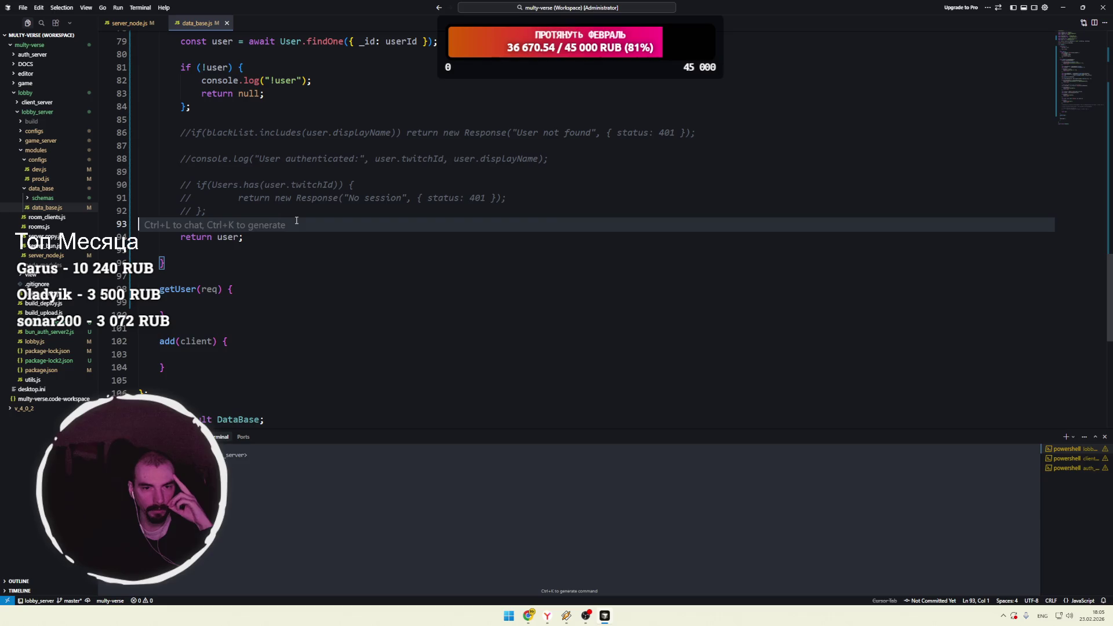
click(281, 232)
scroll(293, 225, down, 3)
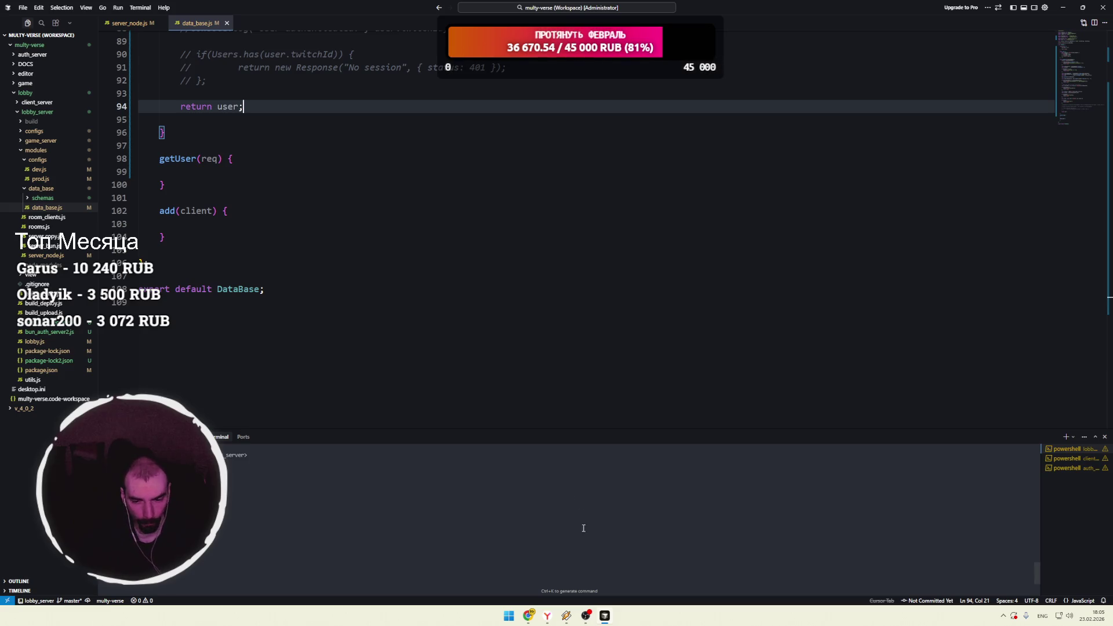
click(605, 617)
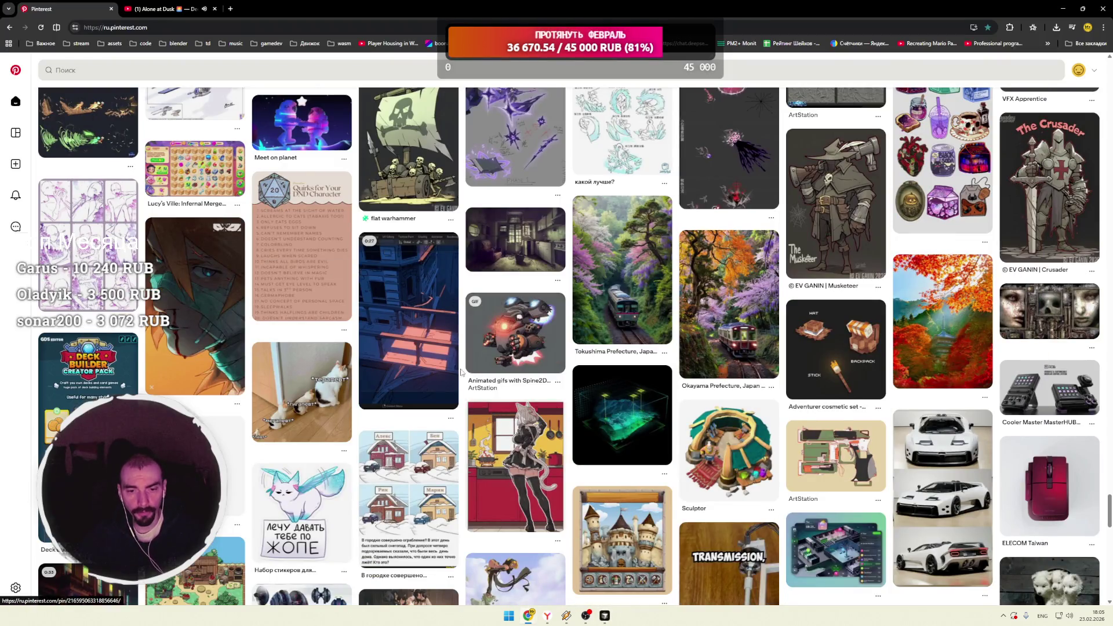
Step: Scroll the related grid and open the pin of dark mechanical spheres
scroll(464, 372, down, 3)
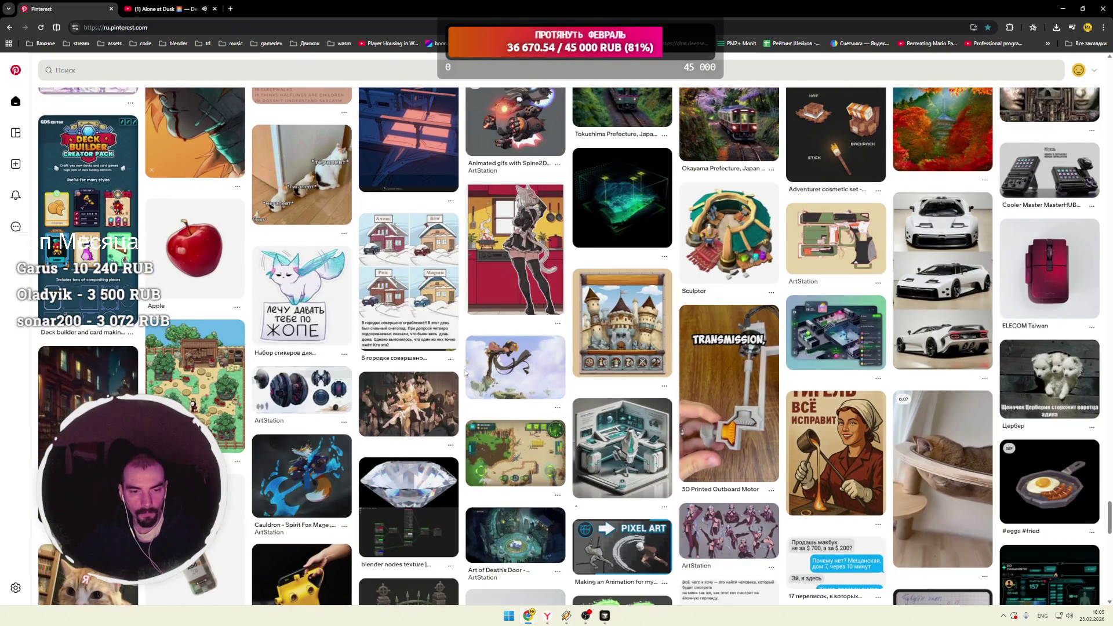
scroll(464, 372, down, 2)
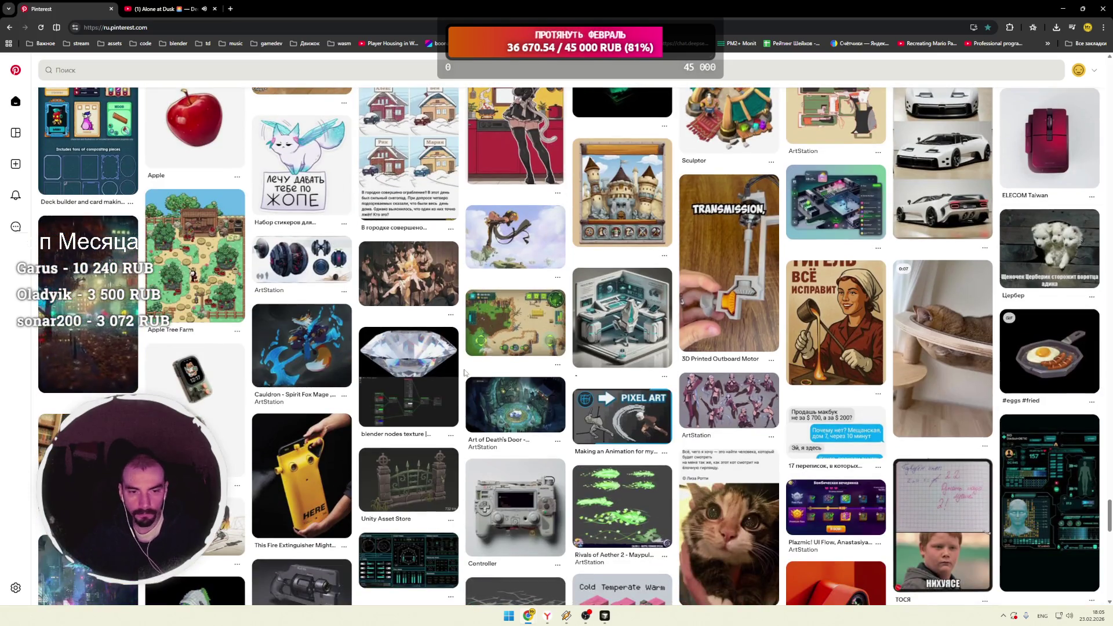
click(295, 284)
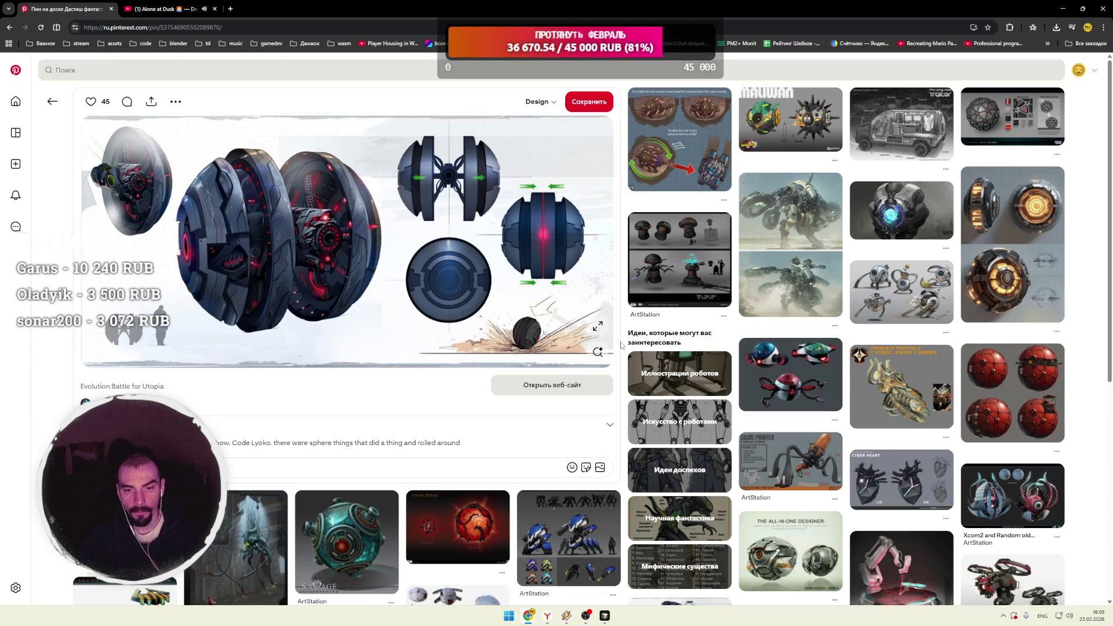
Step: Scroll its related robot, drone and vehicle concepts down to the Batmobile concept car pin
scroll(621, 346, down, 5)
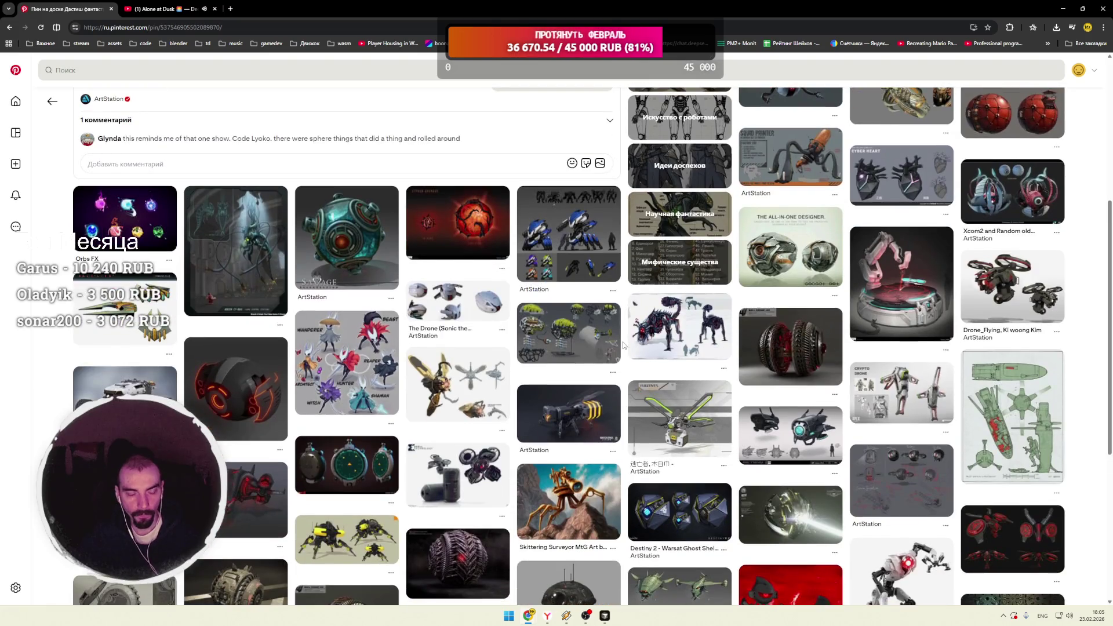
scroll(623, 346, down, 3)
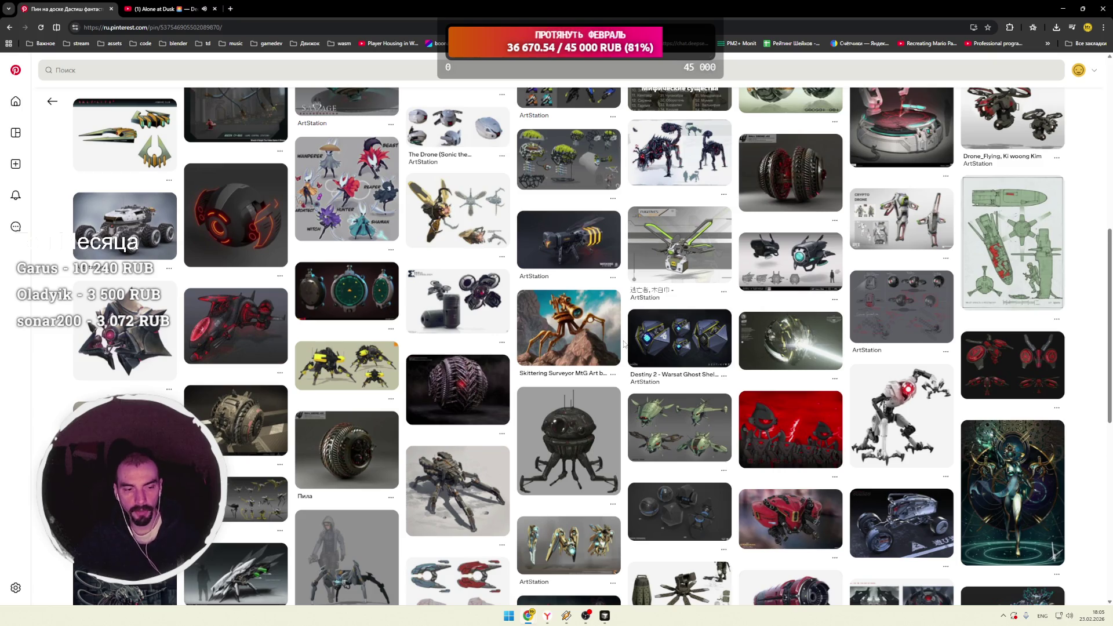
scroll(623, 344, down, 3)
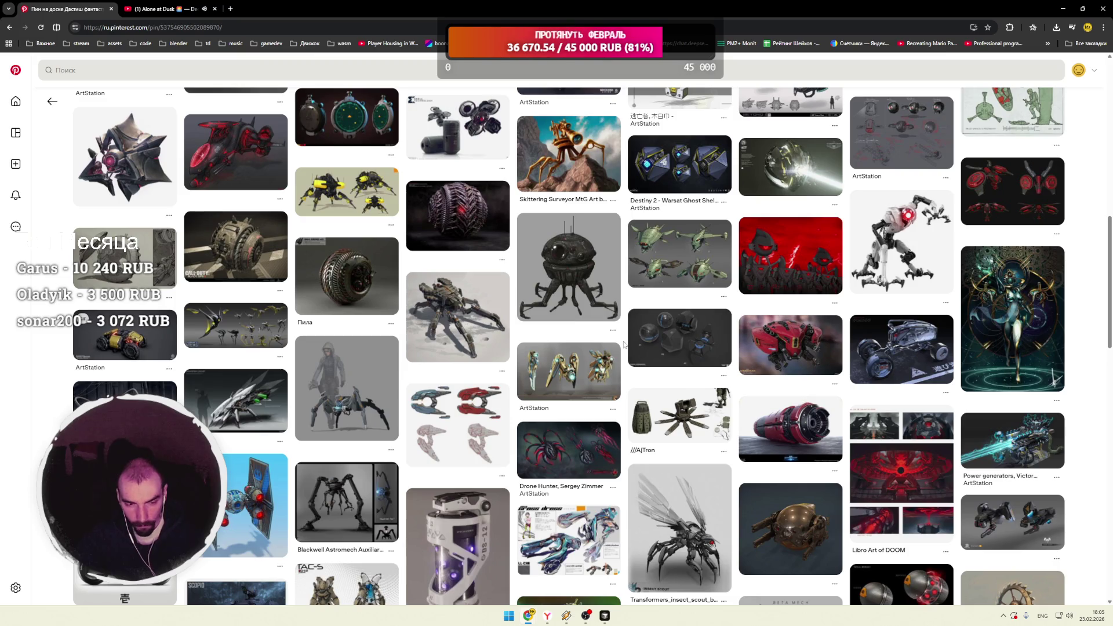
scroll(624, 344, down, 5)
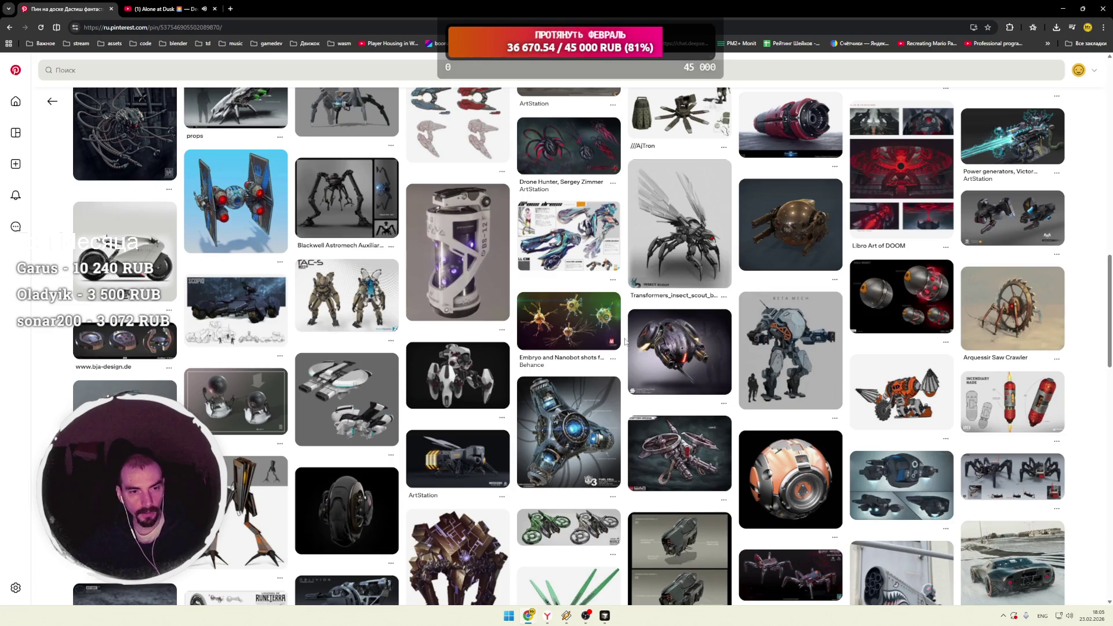
scroll(625, 342, down, 3)
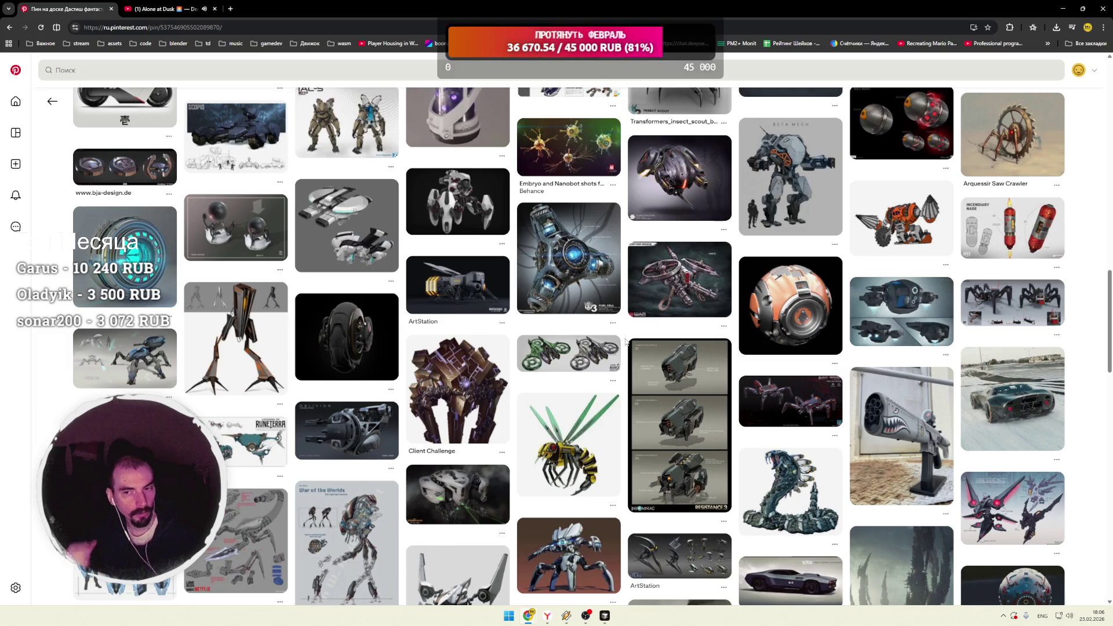
scroll(625, 342, down, 3)
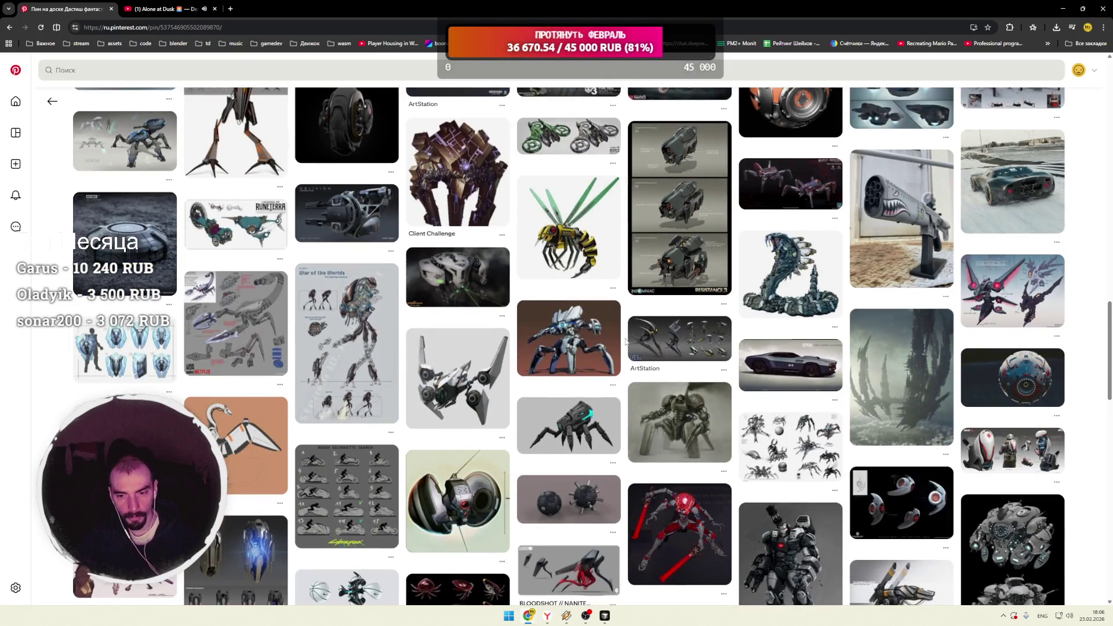
click(783, 386)
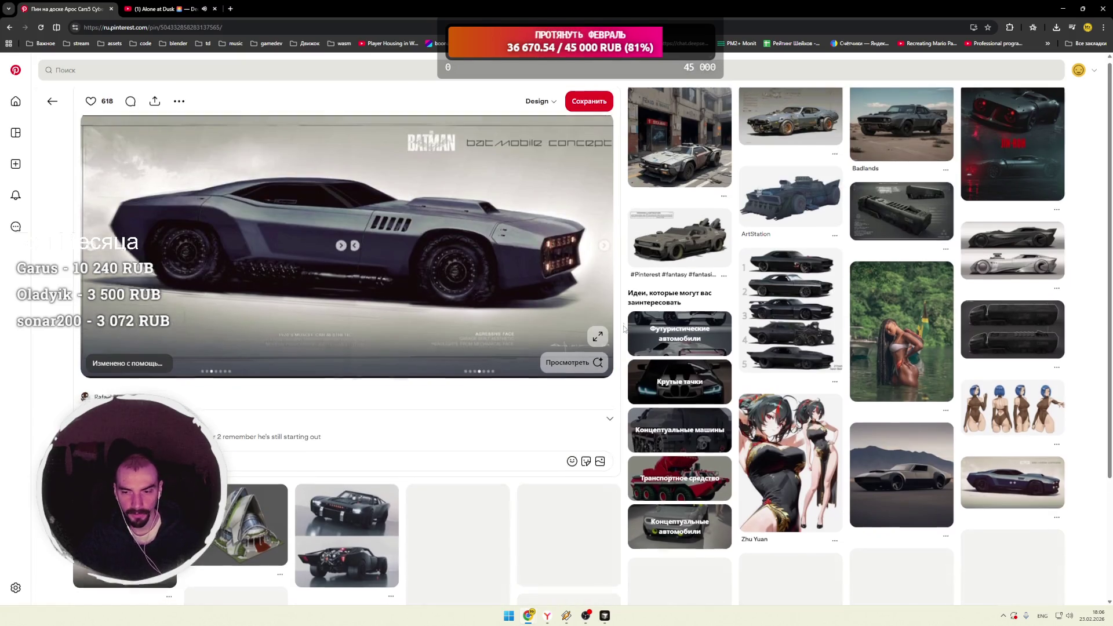
Step: Scan the Batmobile pin's comments and related car pins, then go back to the home feed
scroll(624, 326, down, 2)
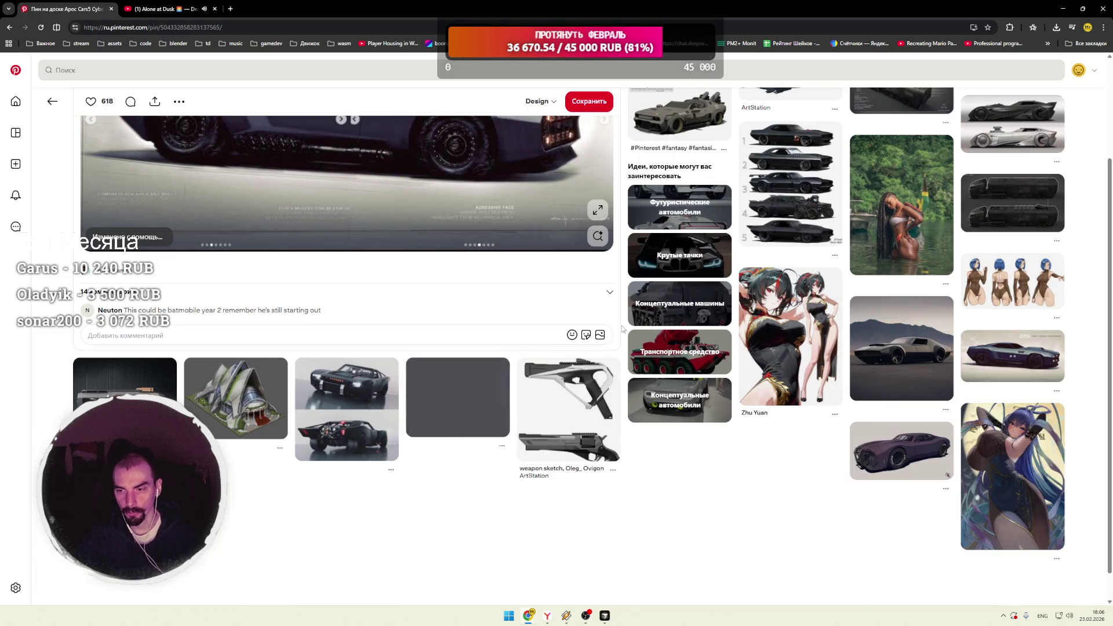
scroll(621, 322, down, 2)
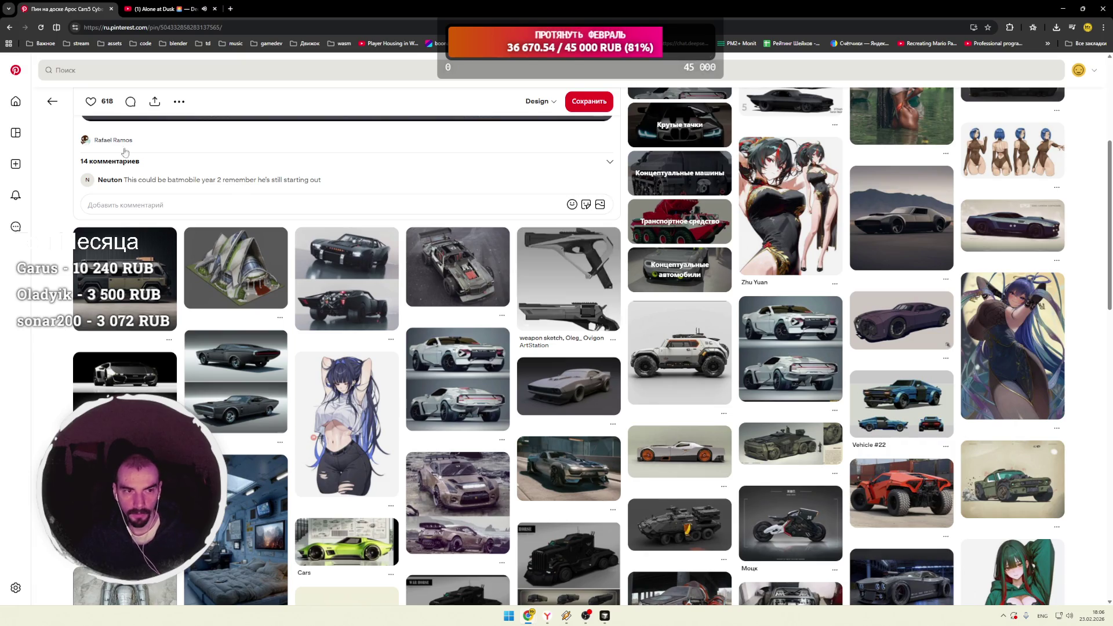
click(16, 70)
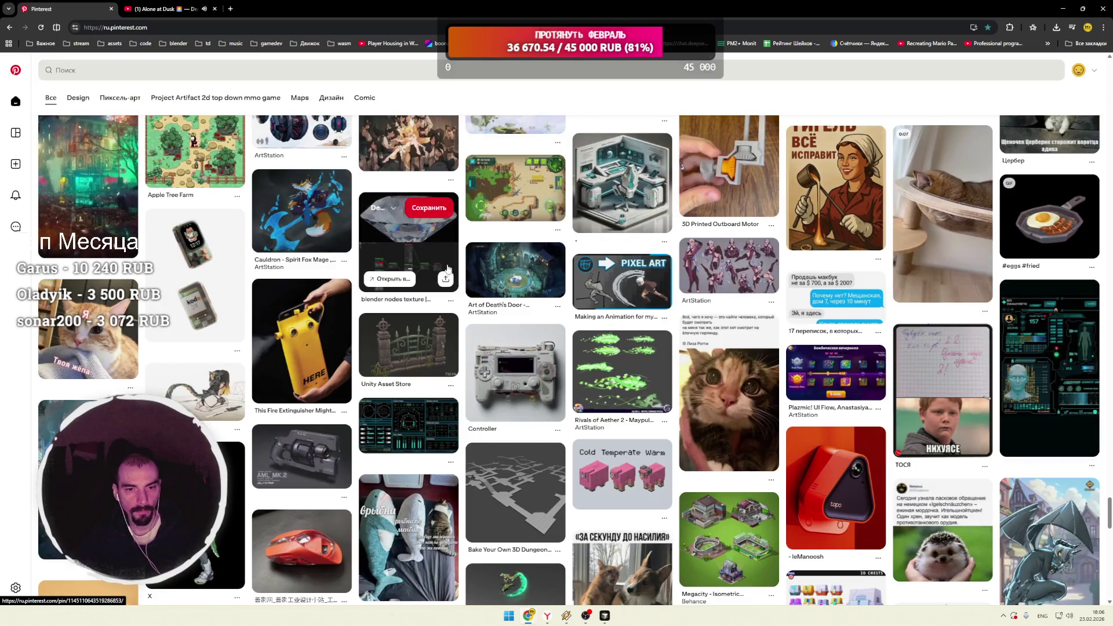
Step: Scroll the home feed down to the green magic-effect animation pin
scroll(458, 266, down, 2)
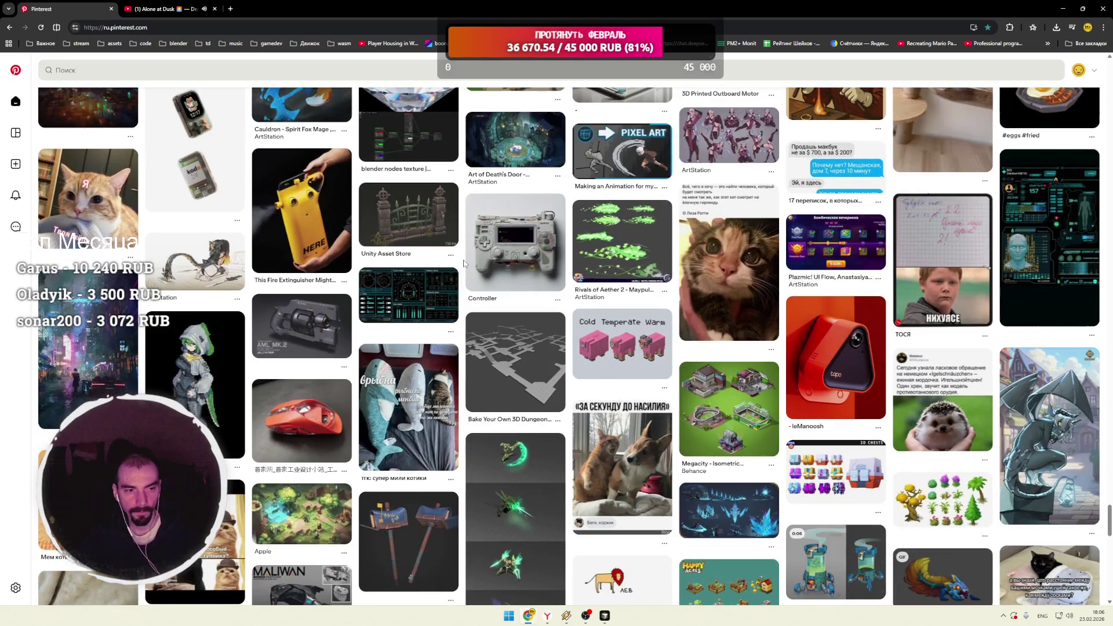
scroll(463, 264, down, 2)
scroll(464, 264, down, 1)
scroll(464, 264, down, 2)
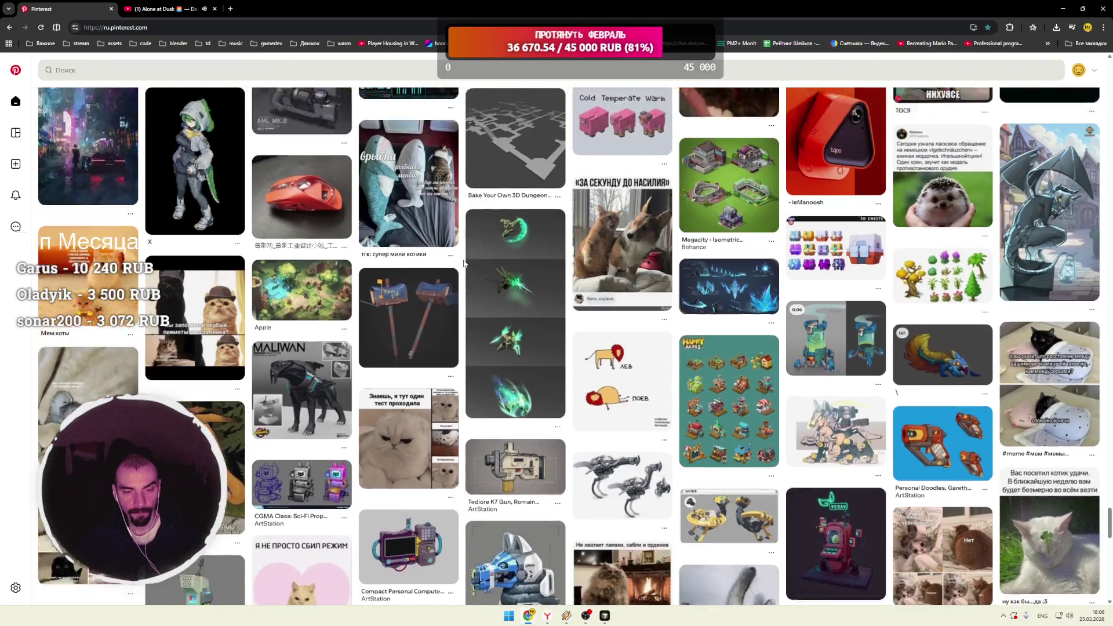
click(503, 271)
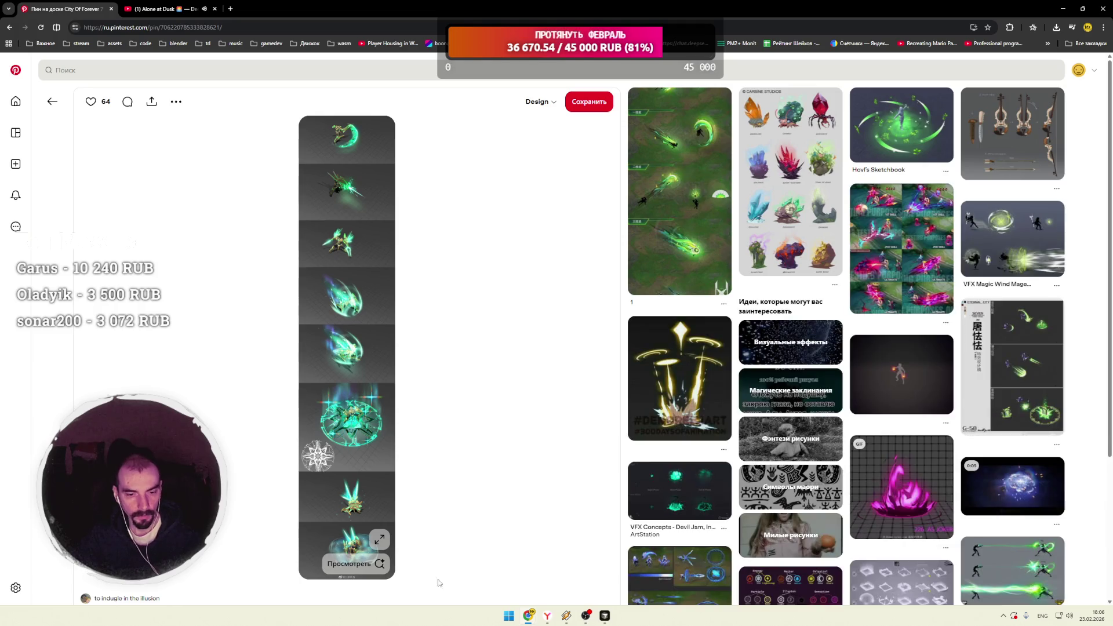
Step: View the green effect strip full screen, zooming in on the animation and back out
click(380, 540)
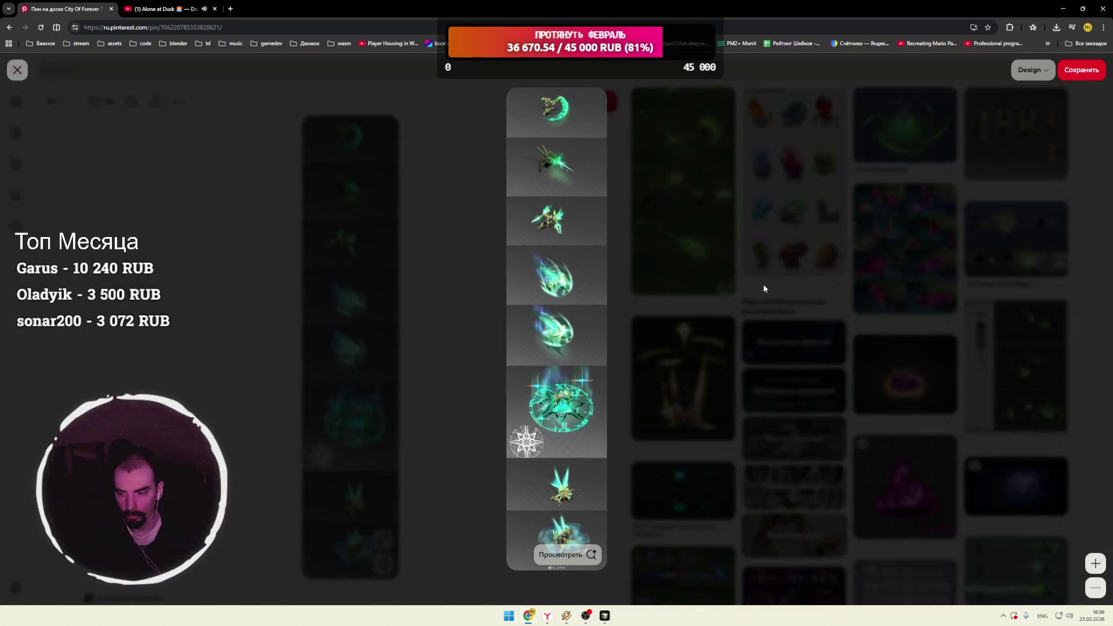
click(1095, 563)
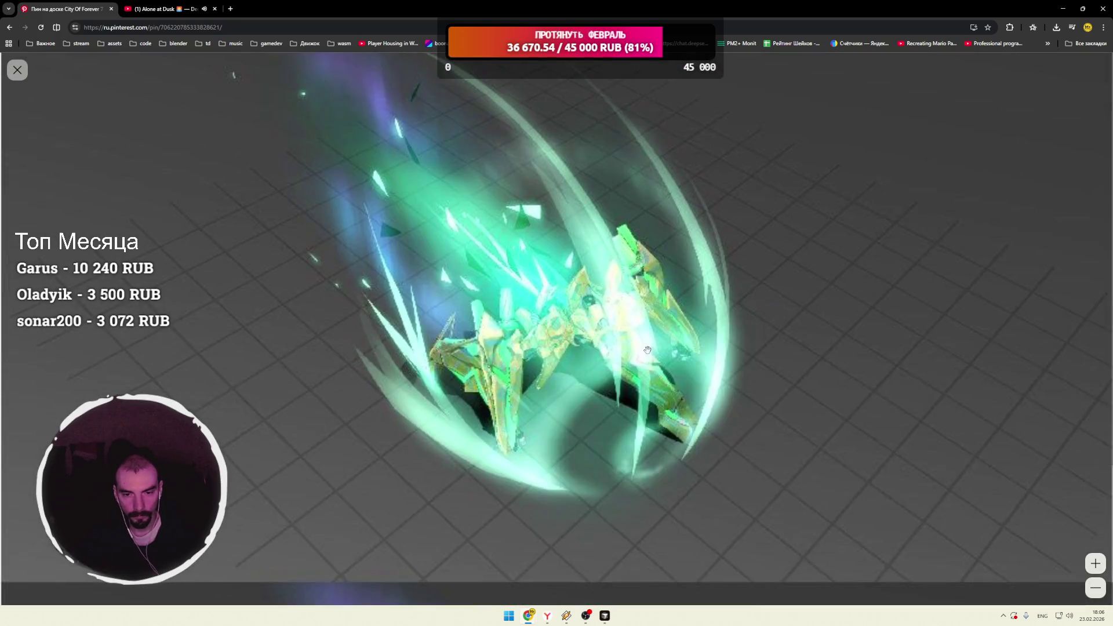
click(1096, 588)
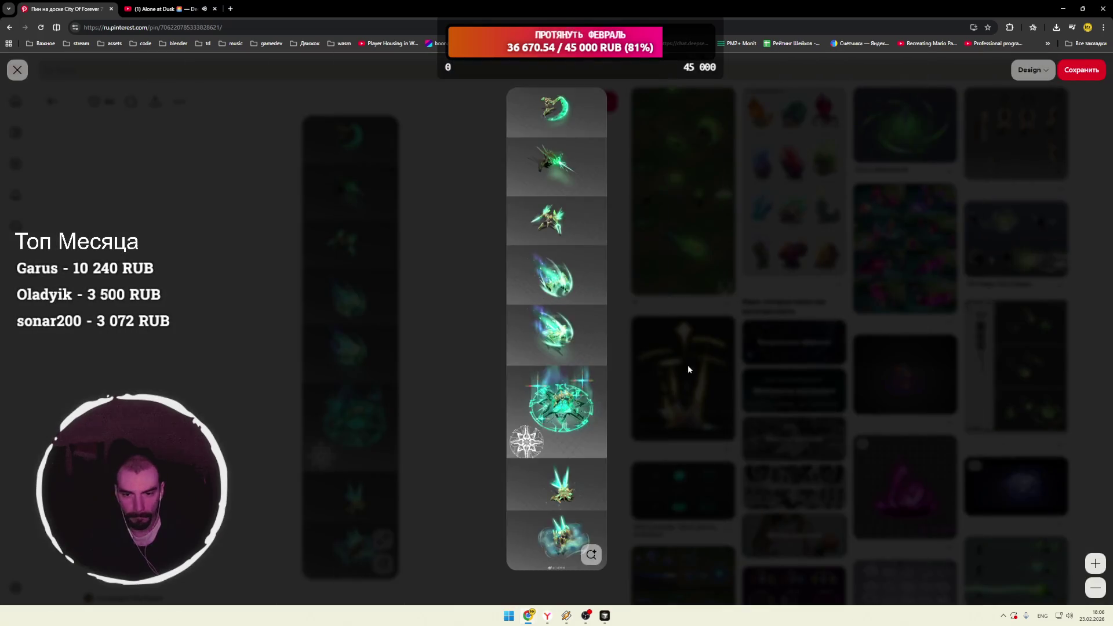
click(688, 342)
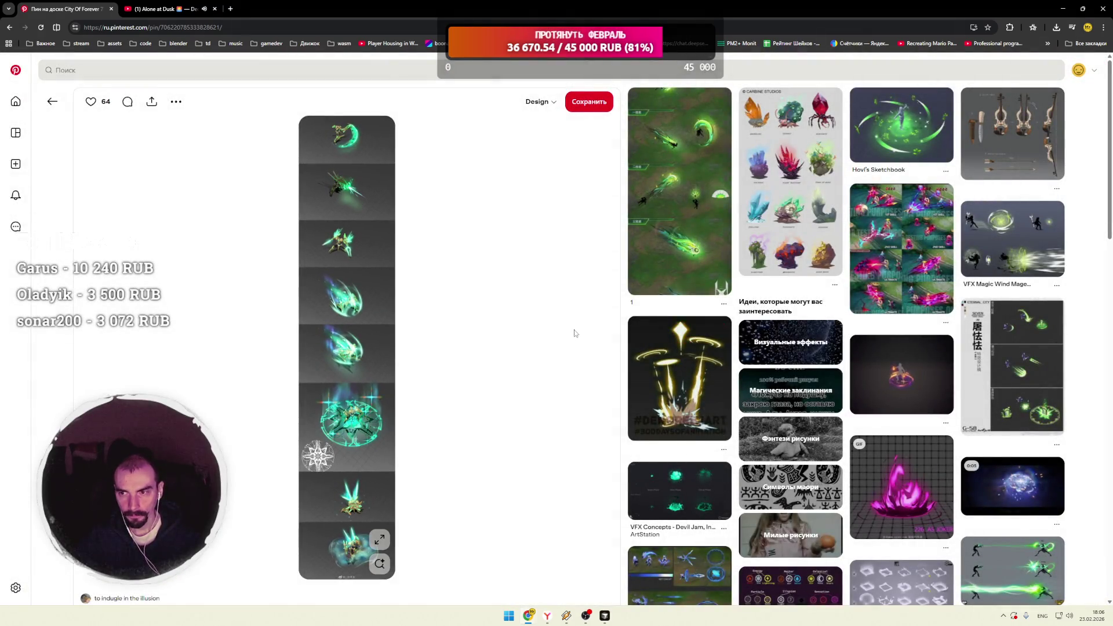
Step: Scroll the related VFX pins to the Types of Banshee Calls pin
scroll(573, 332, down, 5)
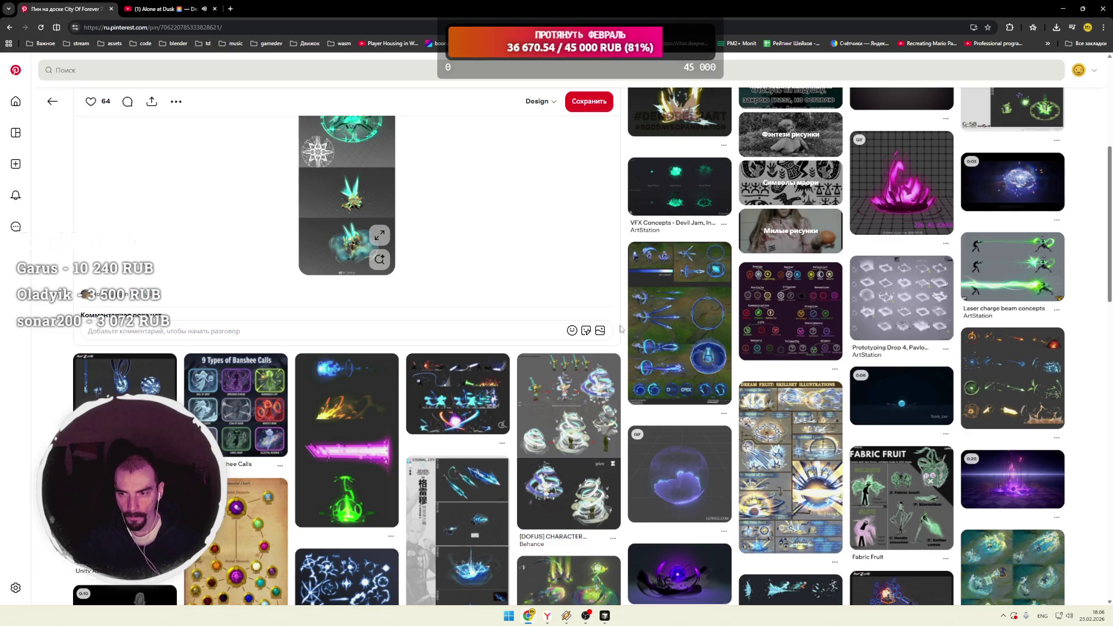
scroll(620, 329, down, 3)
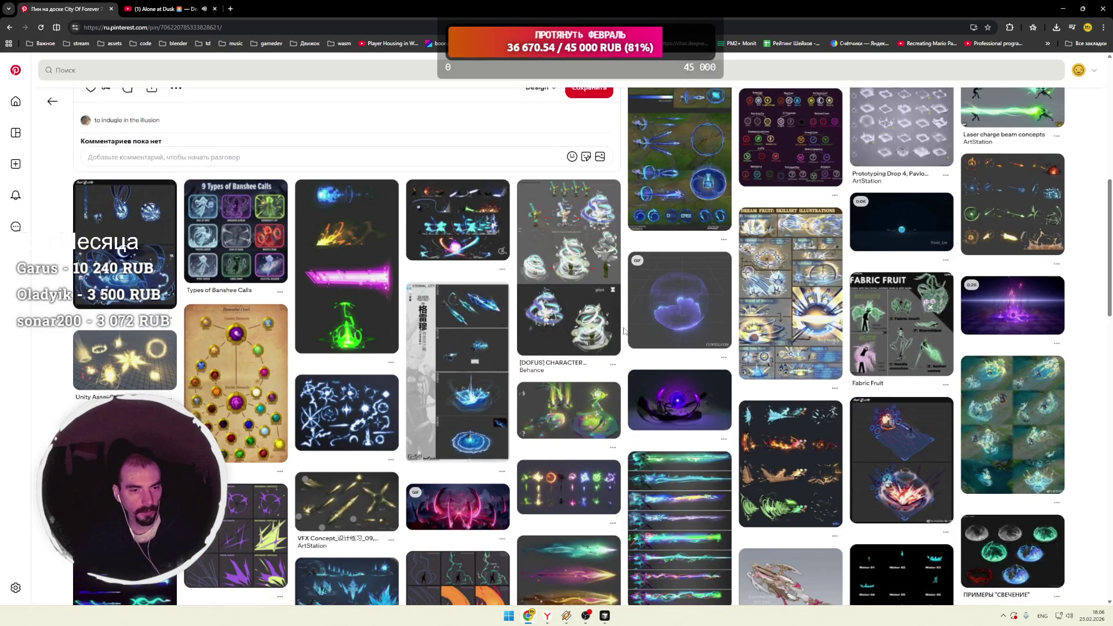
click(258, 249)
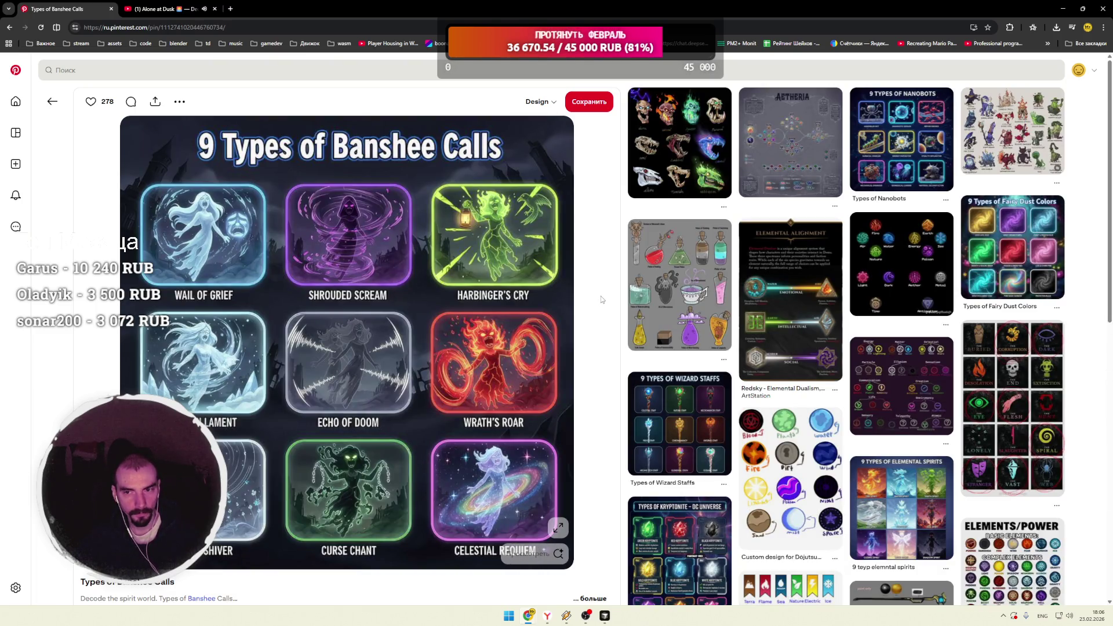
Step: Scroll past the Banshee Calls comments to related pins like Fantasy Biomes and Types of Mystic Artifacts
scroll(602, 299, down, 3)
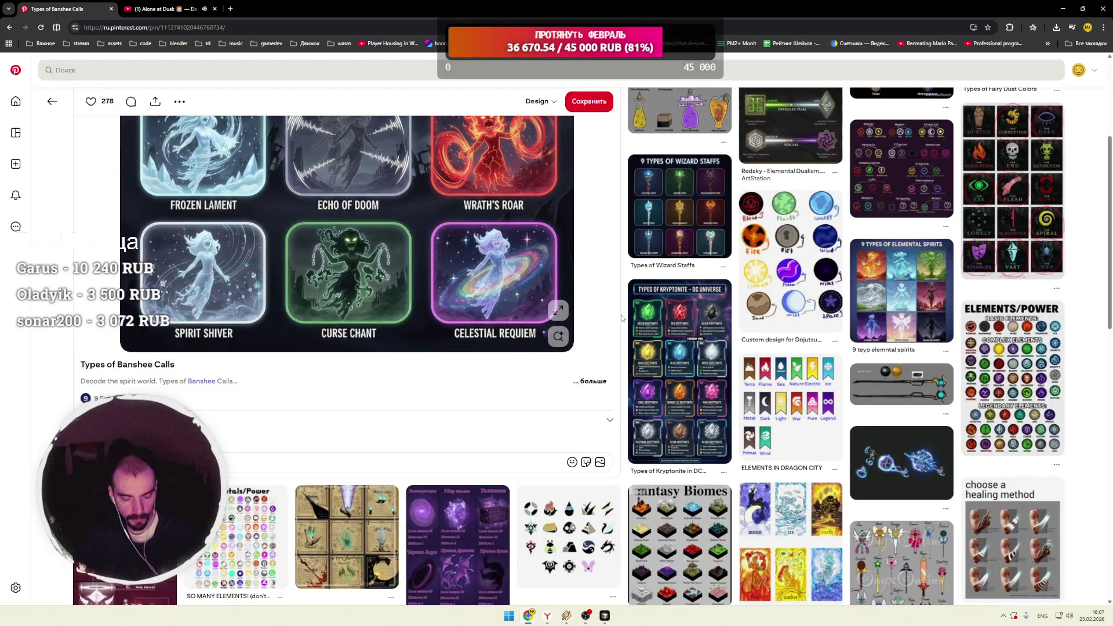
scroll(622, 319, down, 5)
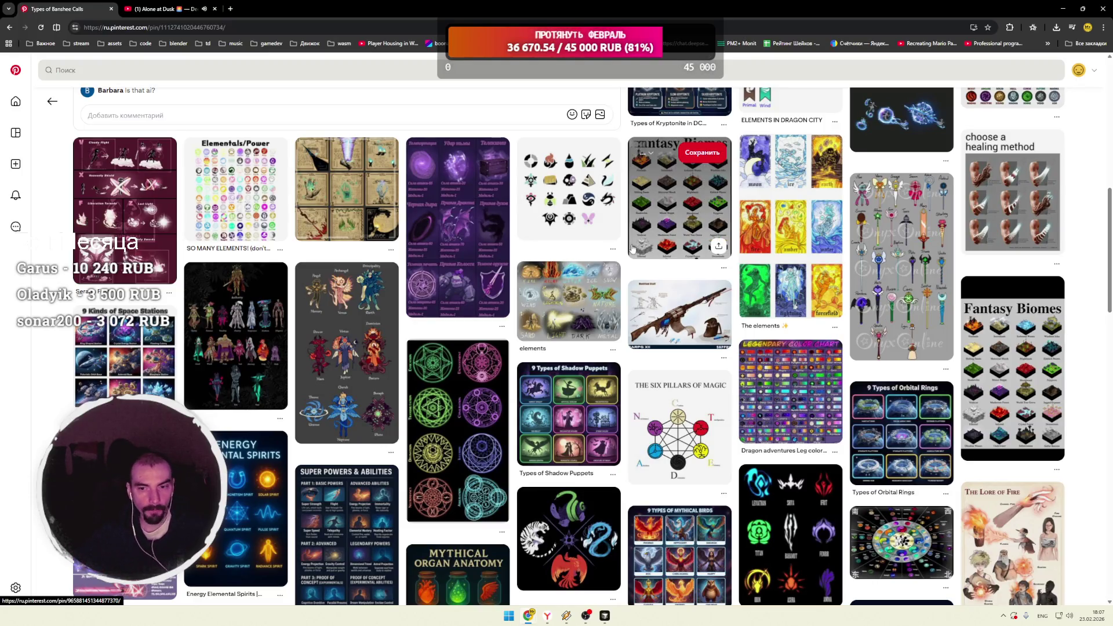
scroll(626, 253, down, 3)
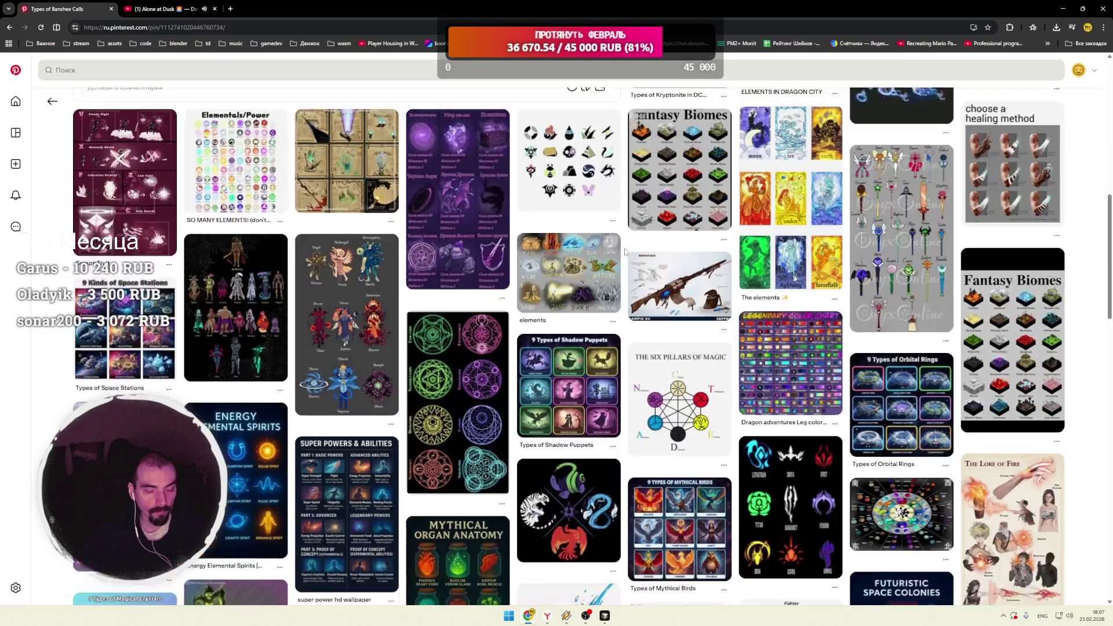
scroll(626, 252, down, 5)
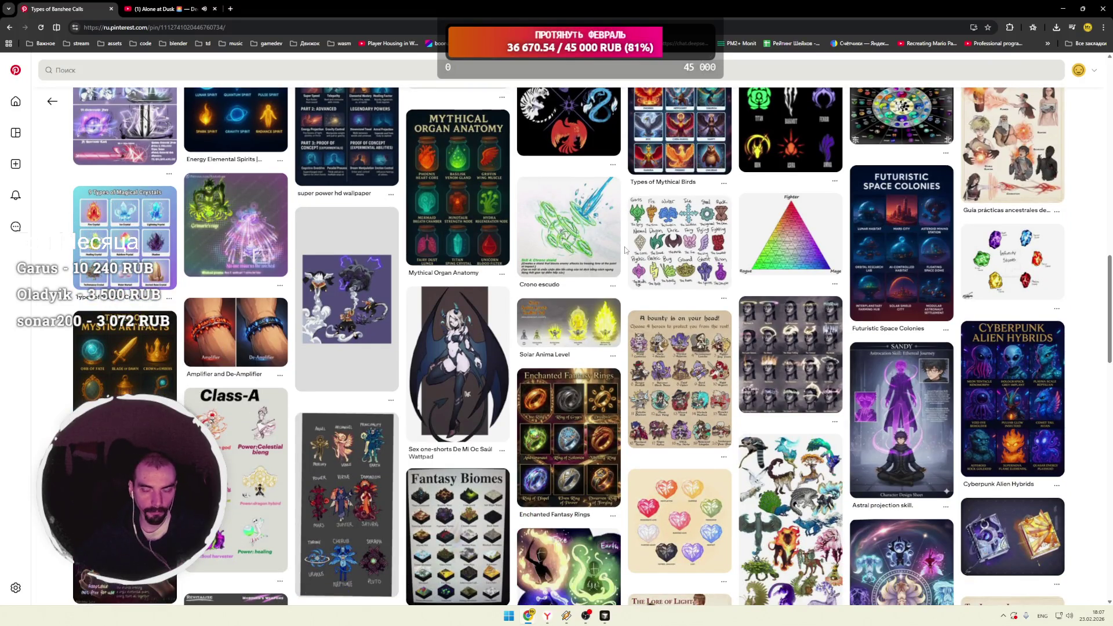
scroll(625, 250, down, 2)
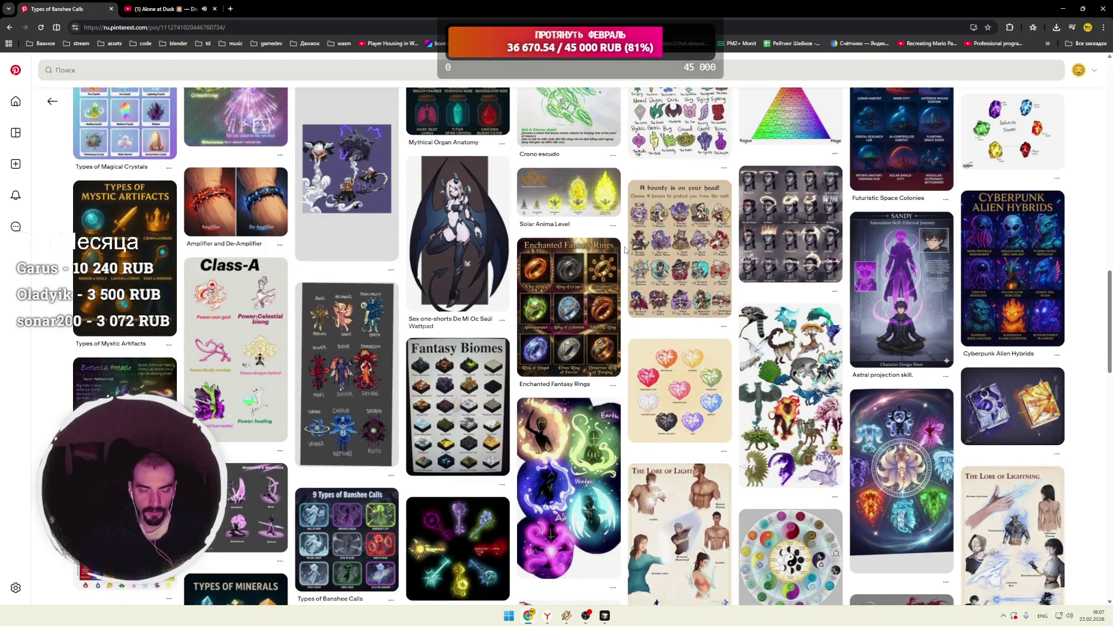
scroll(626, 250, down, 2)
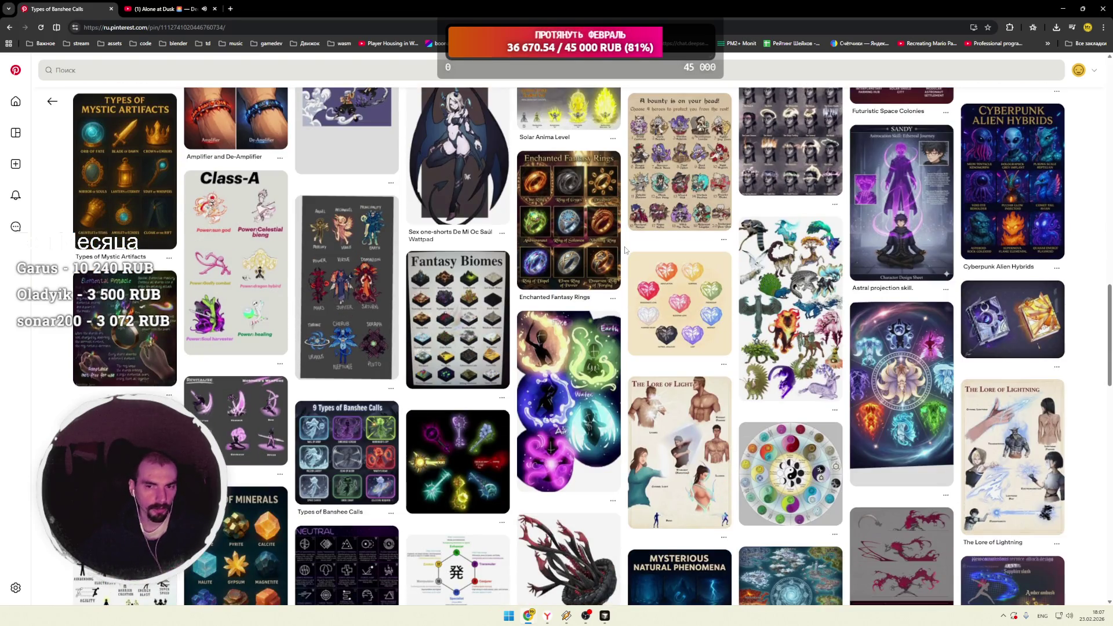
Step: Open Fantasy Biomes, then the related purple spheres pin, then the red crystal pin, glancing below it
click(426, 322)
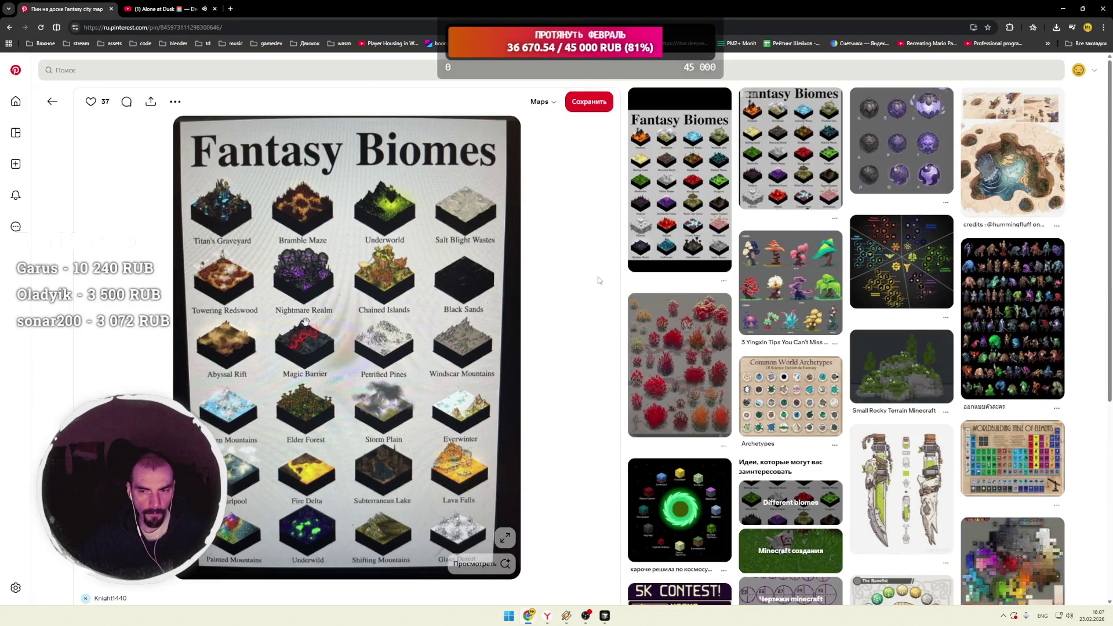
click(905, 151)
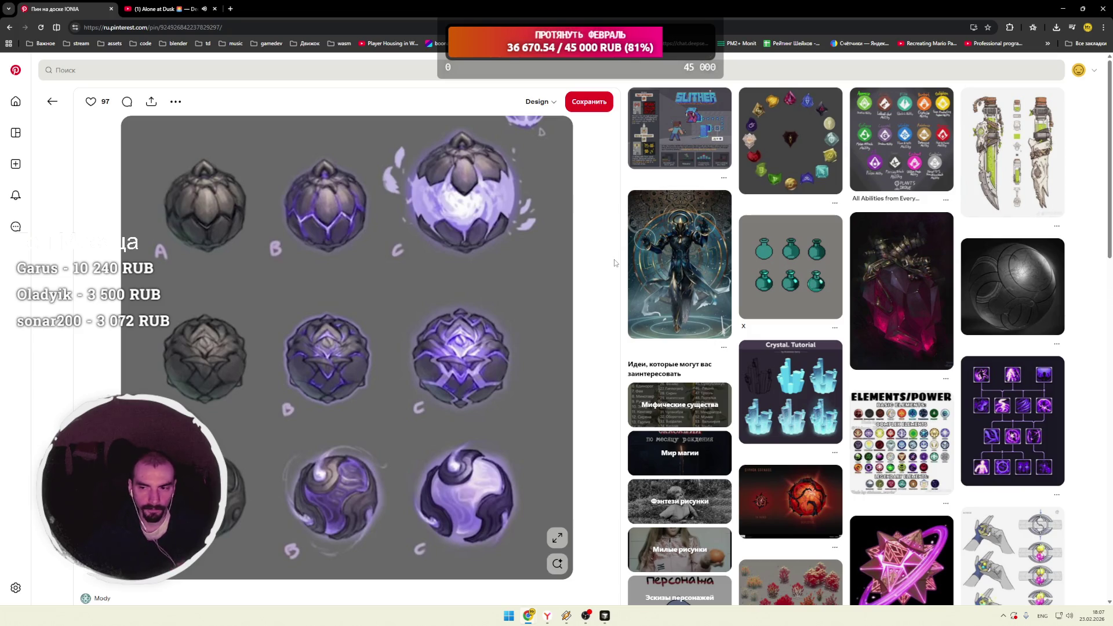
click(870, 284)
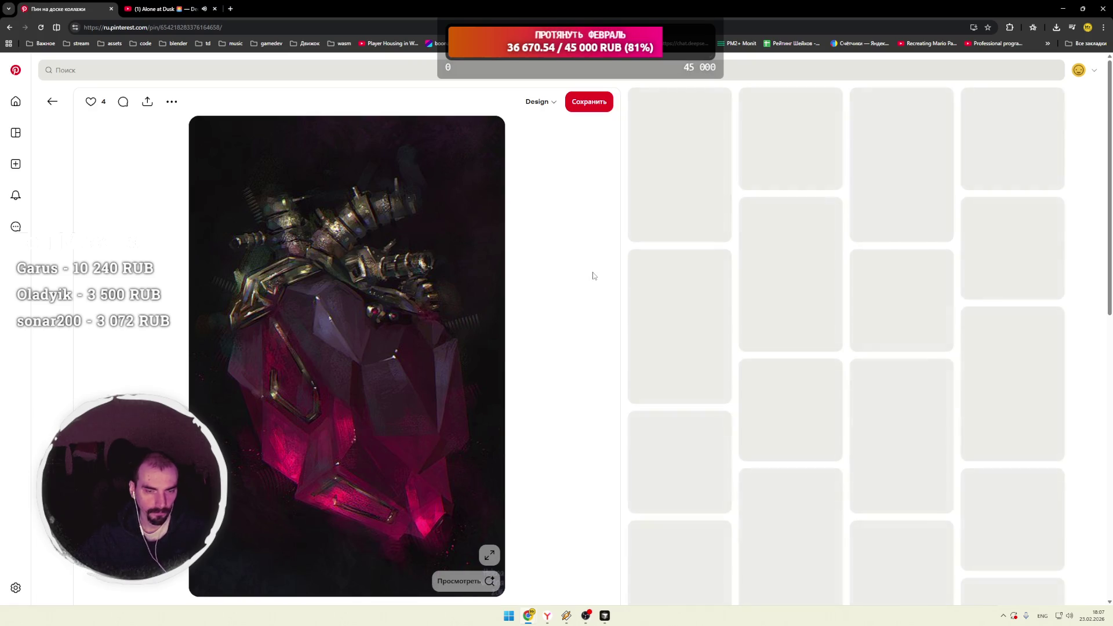
scroll(559, 258, down, 6)
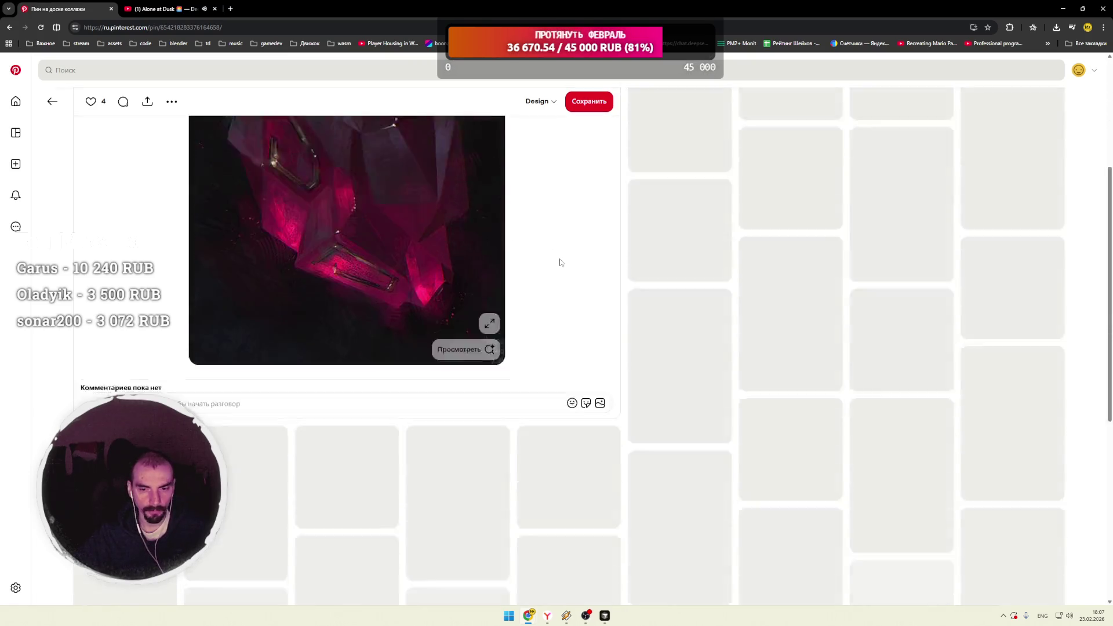
scroll(249, 240, up, 6)
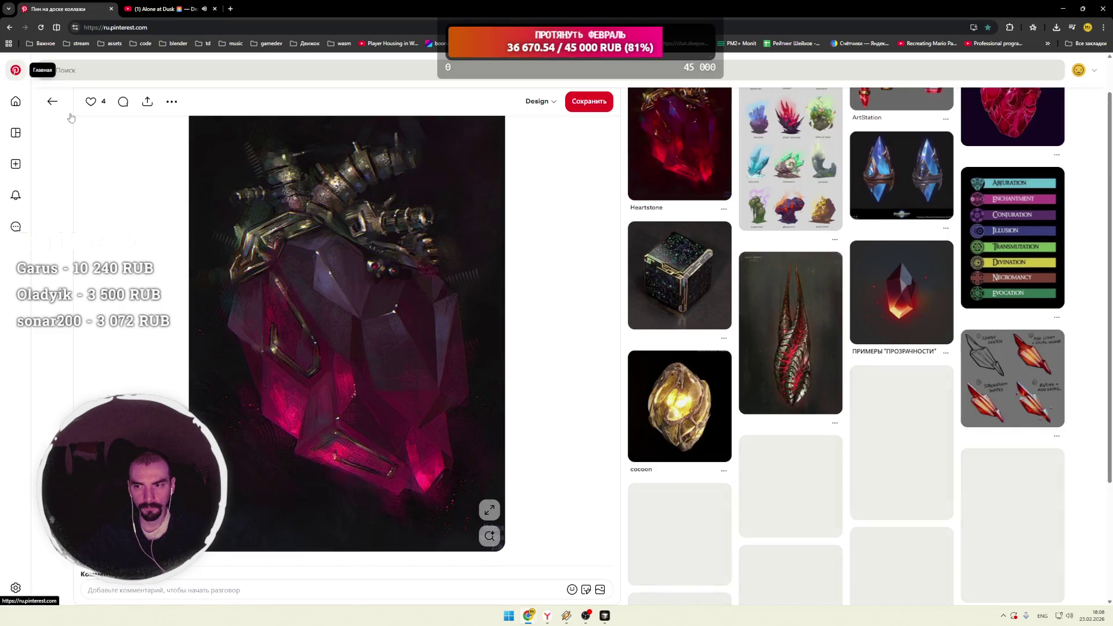
click(15, 70)
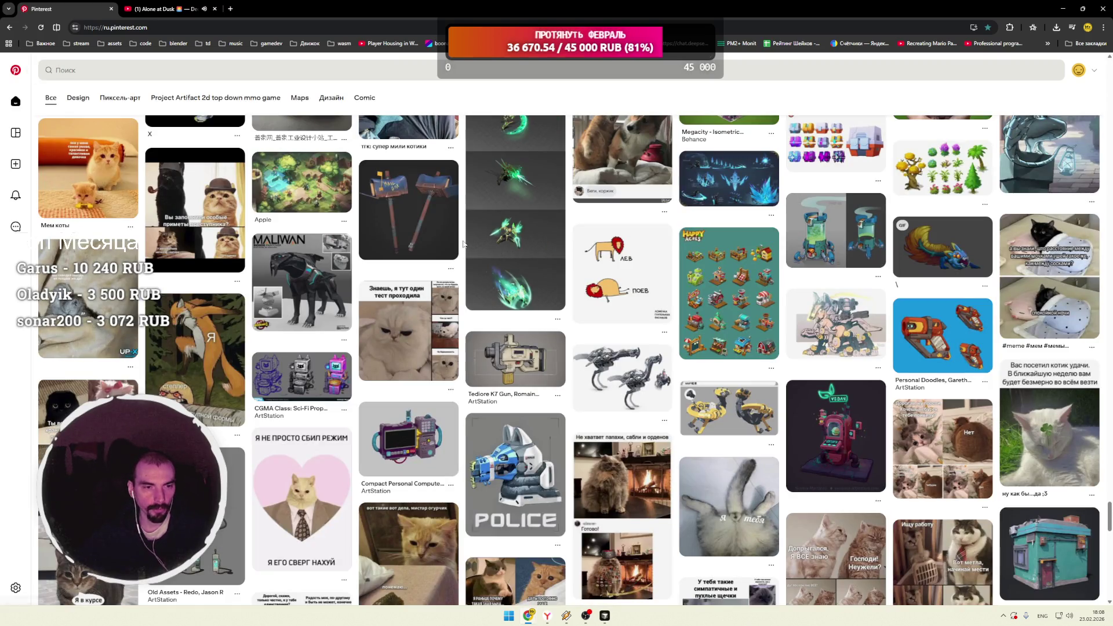
scroll(464, 243, down, 4)
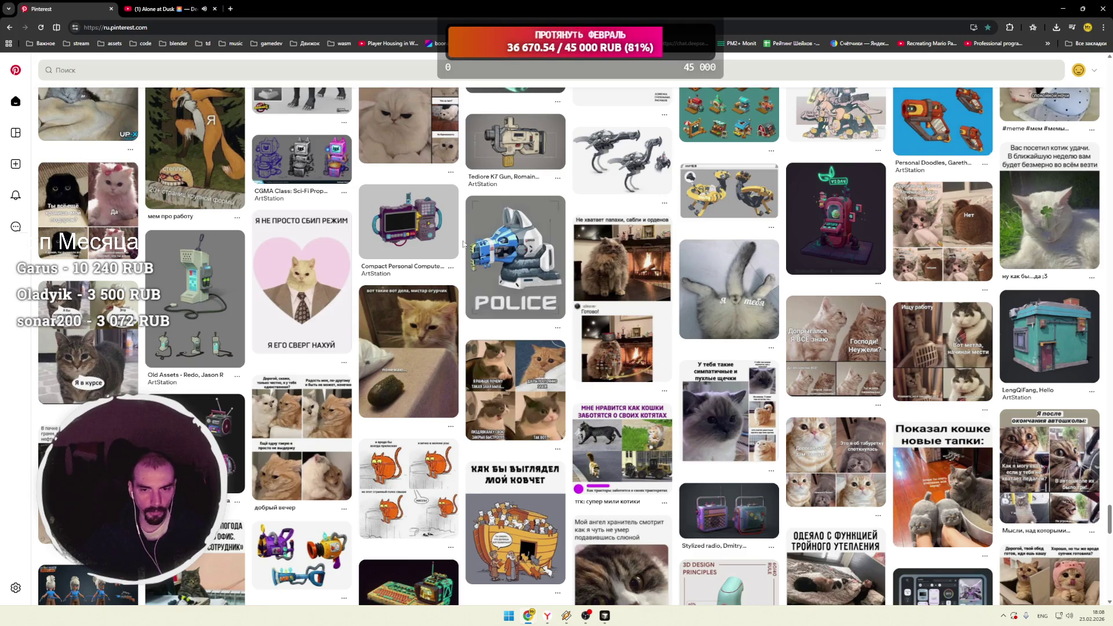
scroll(464, 243, down, 2)
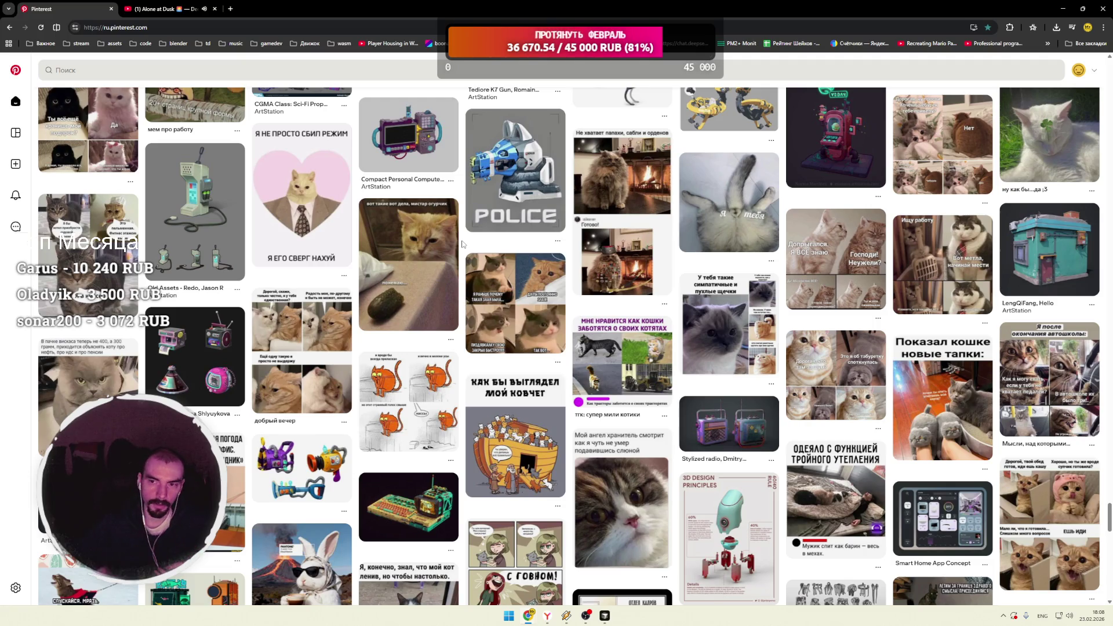
scroll(463, 245, down, 5)
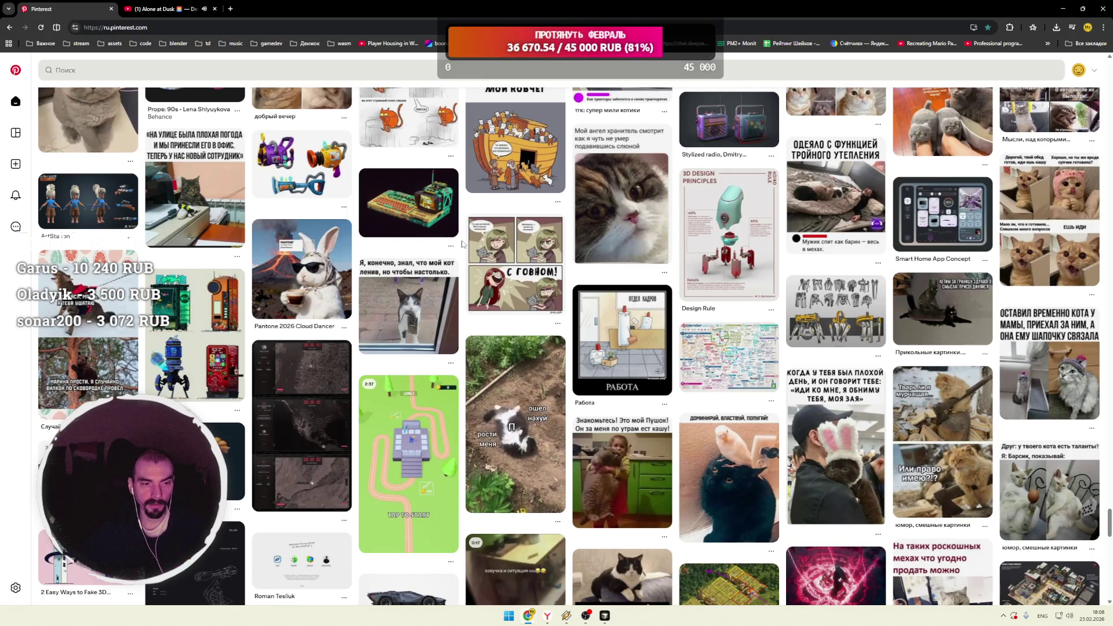
scroll(463, 244, down, 2)
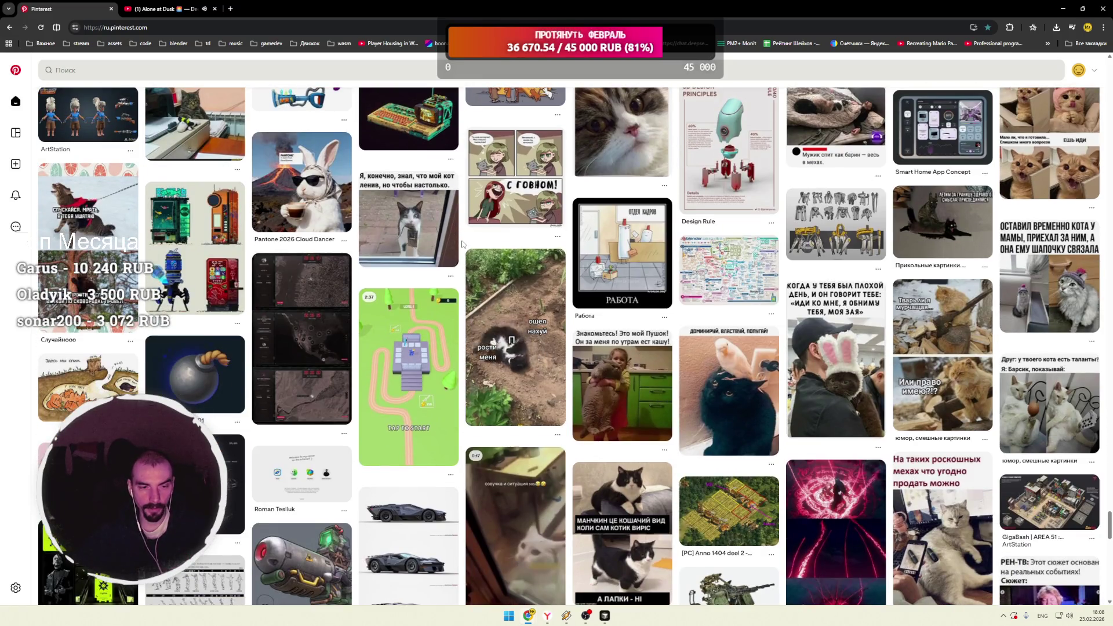
scroll(463, 244, down, 2)
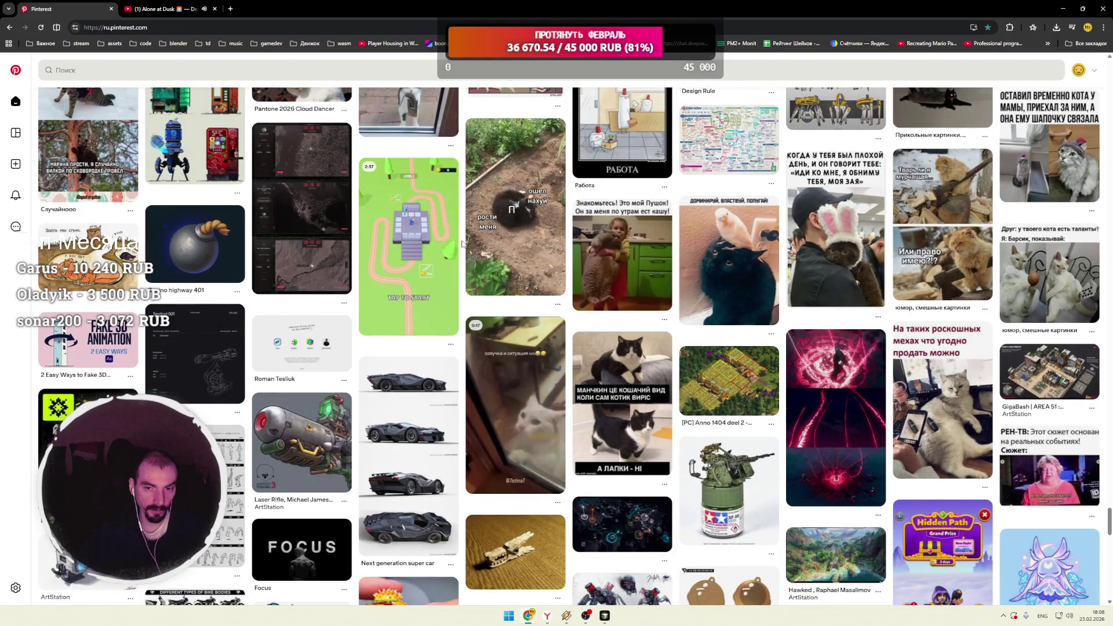
scroll(463, 244, down, 2)
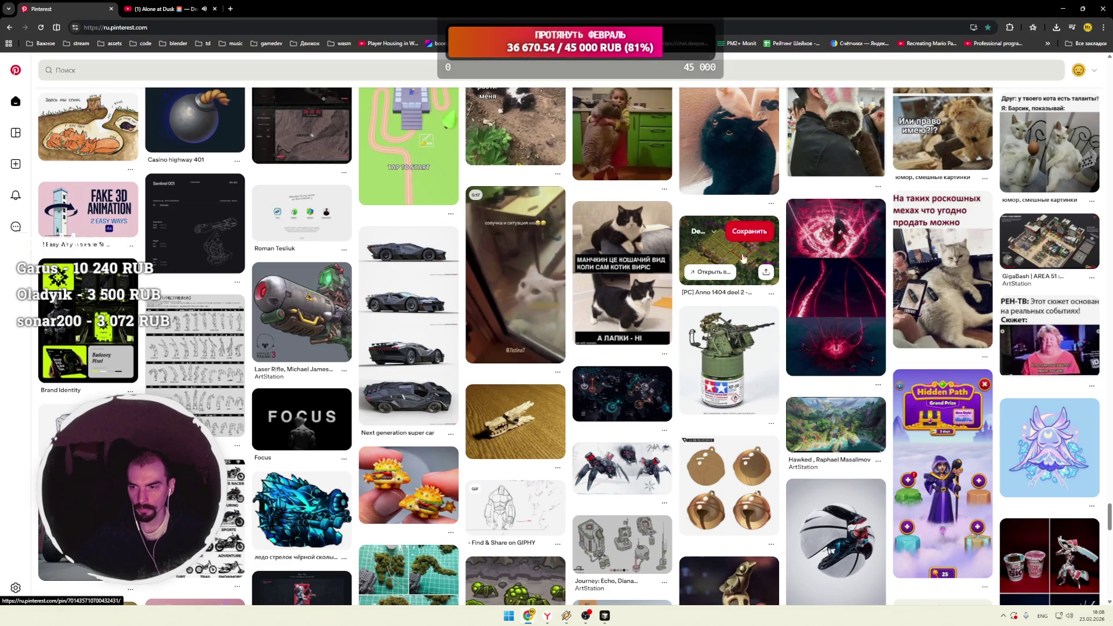
Step: Open the GigaBash Area 51 concept art pin and scroll through its related game-UI and sci-fi asset pins
click(1046, 255)
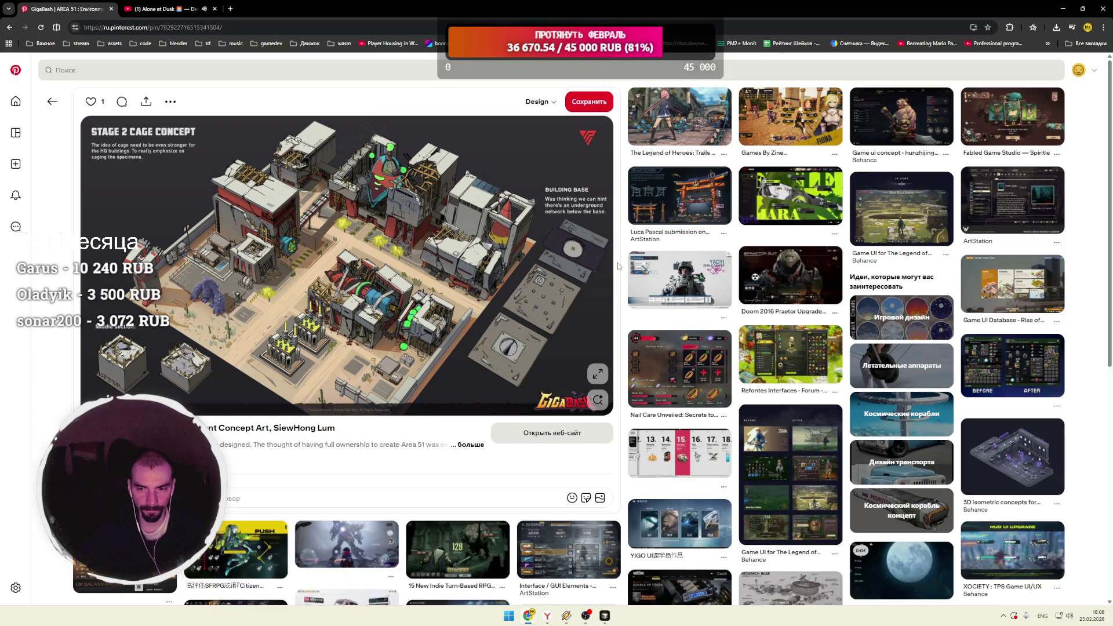
scroll(618, 268, down, 3)
scroll(622, 268, down, 2)
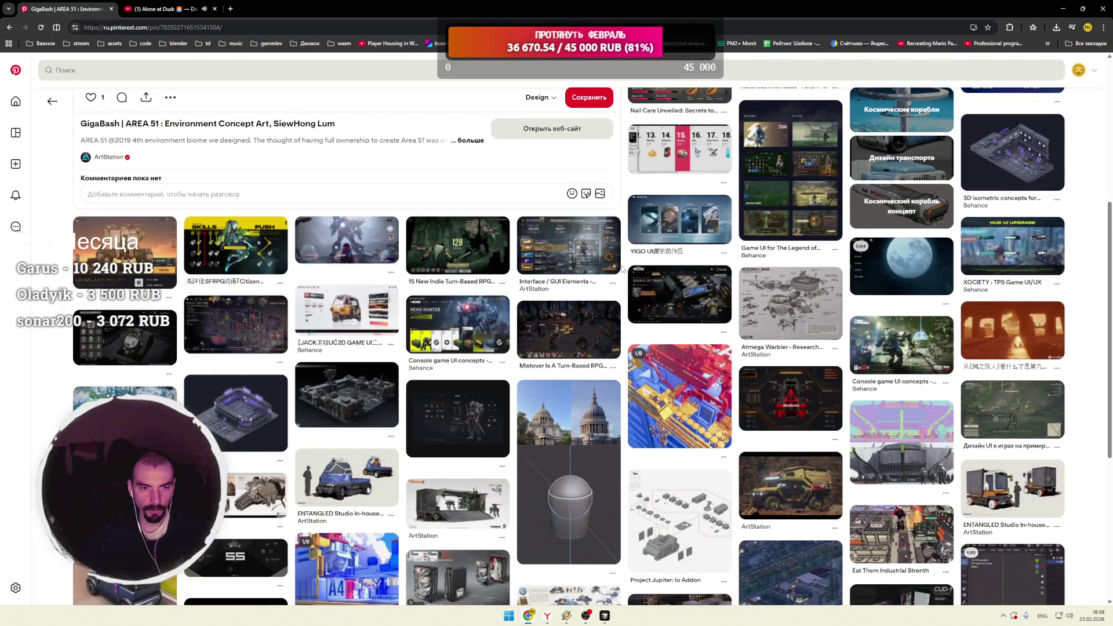
scroll(622, 268, down, 2)
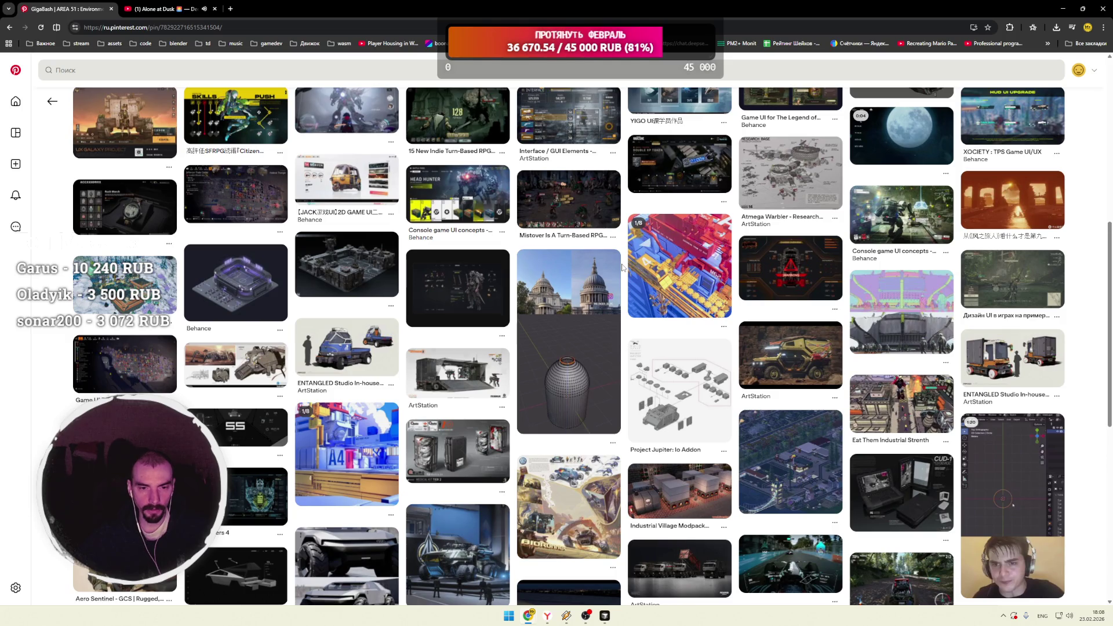
scroll(622, 268, down, 3)
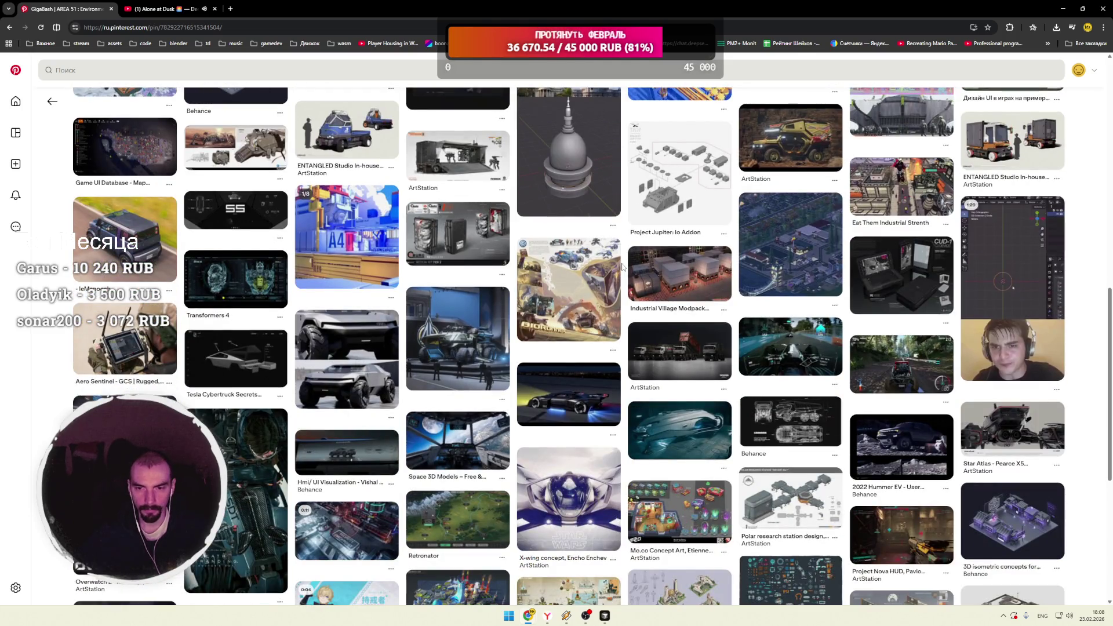
scroll(623, 267, down, 2)
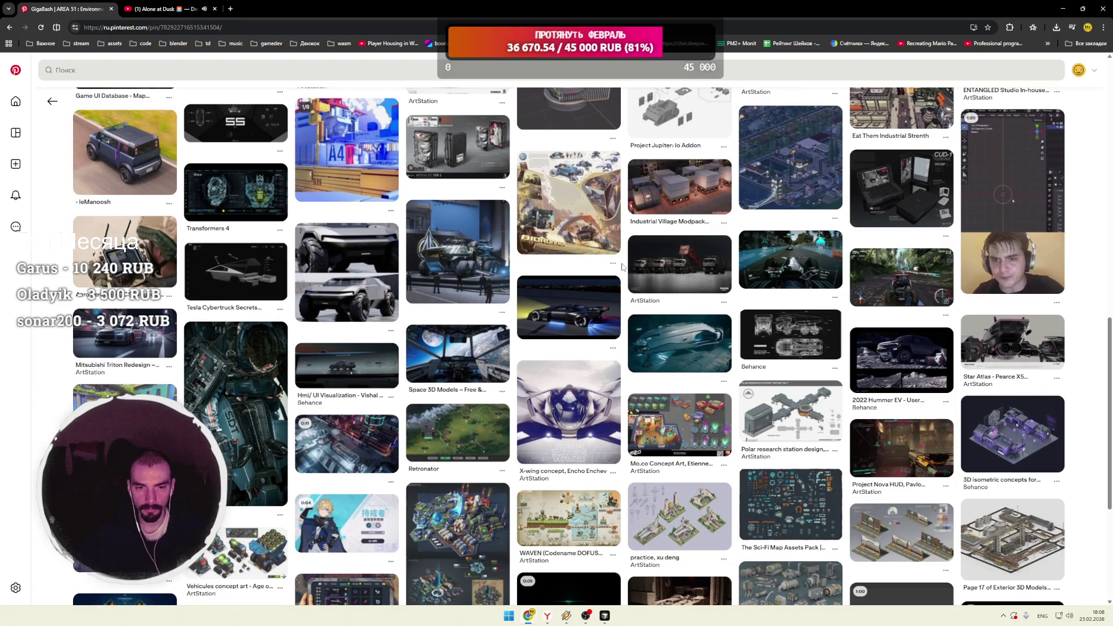
scroll(622, 267, down, 3)
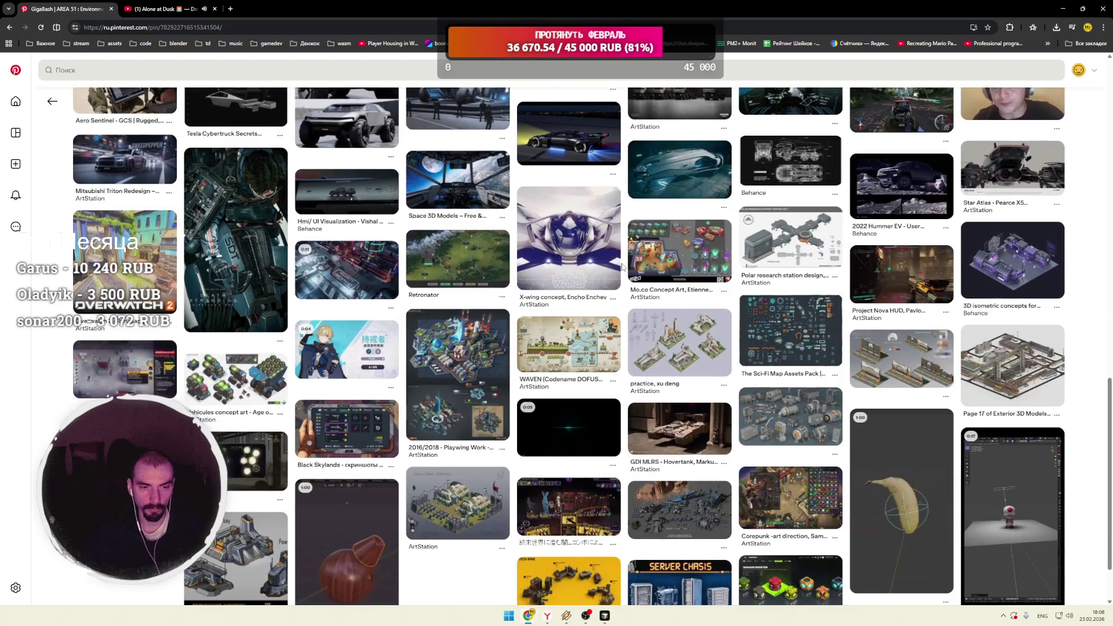
Step: Open the Death Stranding Director's Cut pin, scroll its related pins, then return to the home feed
click(261, 249)
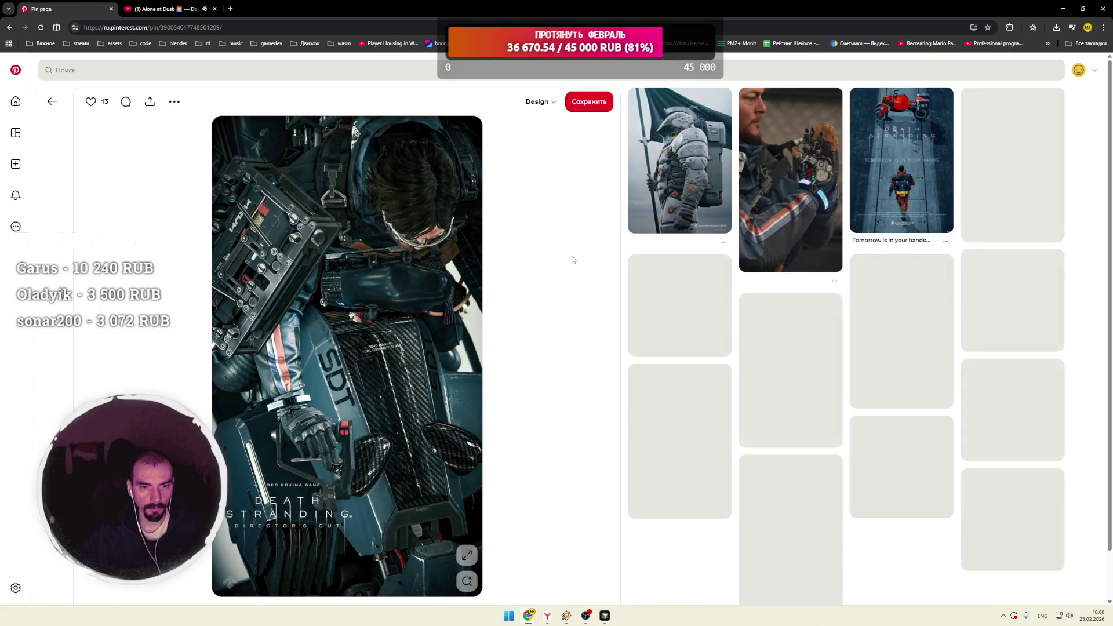
scroll(585, 267, down, 6)
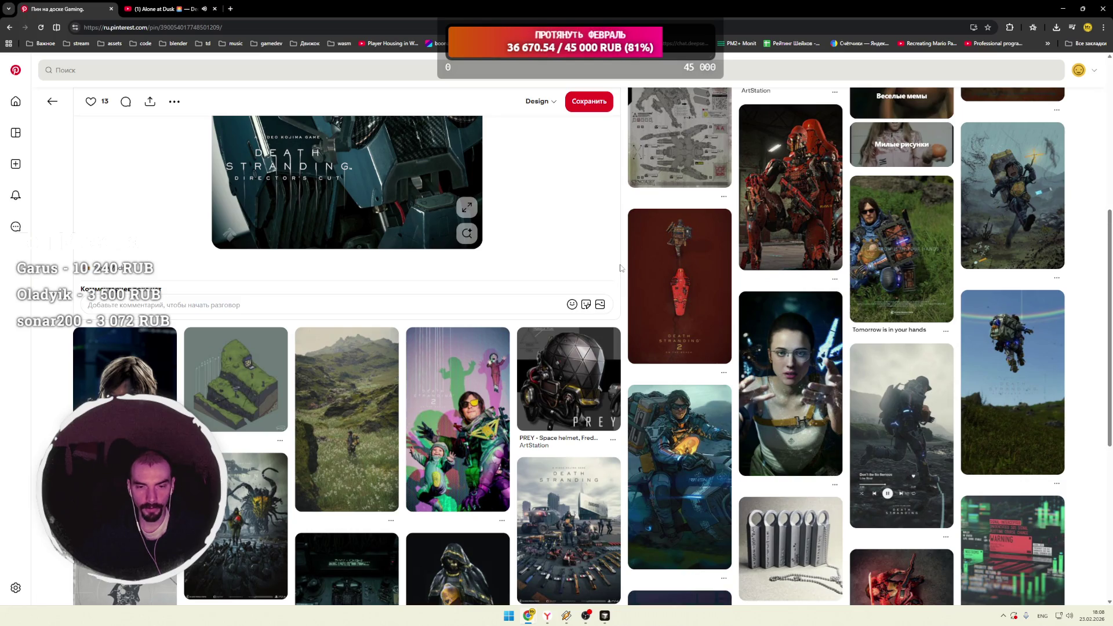
scroll(621, 267, down, 2)
scroll(624, 268, down, 3)
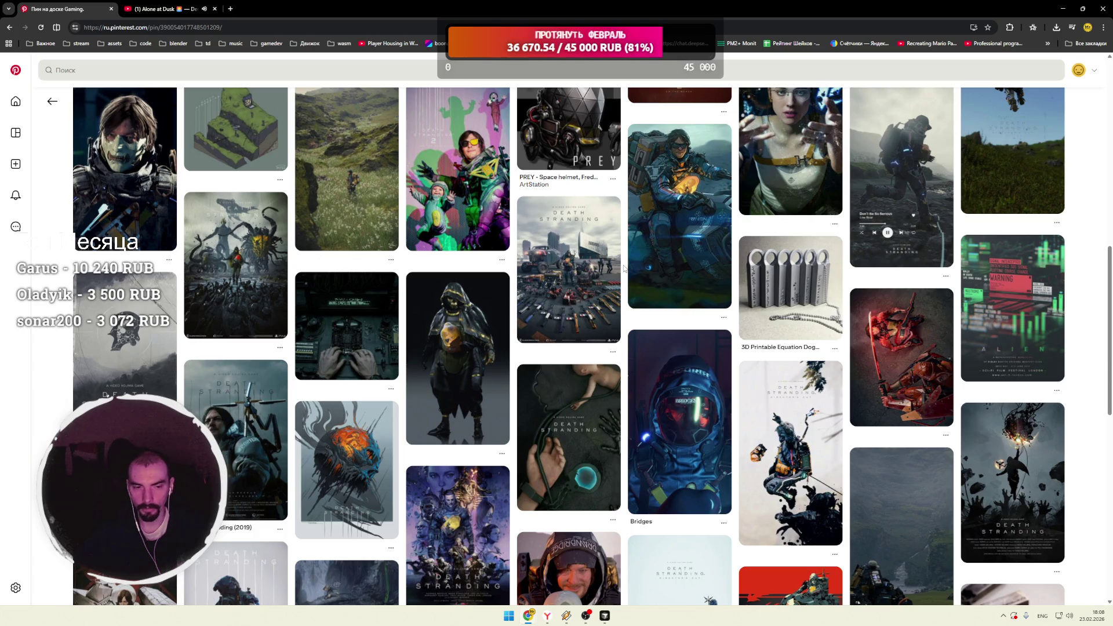
scroll(623, 268, down, 4)
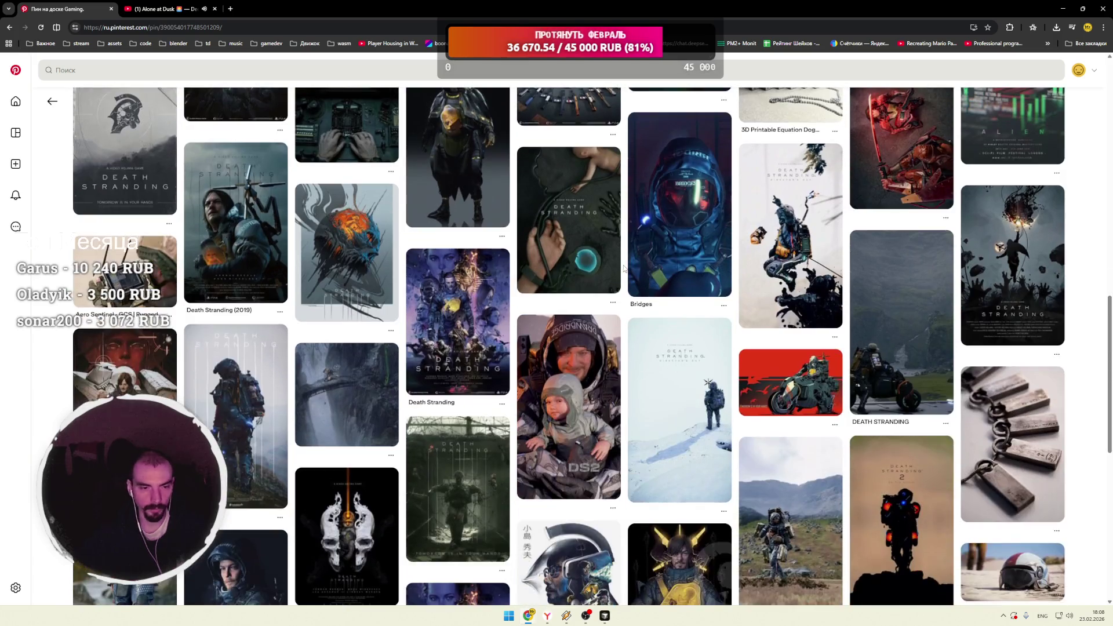
click(15, 101)
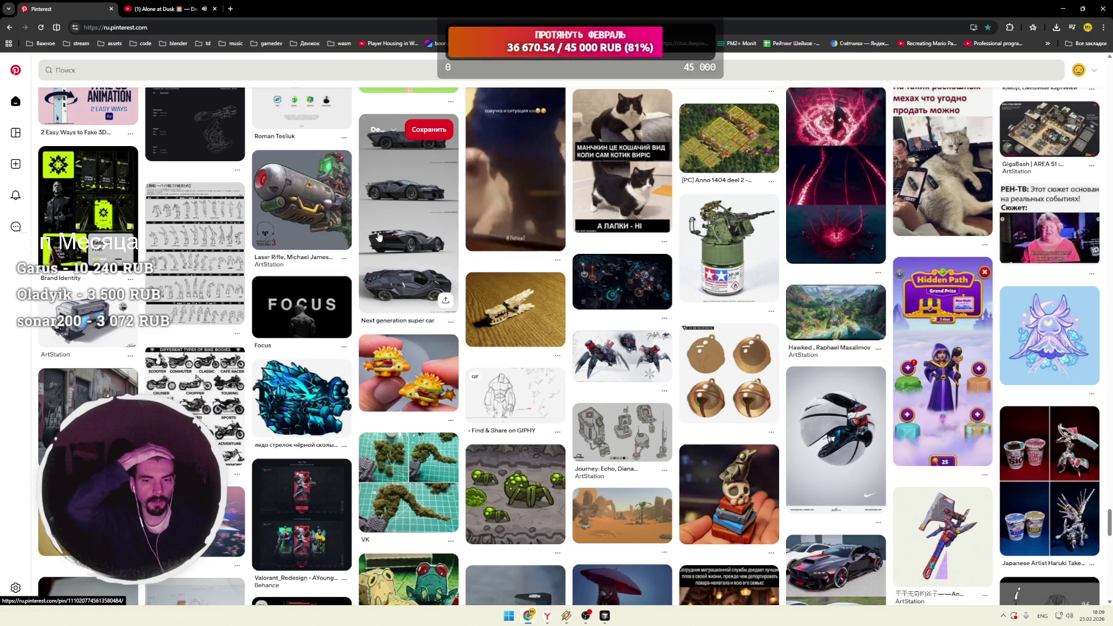
Step: Open the dark holographic world-map pin and scroll to its related sci-fi dashboard and map UI pins
click(617, 295)
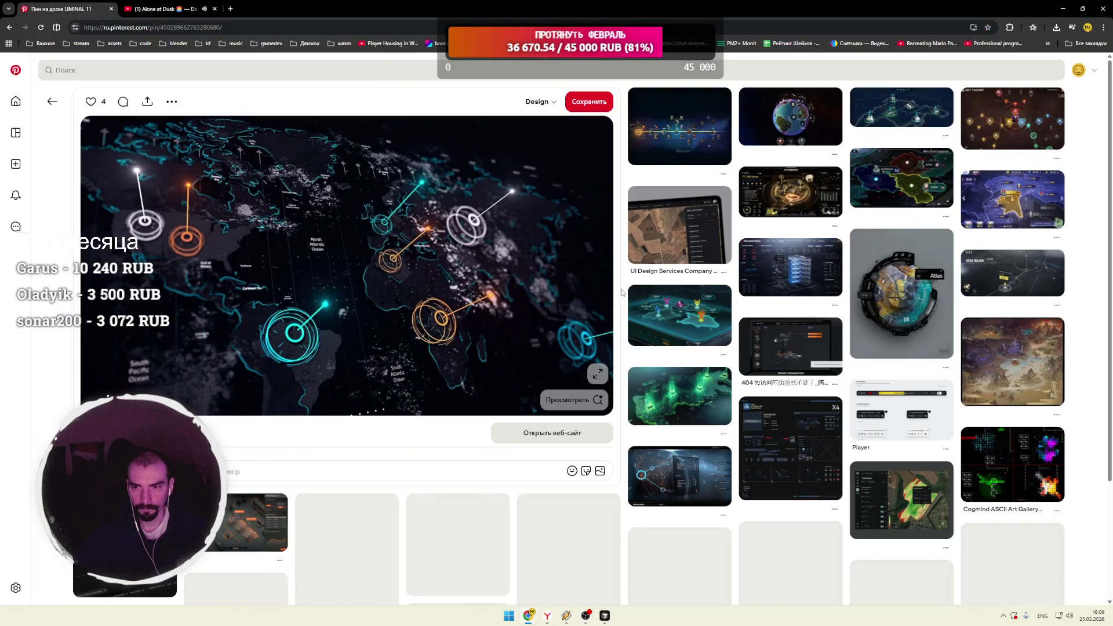
scroll(622, 291, down, 3)
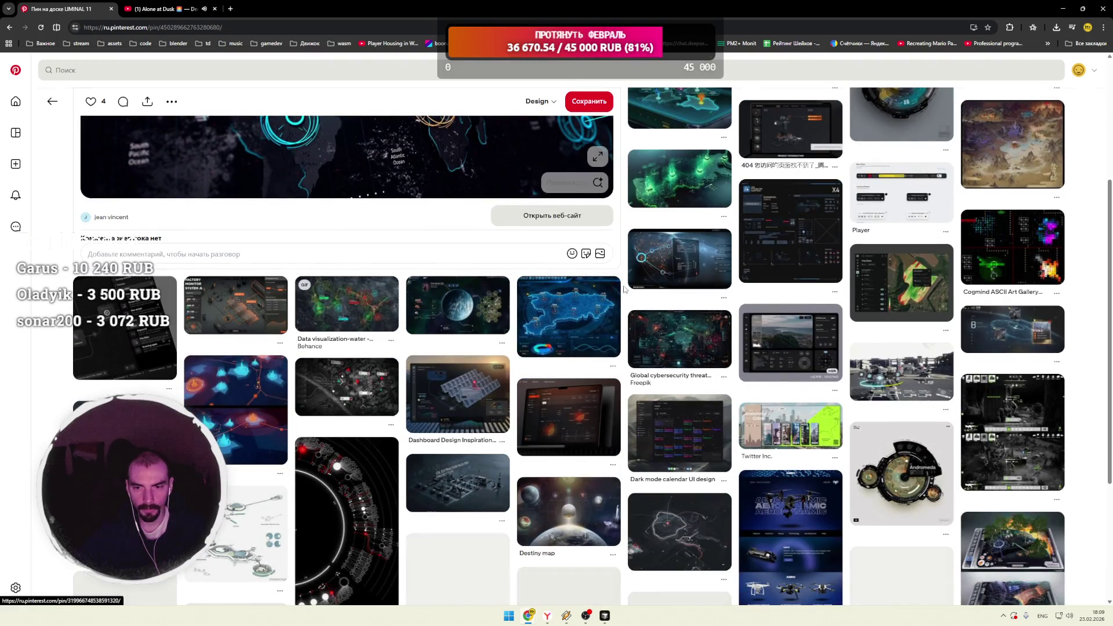
scroll(625, 290, down, 2)
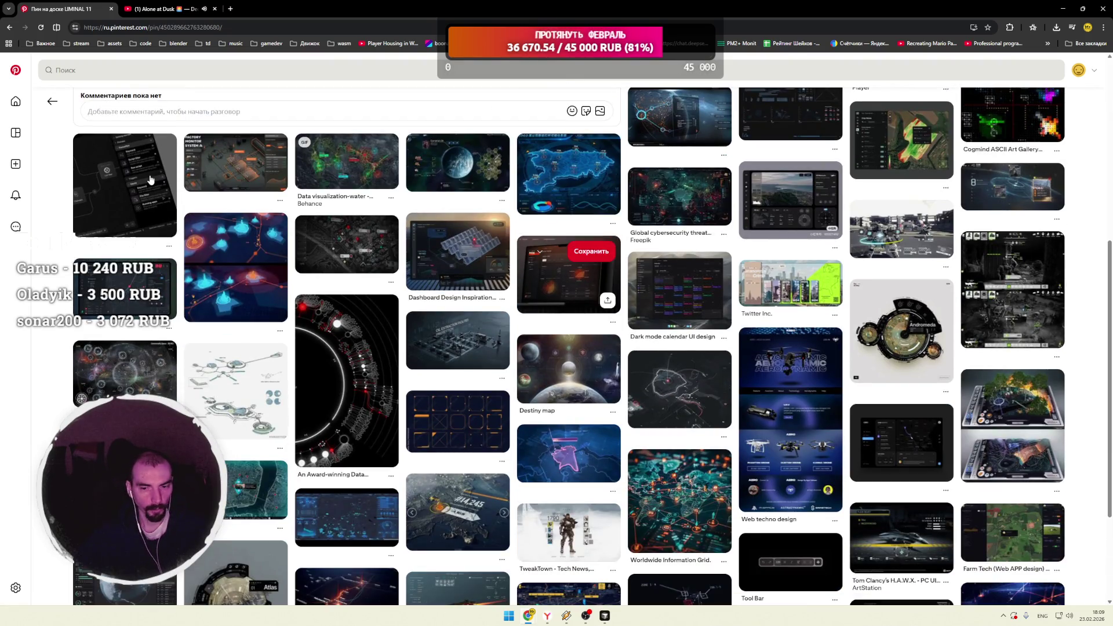
Step: Go back from the world-map pin and scroll the home feed to pins like Types of Minerals and Whirlpools
click(52, 101)
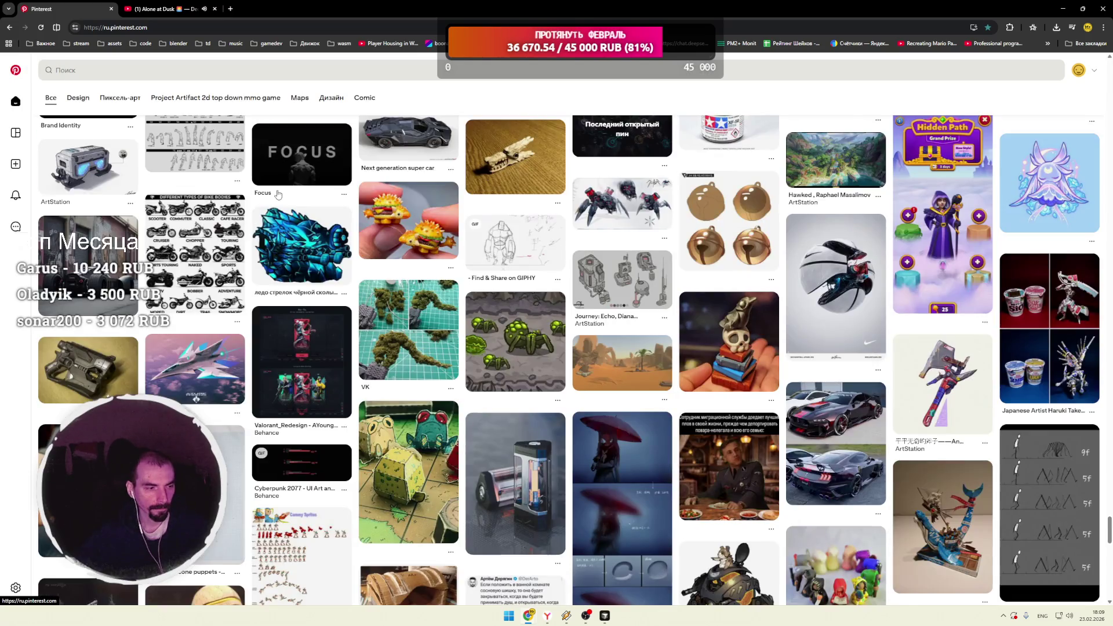
scroll(359, 211, down, 3)
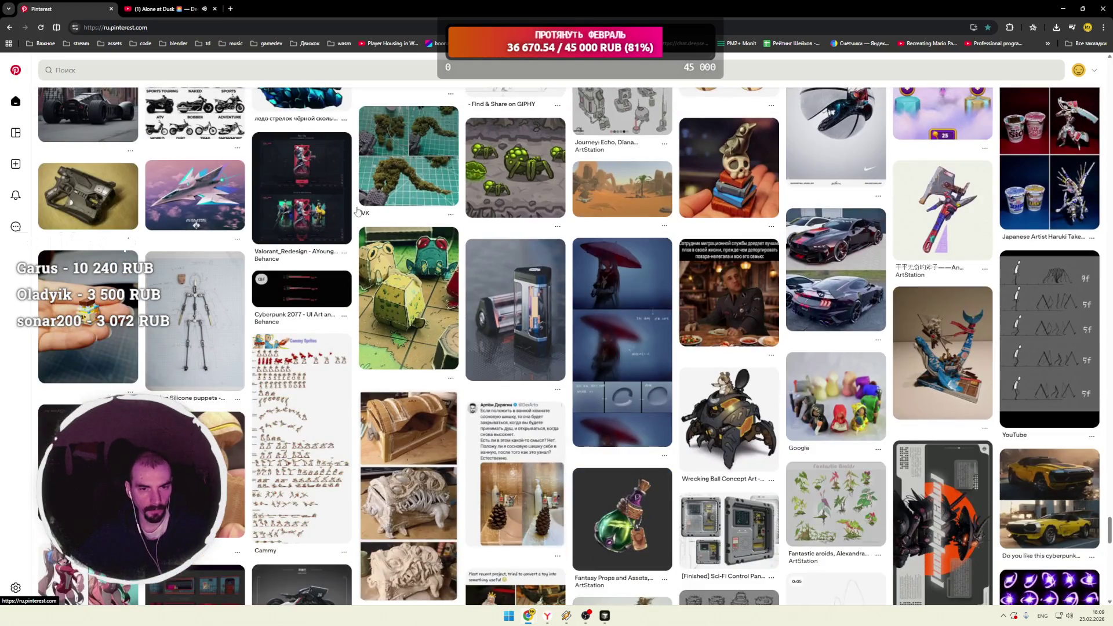
scroll(360, 212, down, 3)
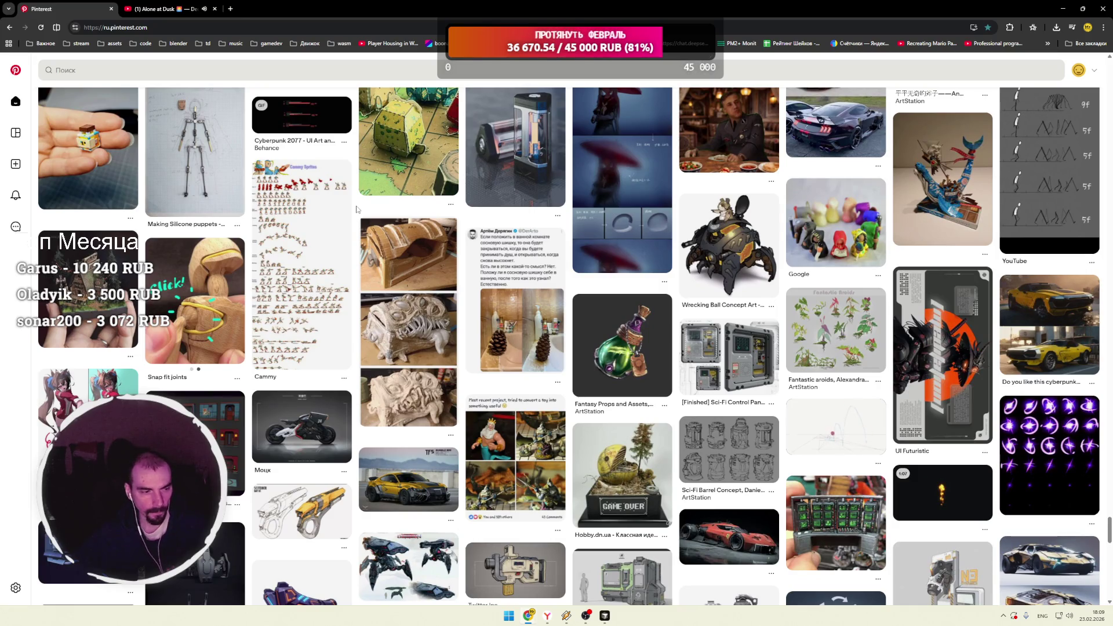
scroll(357, 209, down, 2)
scroll(356, 210, down, 1)
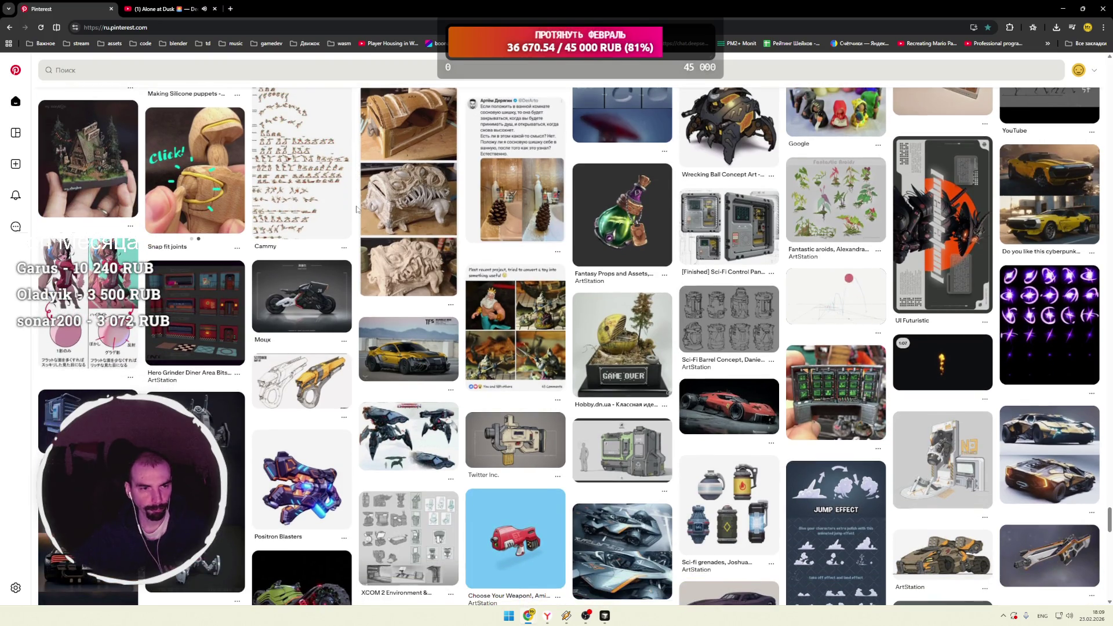
scroll(357, 209, down, 4)
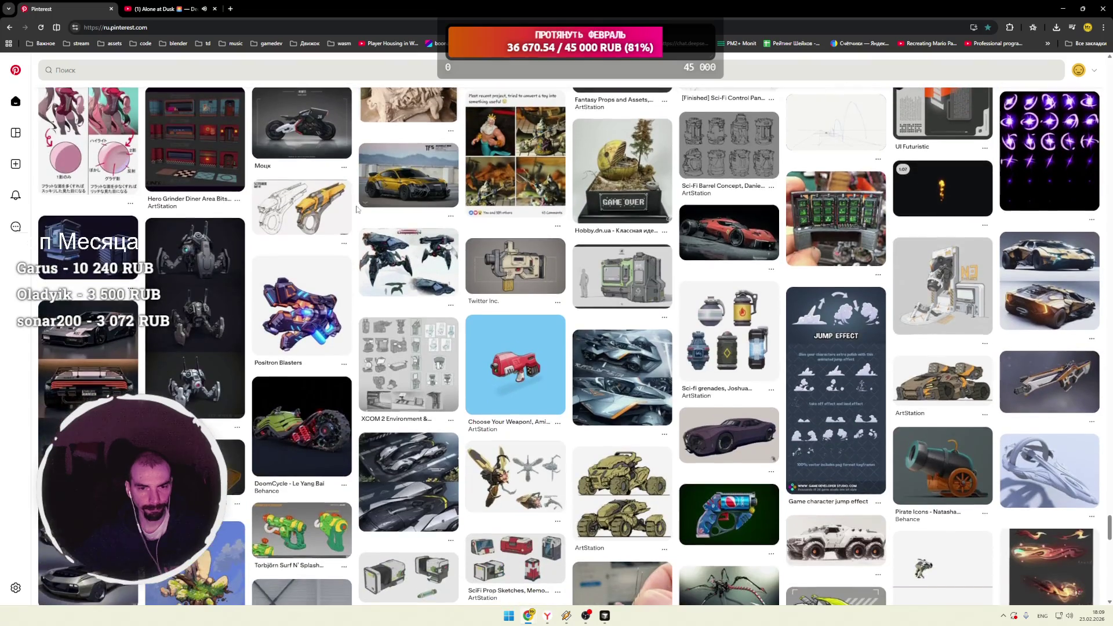
scroll(356, 209, down, 3)
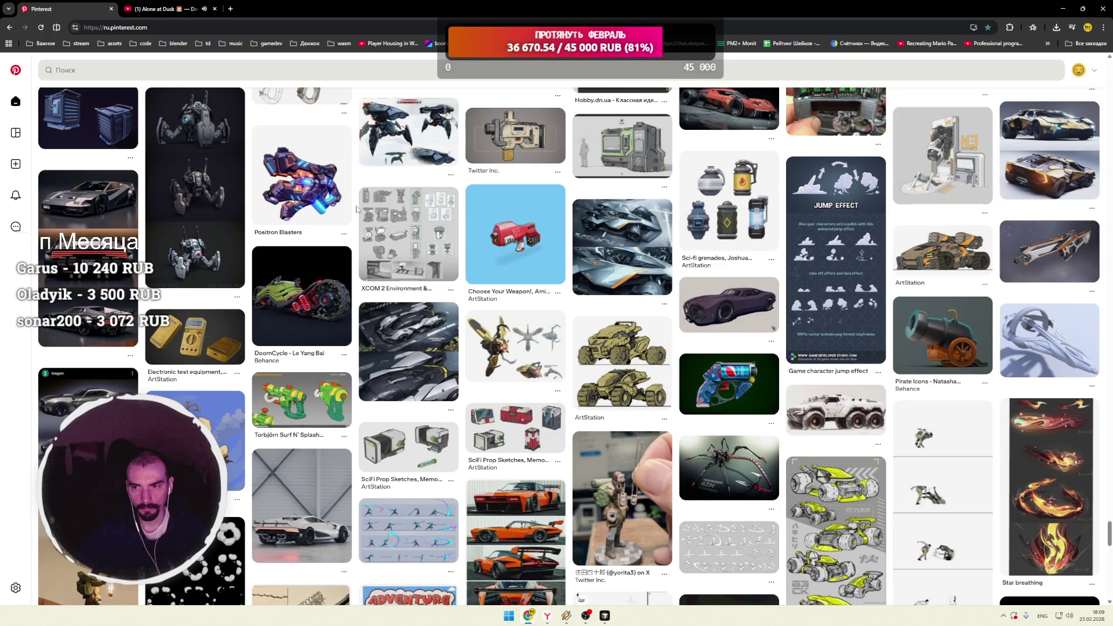
scroll(357, 209, down, 5)
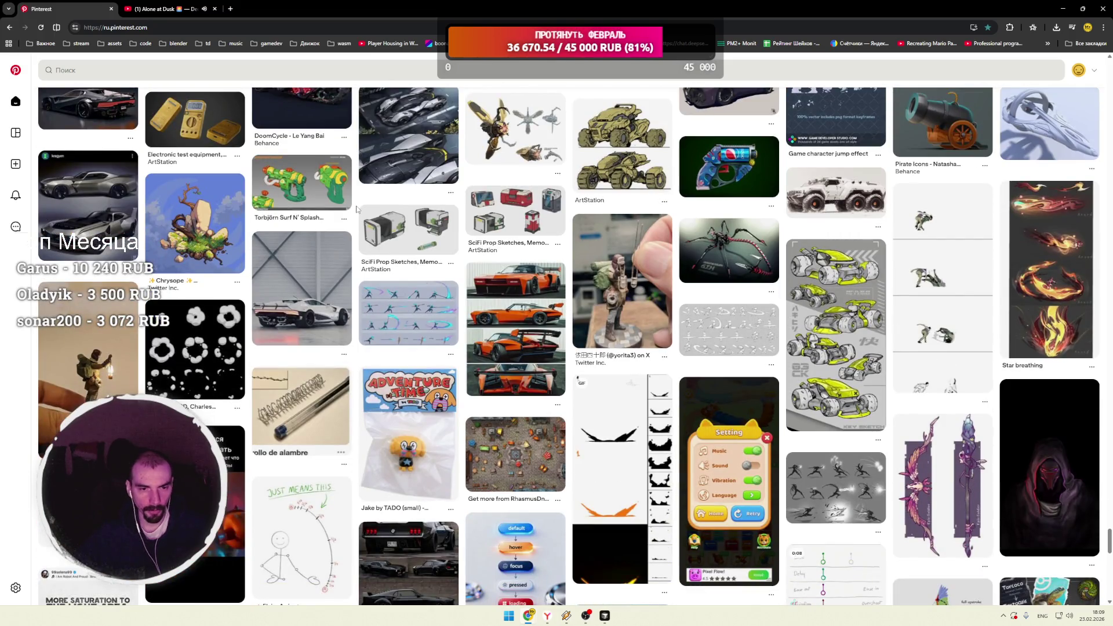
scroll(356, 209, down, 3)
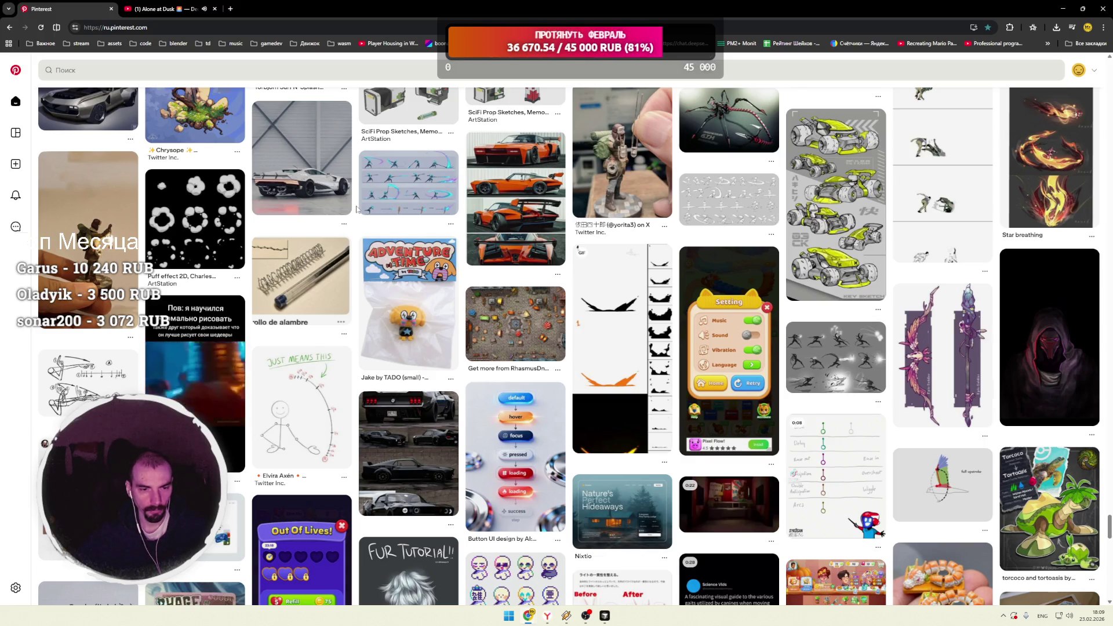
scroll(356, 209, down, 1)
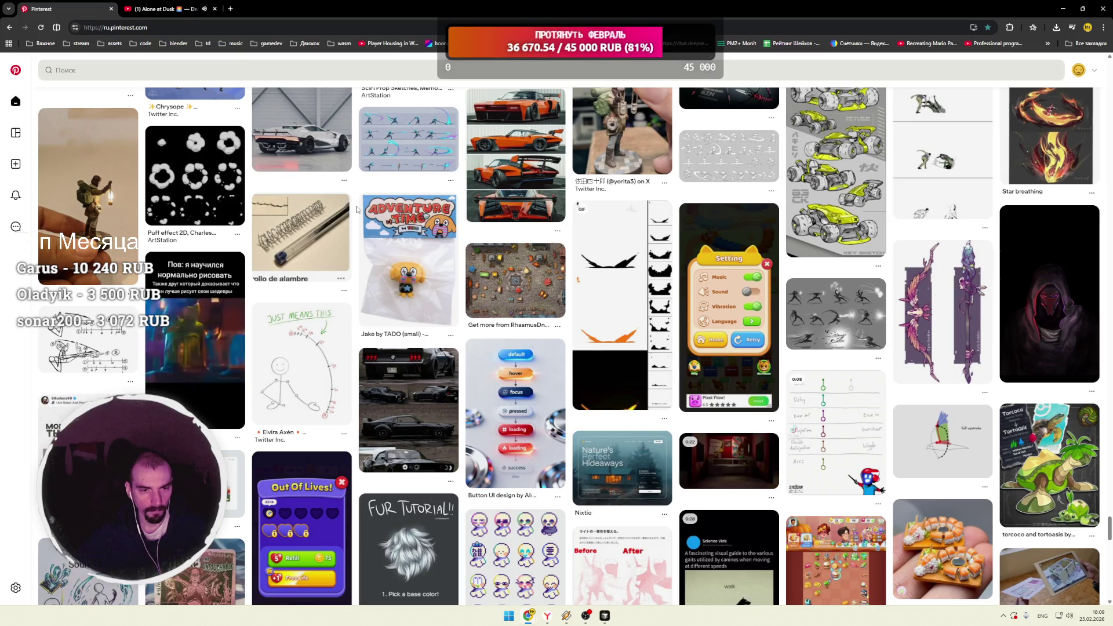
scroll(358, 210, down, 5)
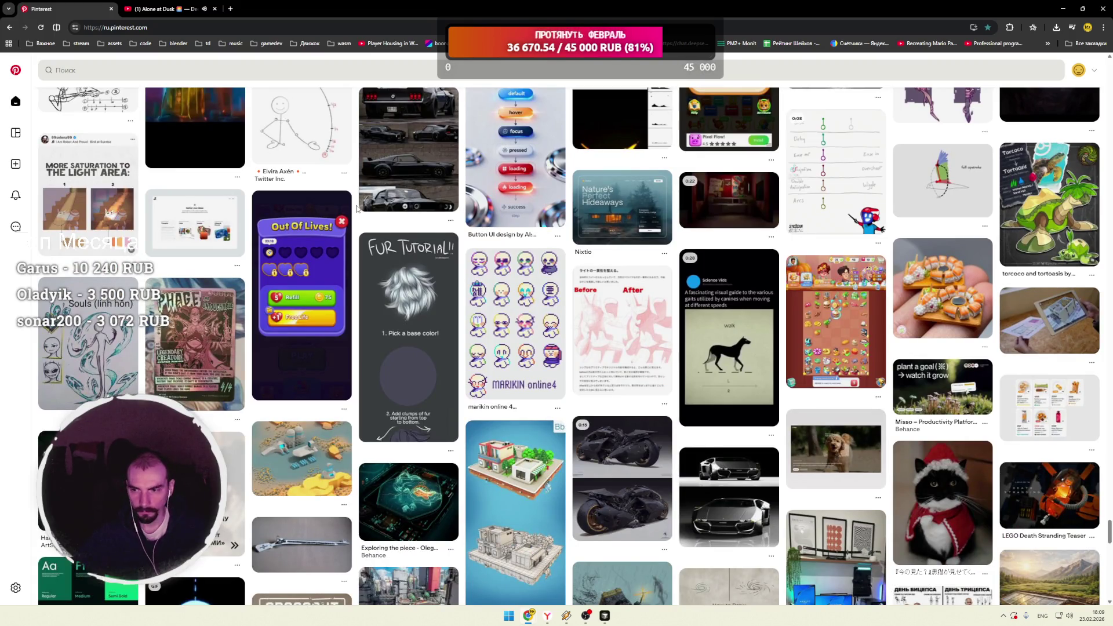
scroll(358, 209, down, 2)
scroll(358, 209, down, 3)
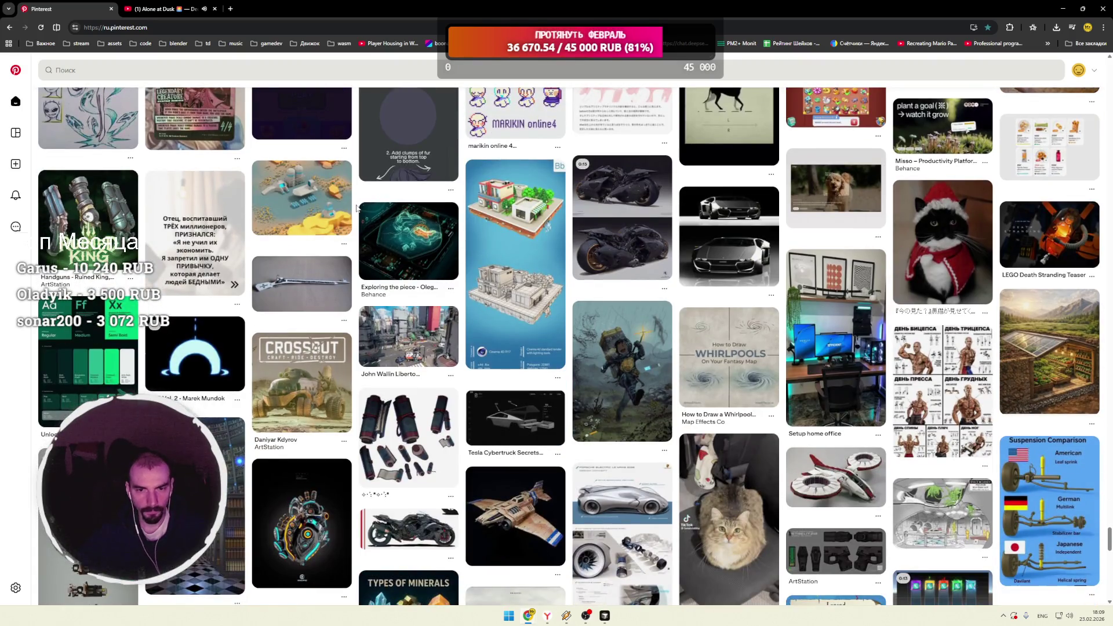
scroll(357, 209, down, 2)
scroll(358, 209, down, 3)
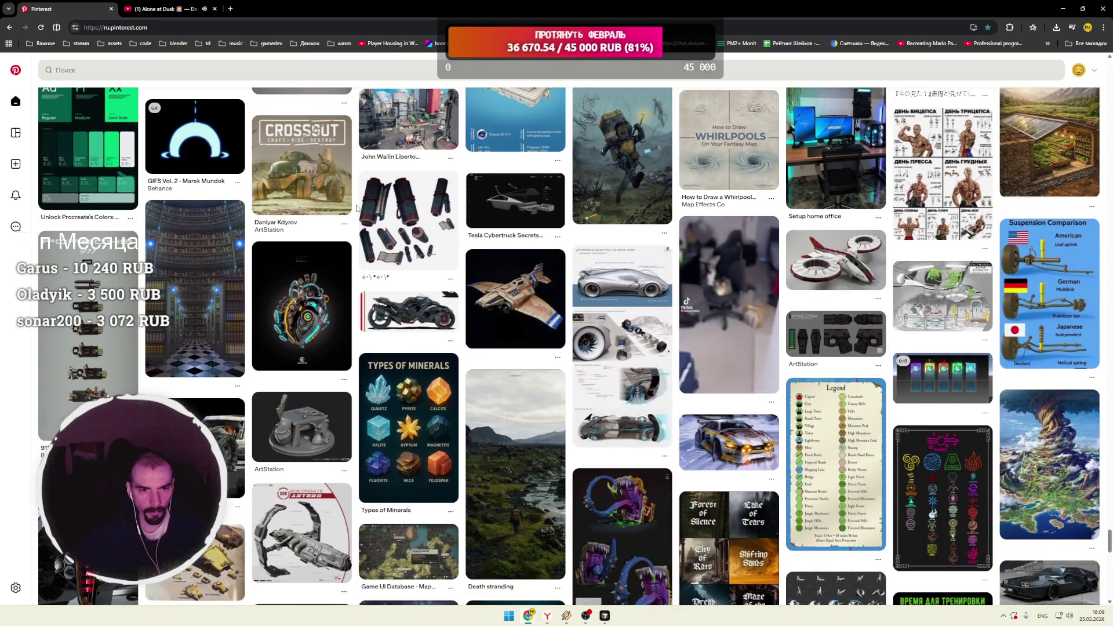
Step: Open the Crossout vehicle pin, then its related Crossout poster pin, browse the armoured-vehicle pins, and go home
click(320, 180)
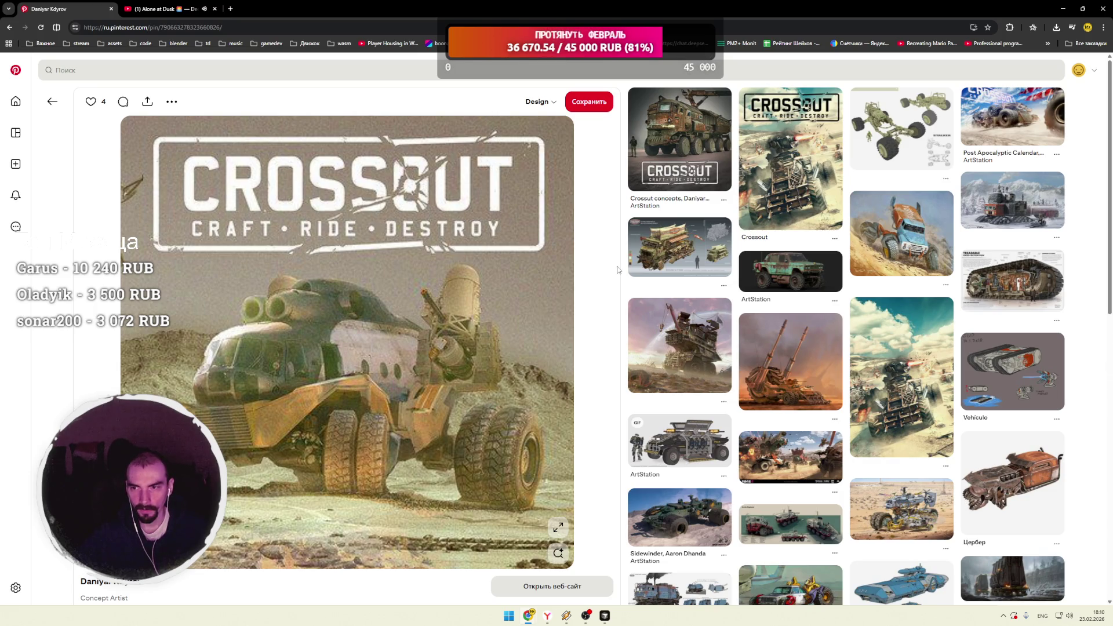
click(791, 168)
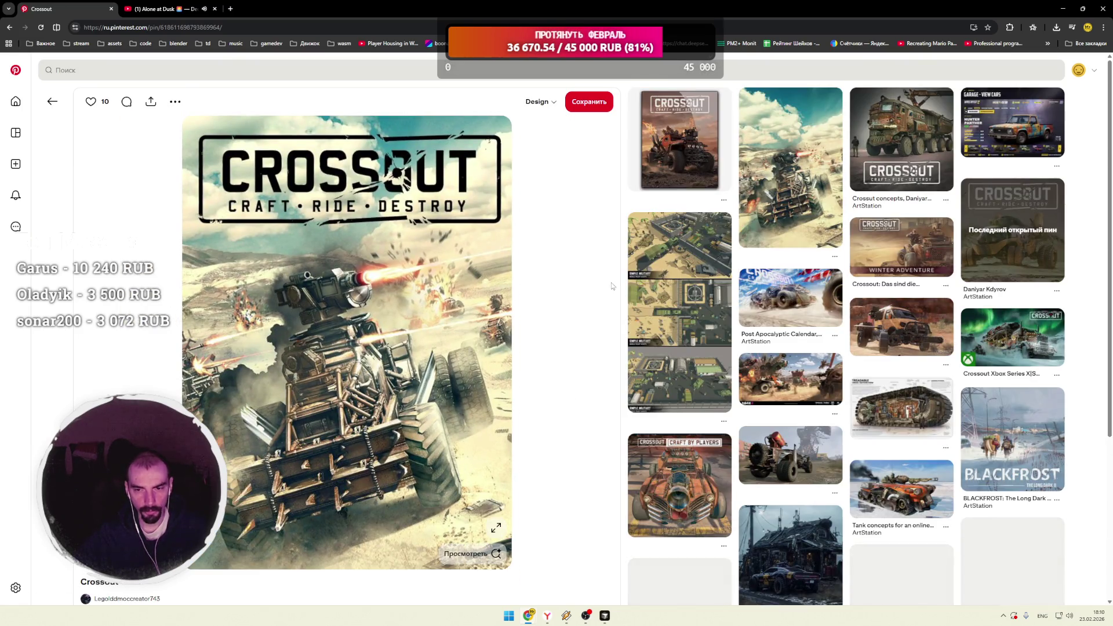
scroll(619, 286, down, 5)
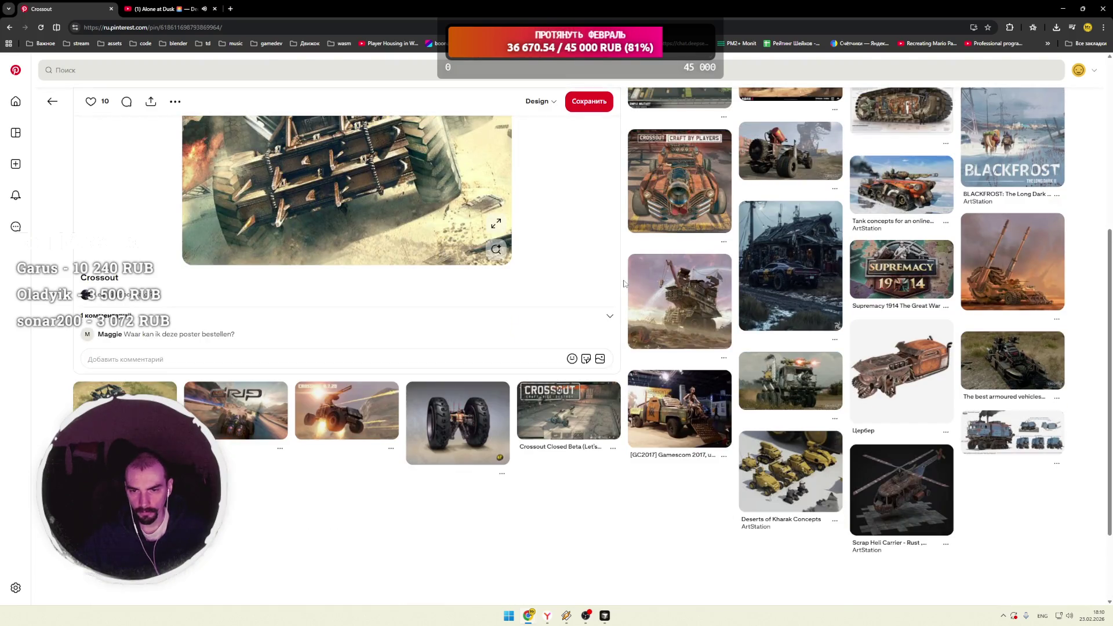
scroll(624, 283, down, 3)
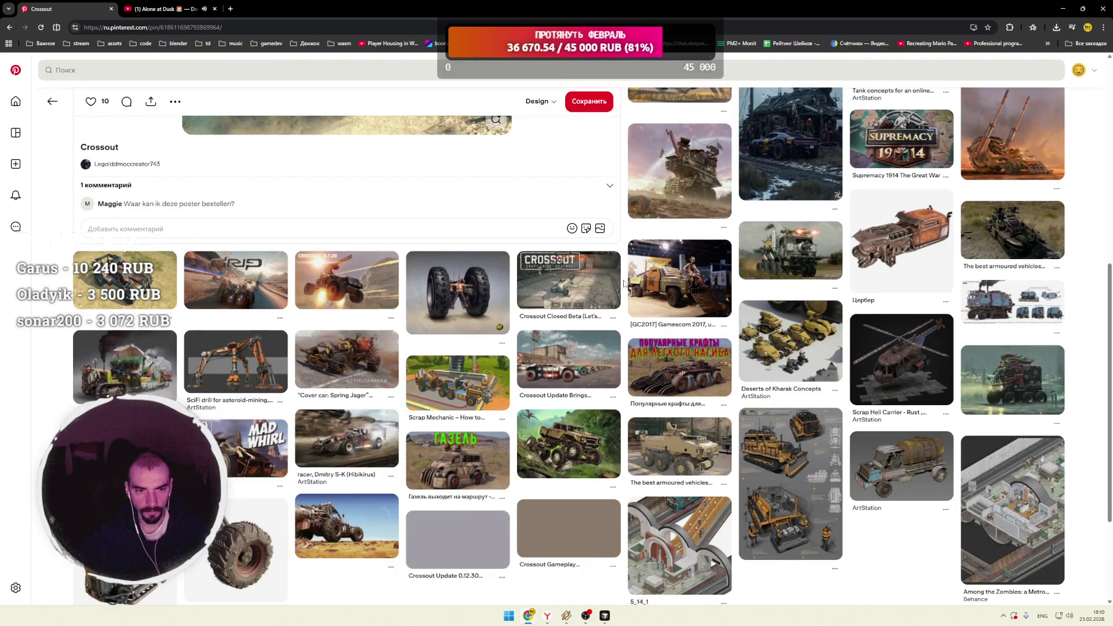
scroll(624, 284, down, 3)
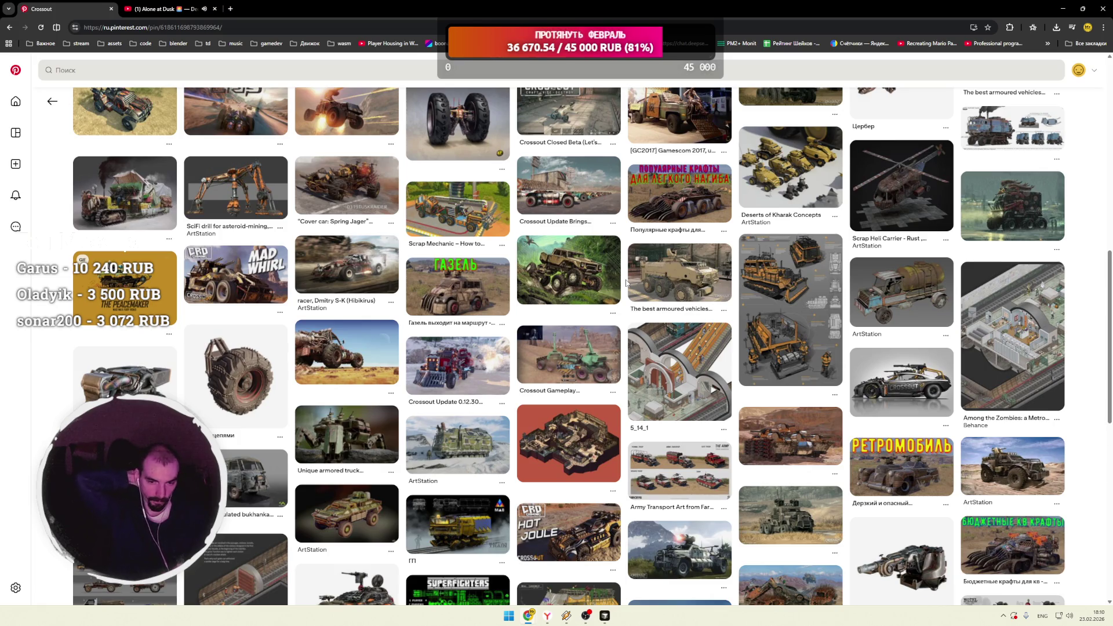
scroll(625, 283, down, 4)
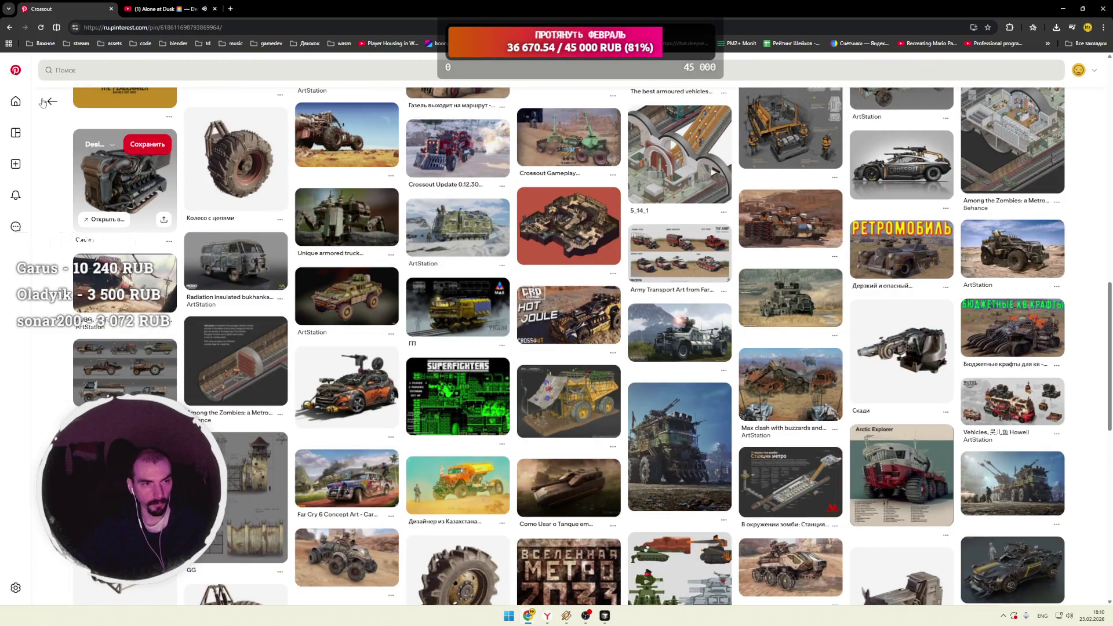
click(19, 73)
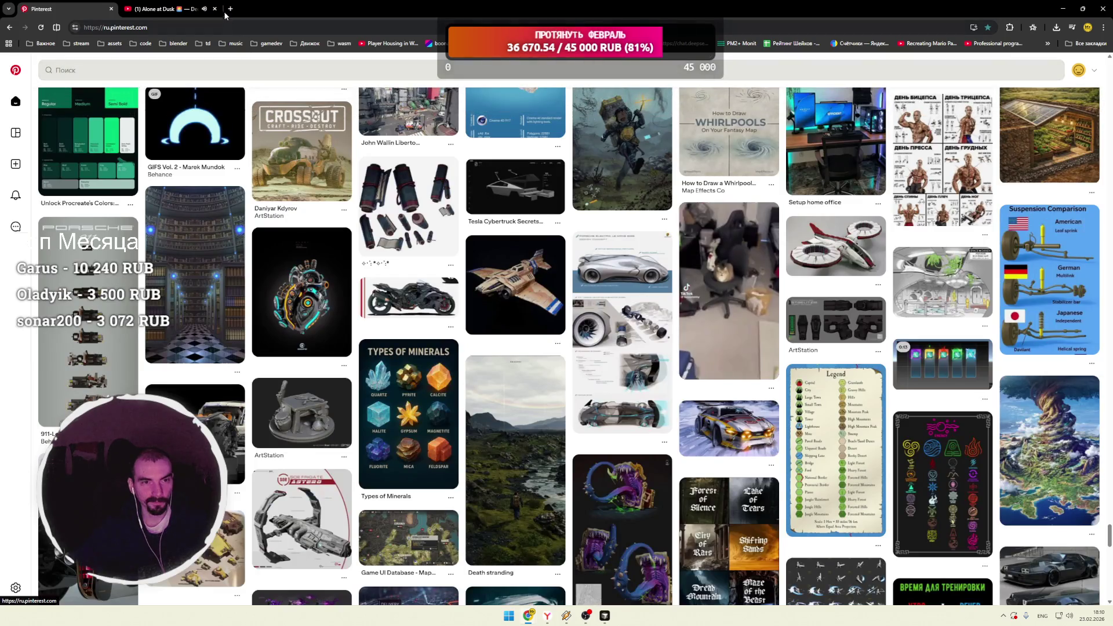
Step: Open the Twitch home page in a new tab and expand the Followed Channels list
key(ctrl+t)
click(387, 212)
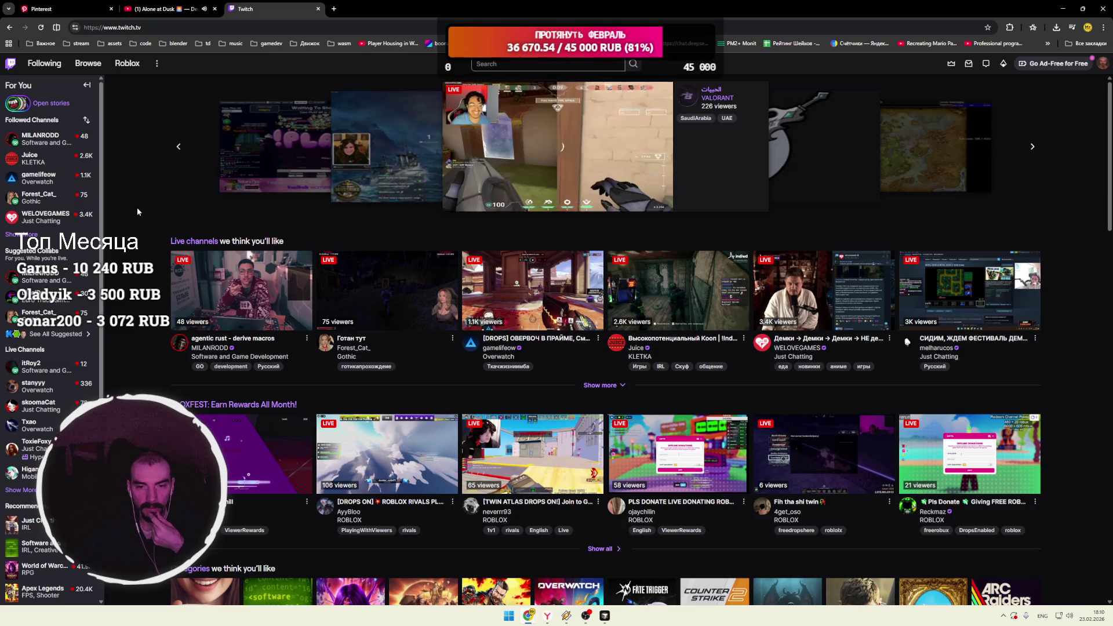
click(21, 234)
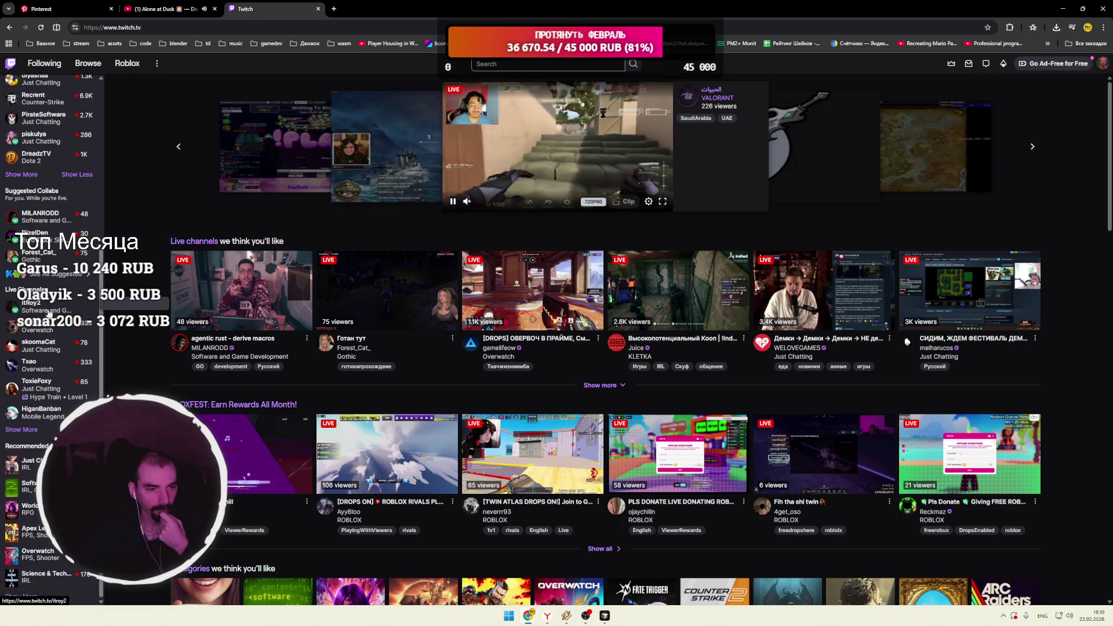
scroll(34, 255, down, 3)
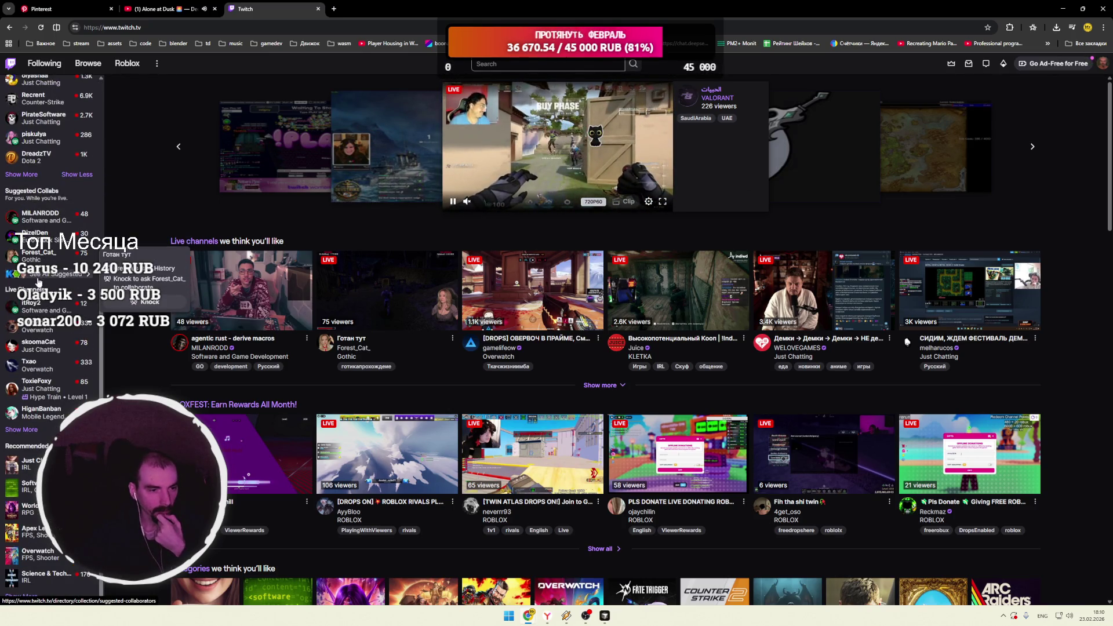
Step: Reveal the rest of the followed channels and open the game-development streamer's live Unity stream
click(21, 174)
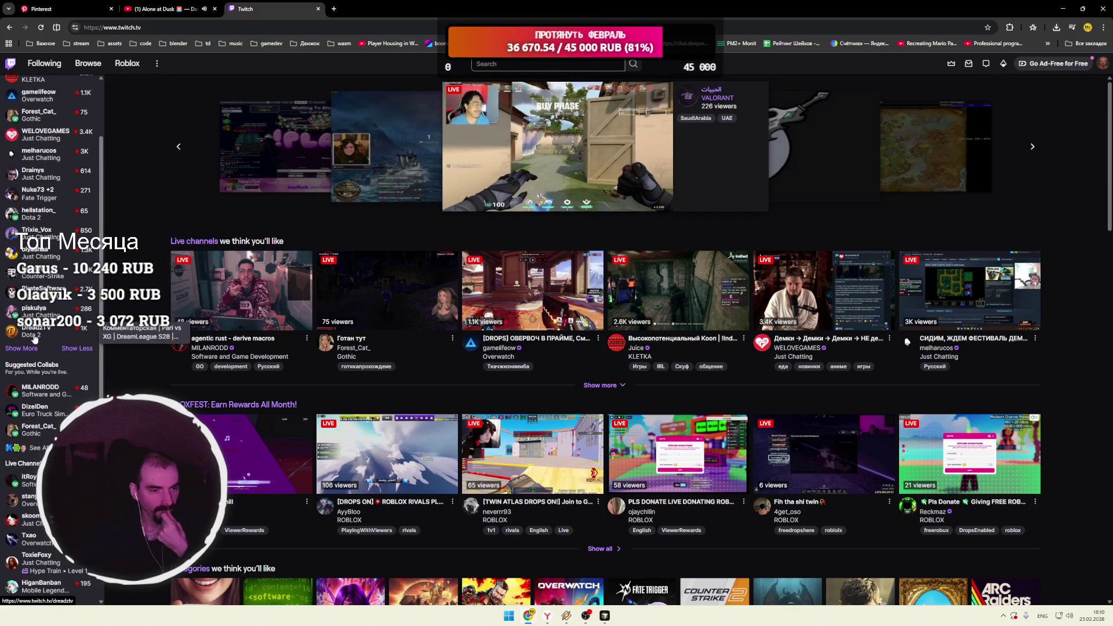
click(22, 369)
scroll(32, 429, down, 2)
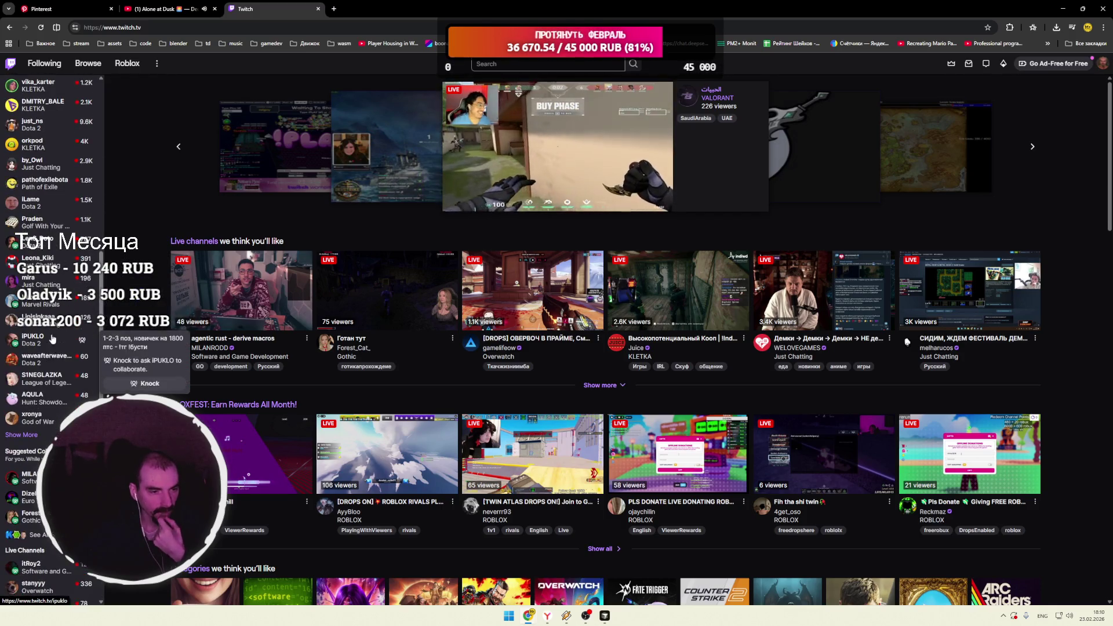
click(32, 436)
scroll(34, 405, down, 2)
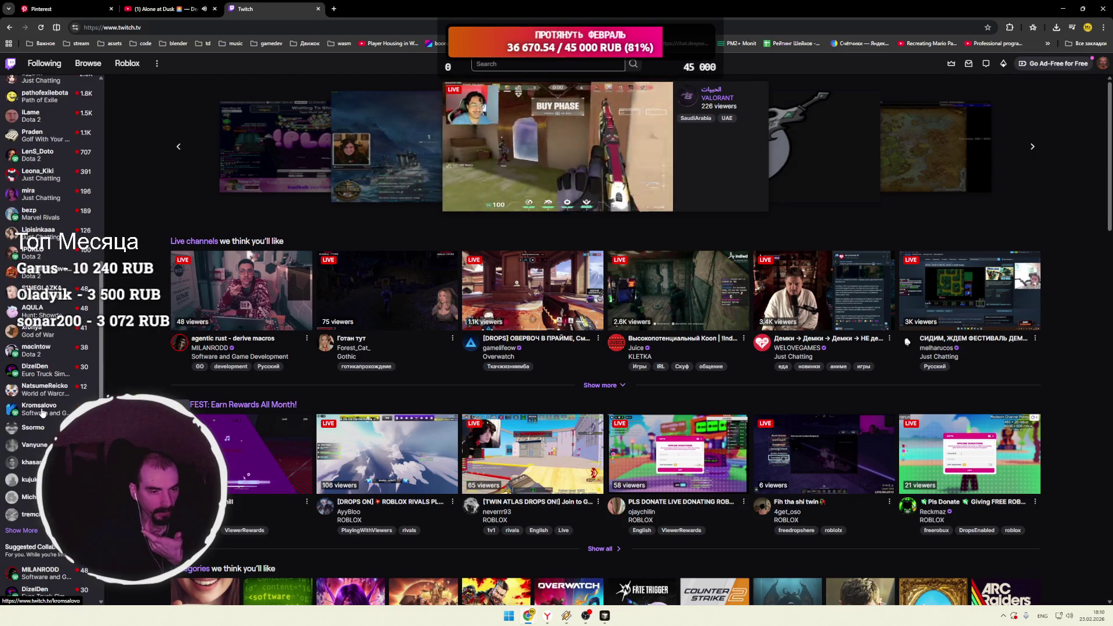
click(39, 409)
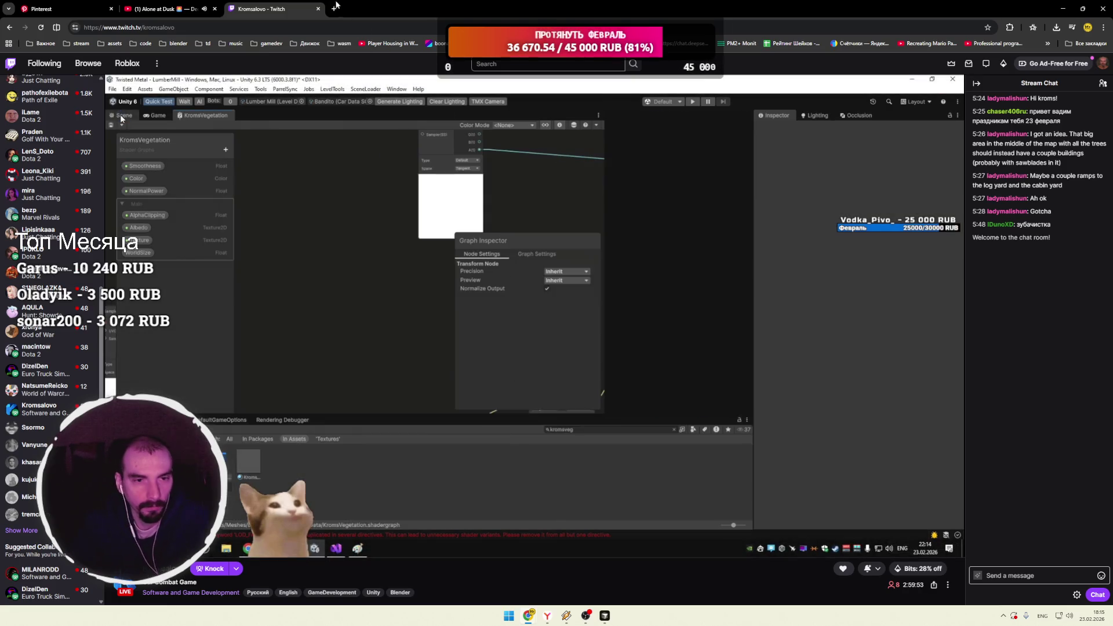
Step: After watching the Unity shader-graph stream, open a new tab with the Google start page
click(334, 9)
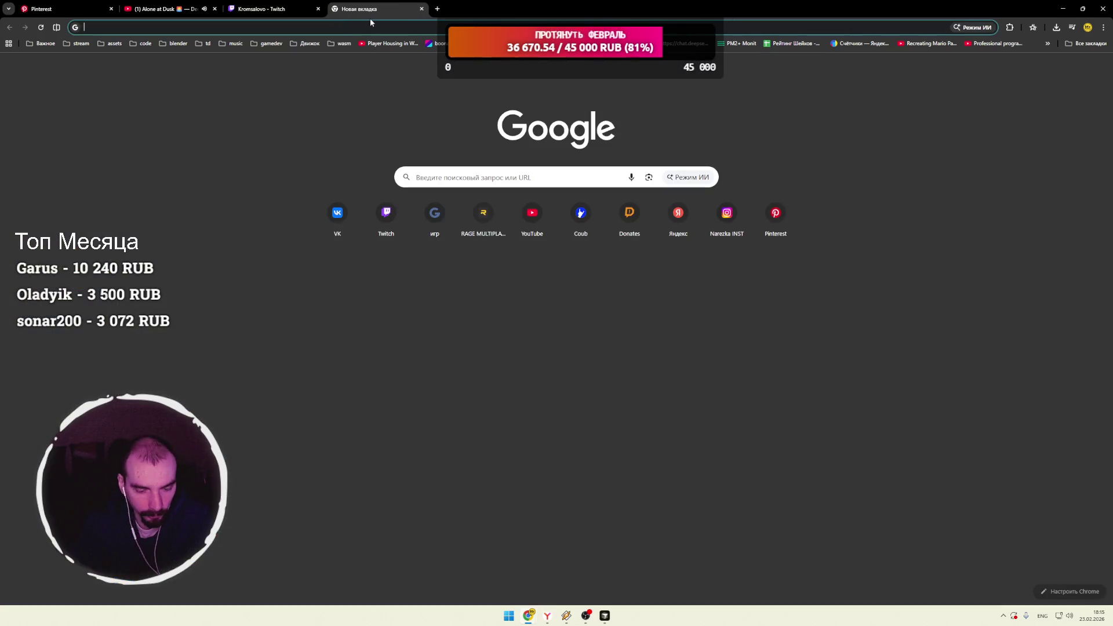
Step: Search Google for 'twisted metal кто владеет ip'
text(twisted)
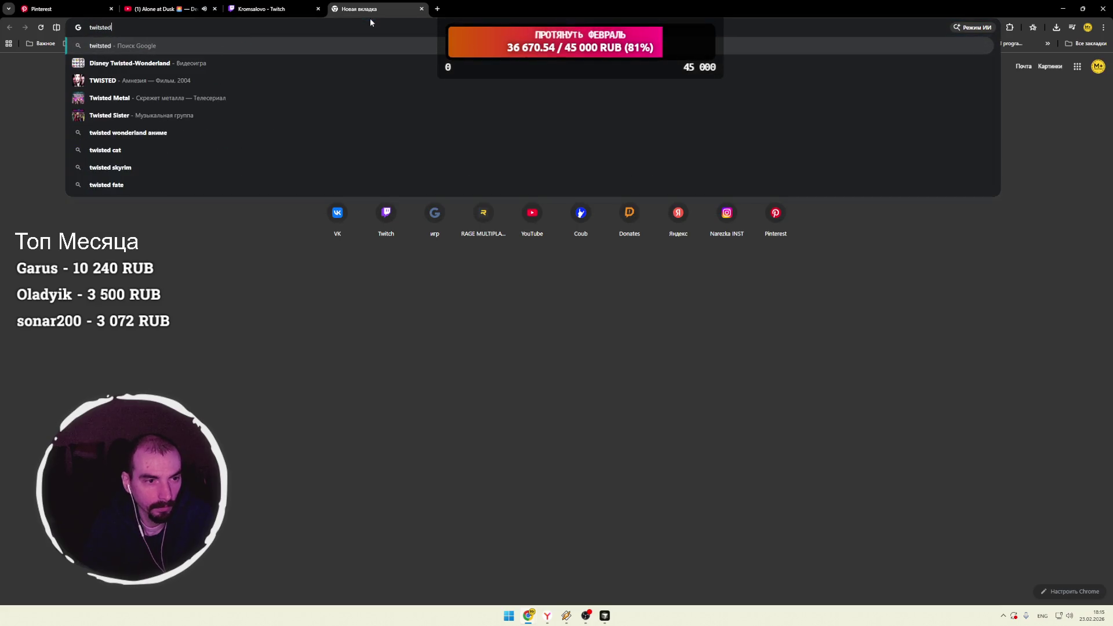
key(Down)
key(Down)
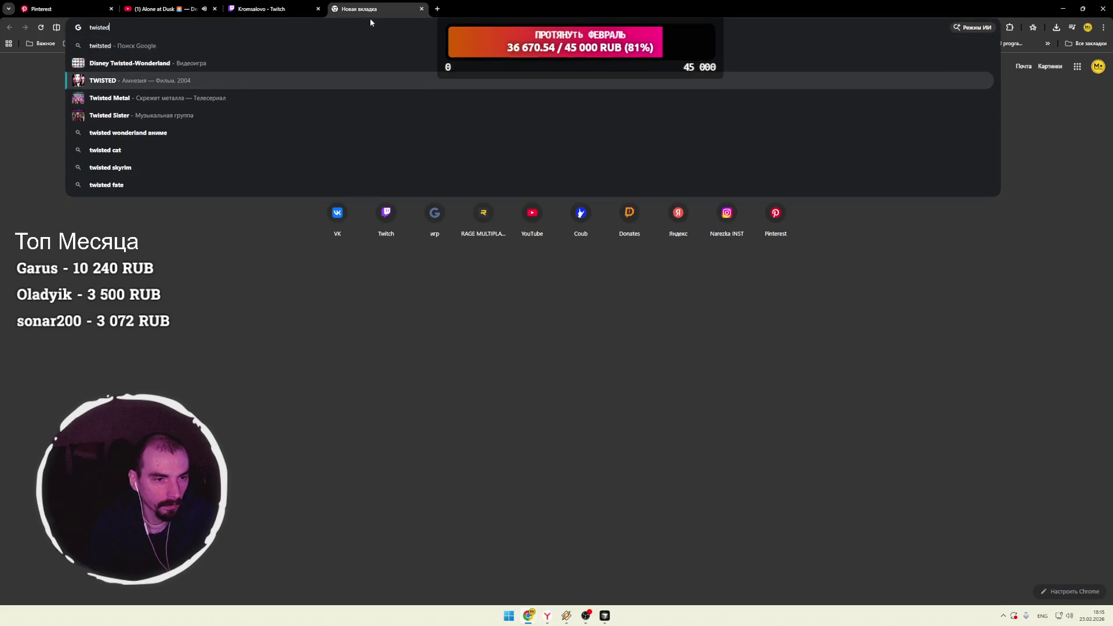
text(metal)
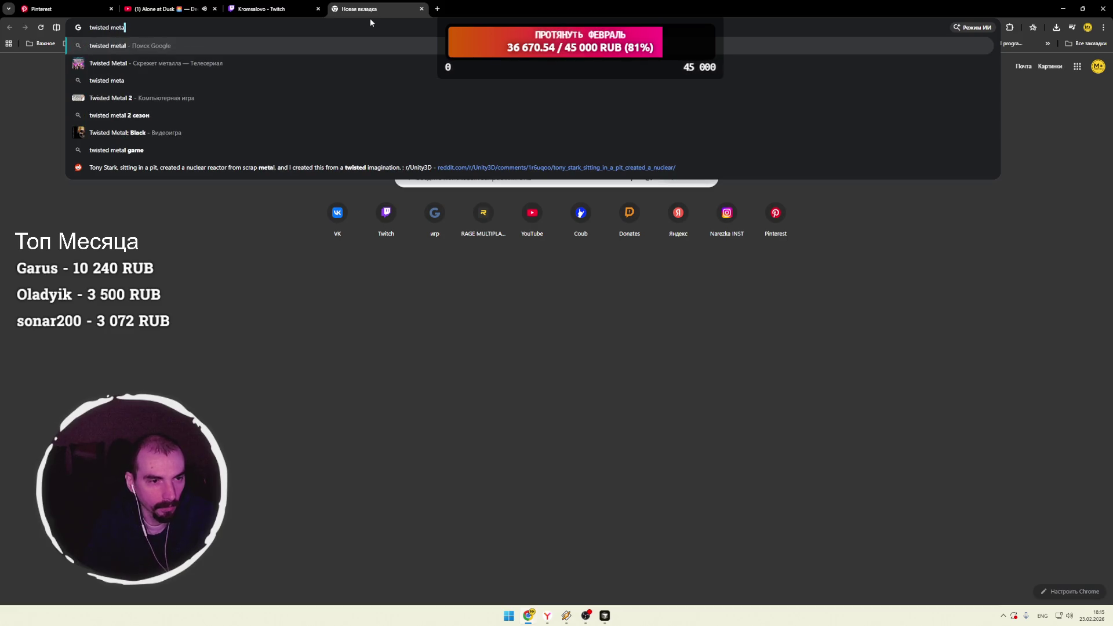
key(alt+shift)
text( кт)
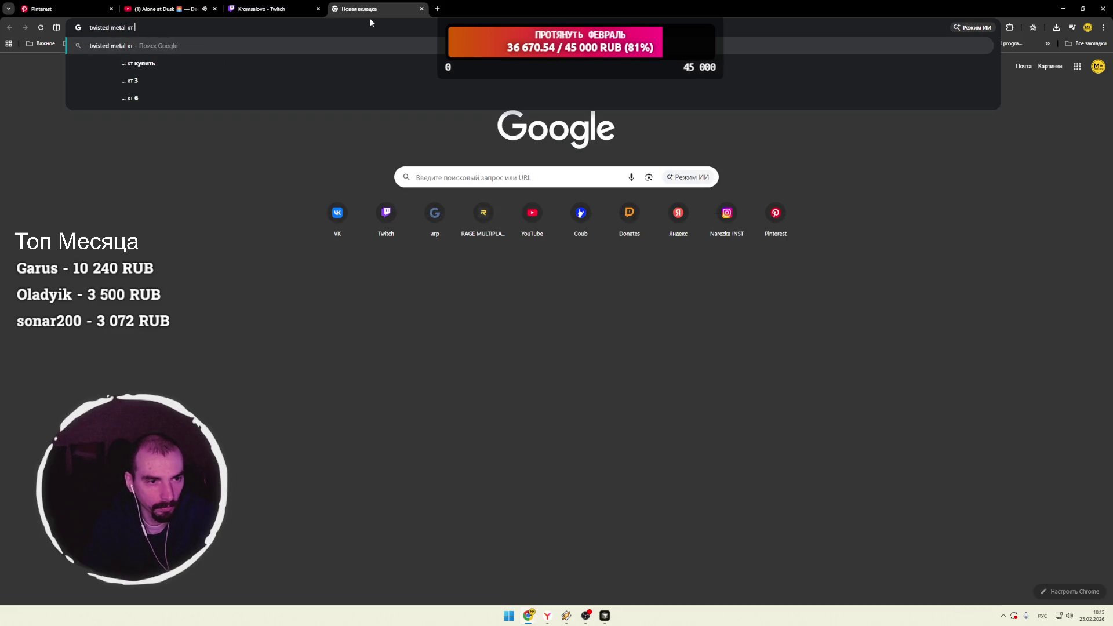
text(о владеет)
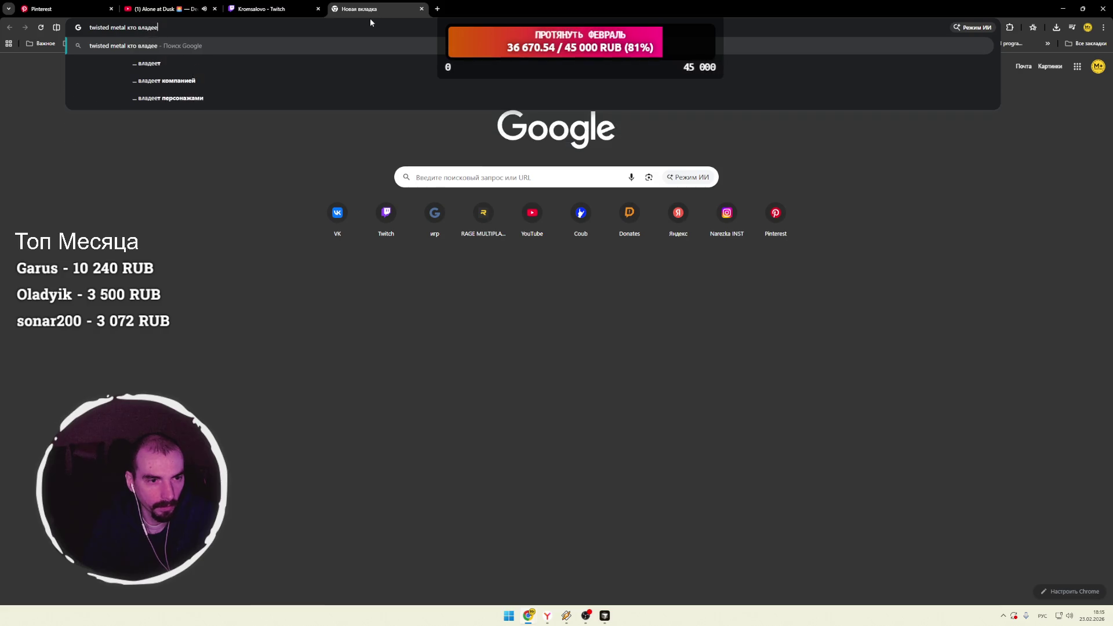
text(ip)
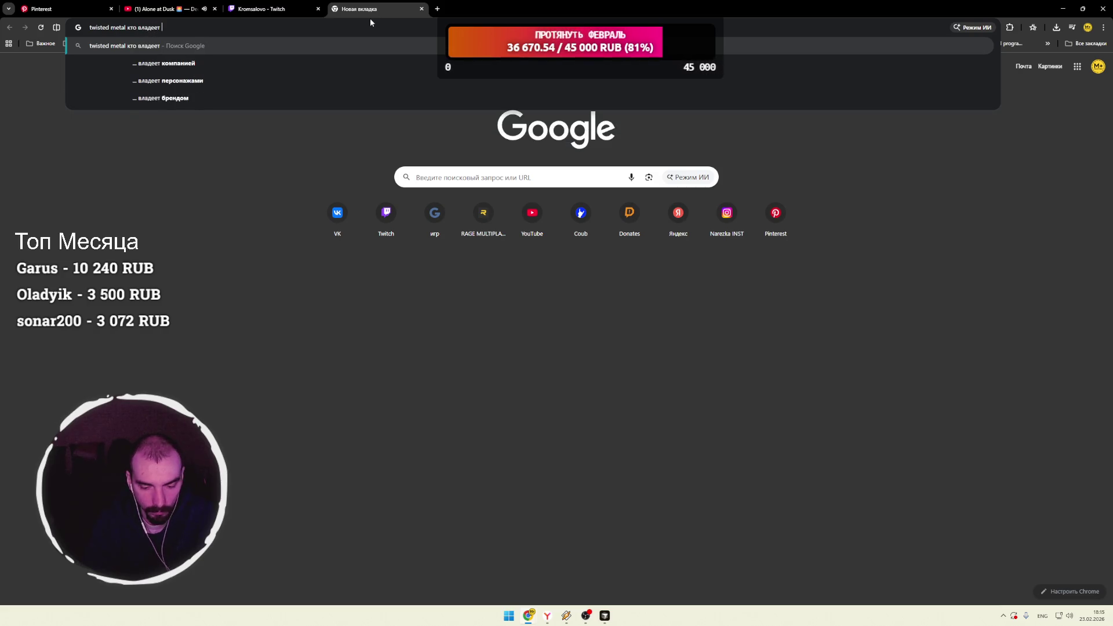
key(Return)
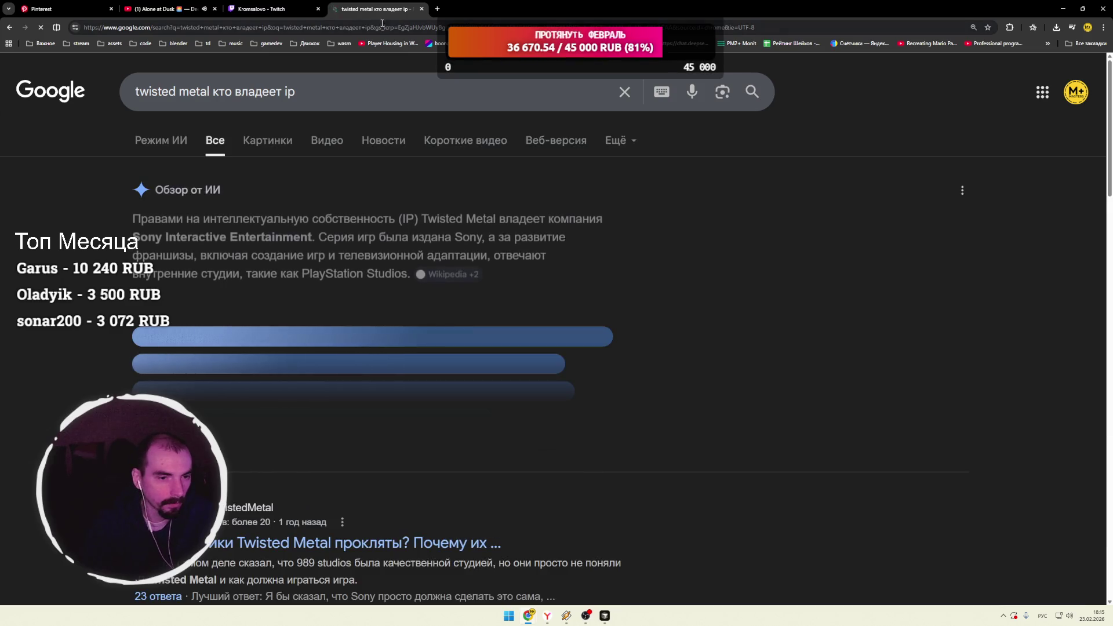
Step: Highlight the answer Sony Interactive Entertainment, then return to the Twitch stream and close the search tab
drag(133, 238, 322, 246)
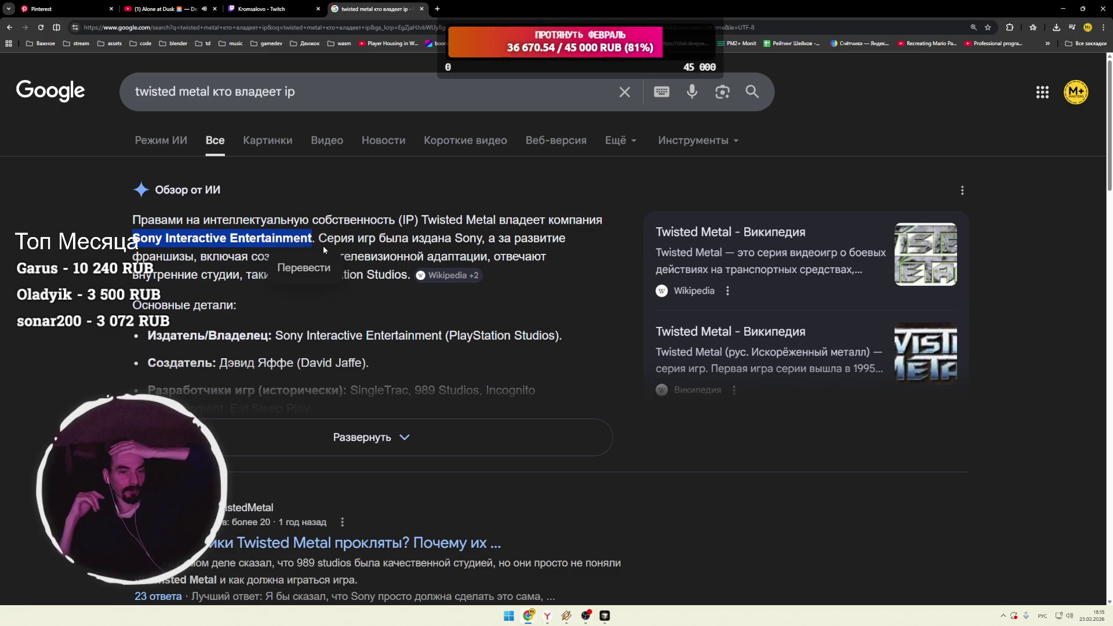
click(290, 11)
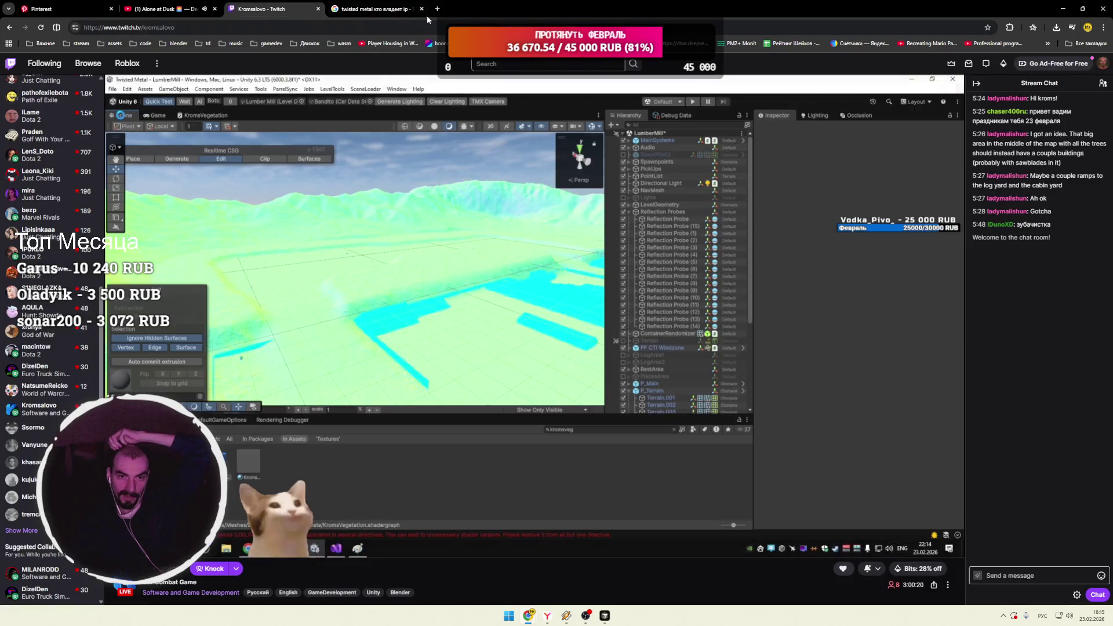
click(422, 9)
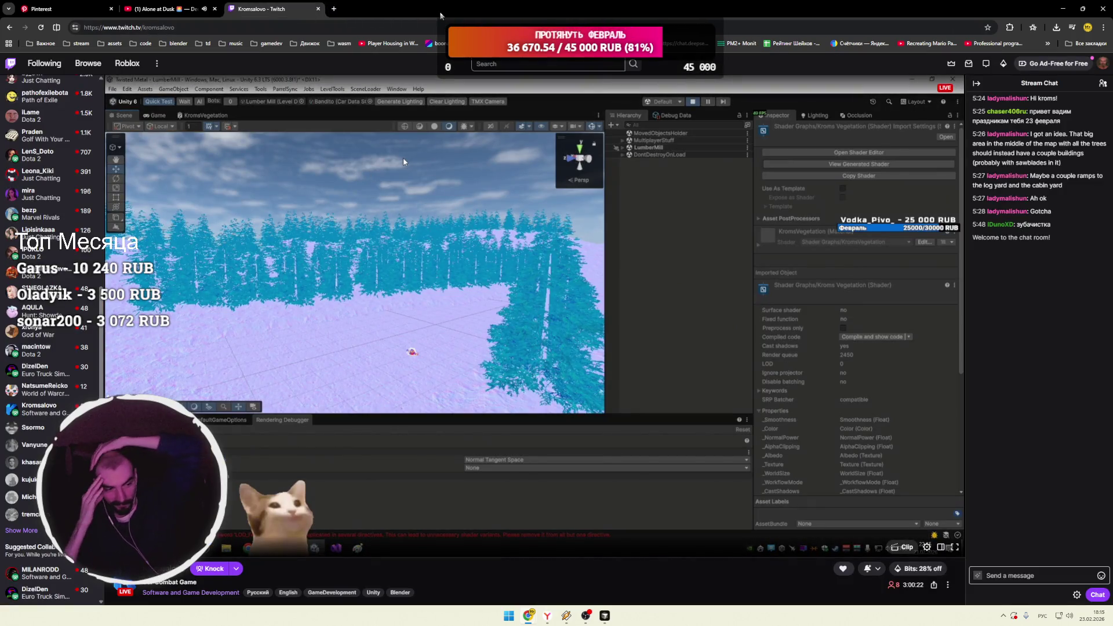
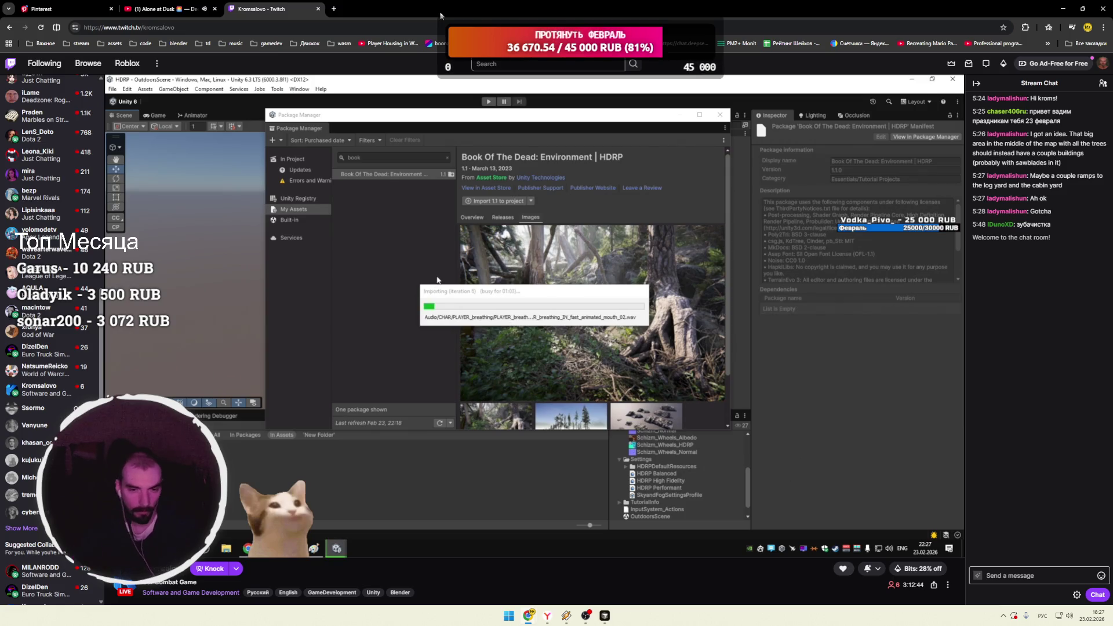
Step: Watch the shared Twitch clip full-screen, restarting it from the beginning, then pausing and resuming
mouse_move(573, 304)
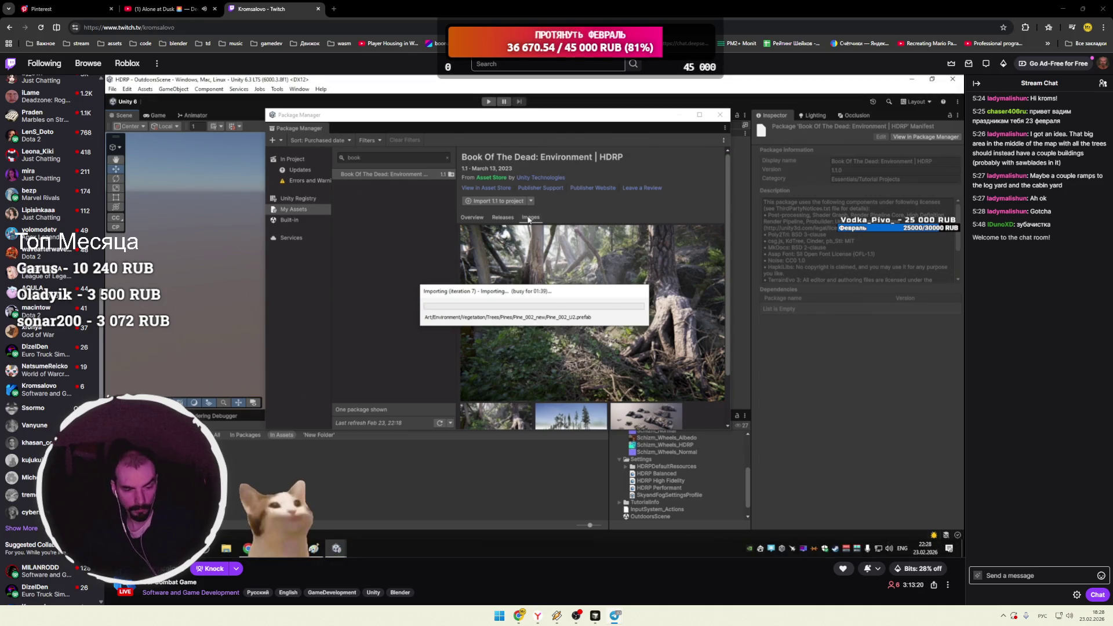
key(alt+Tab)
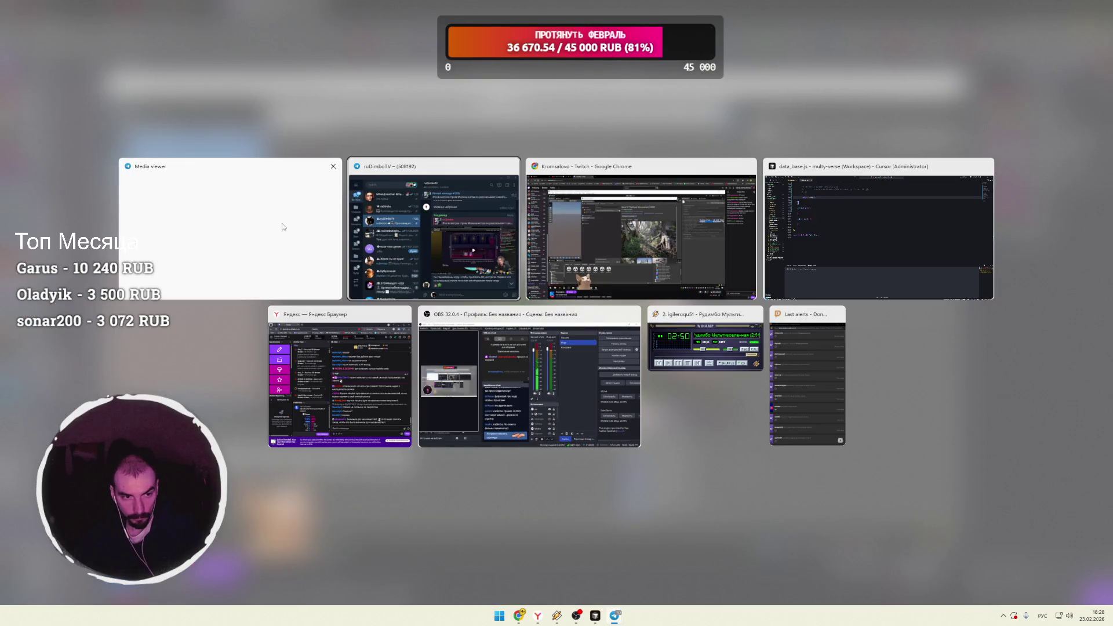
key(Escape)
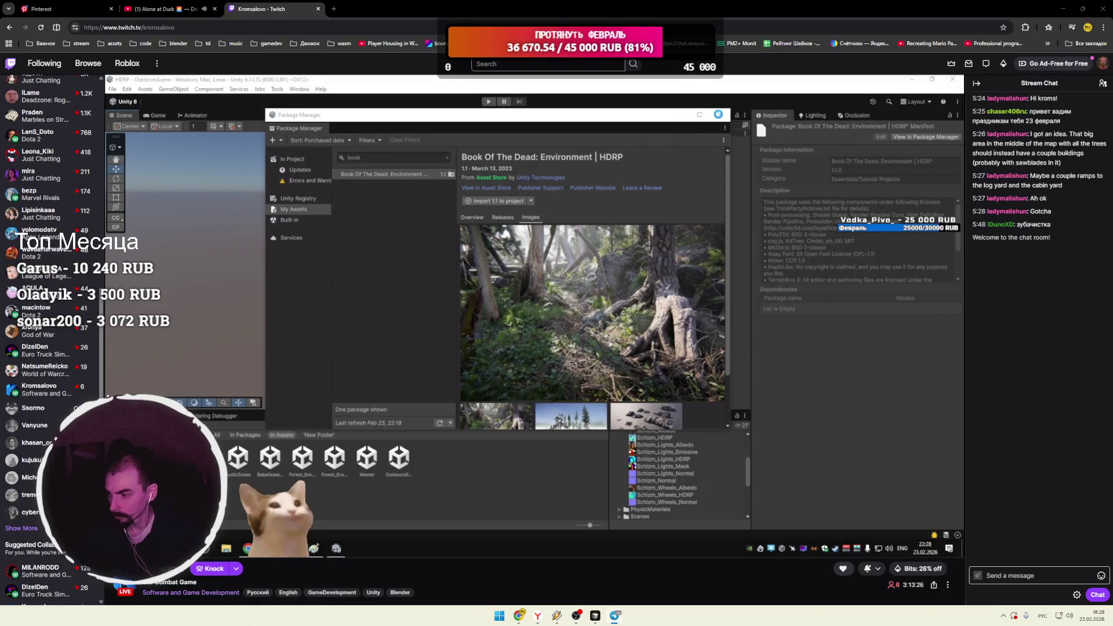
click(607, 285)
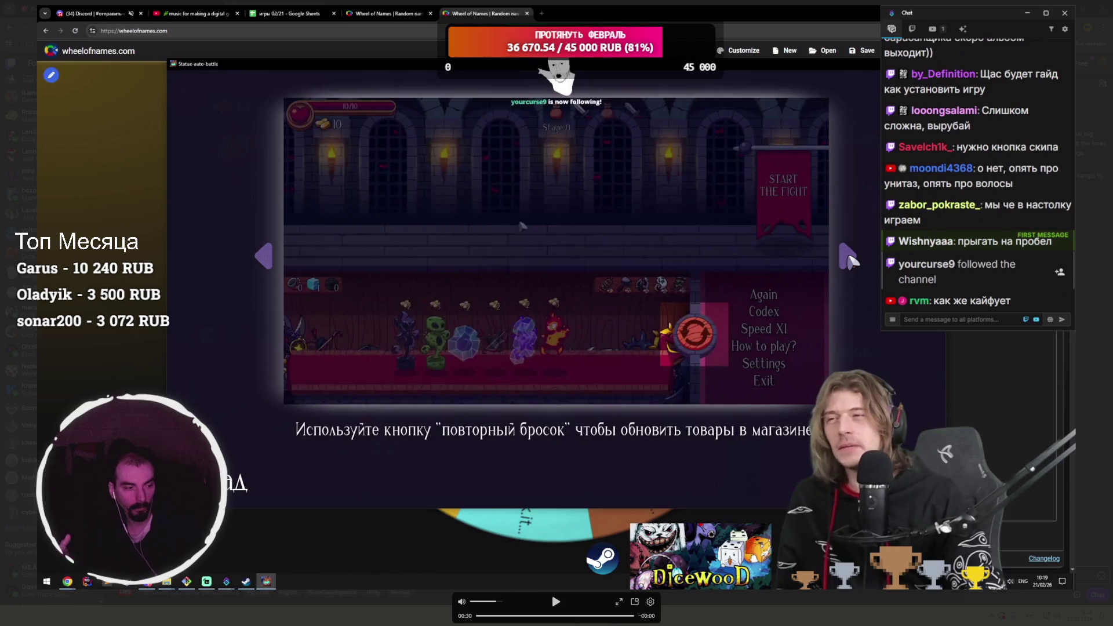
click(478, 617)
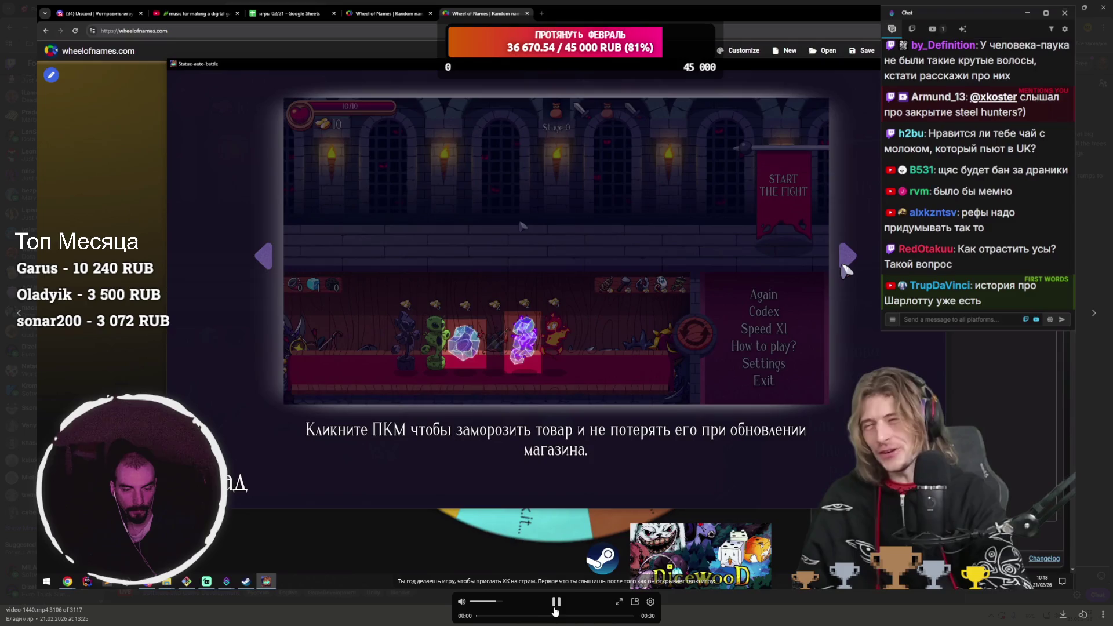
click(556, 603)
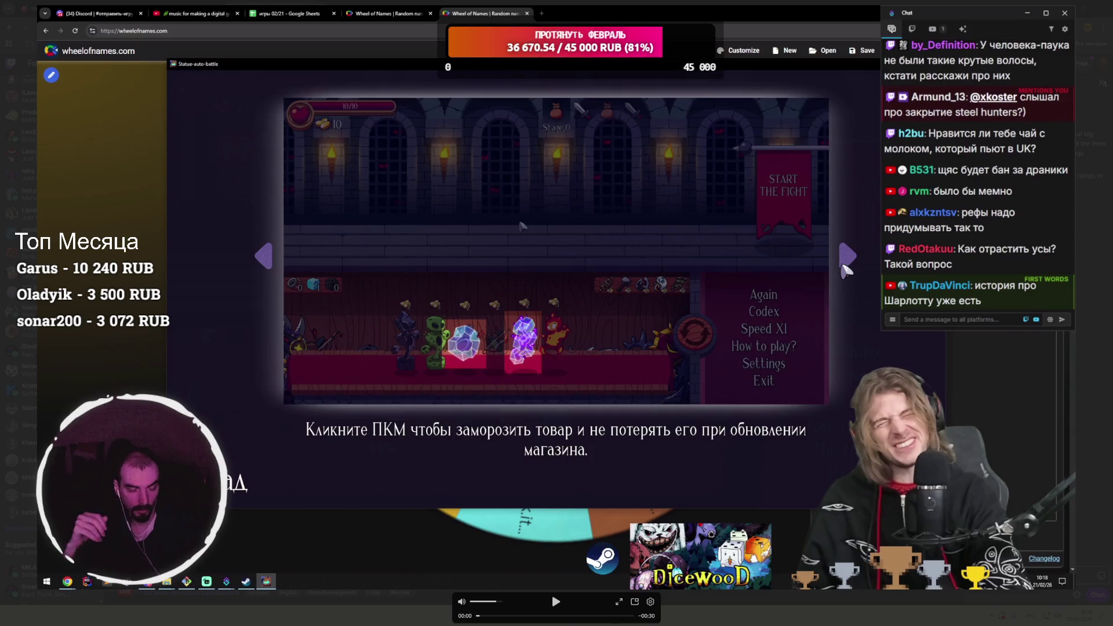
click(555, 603)
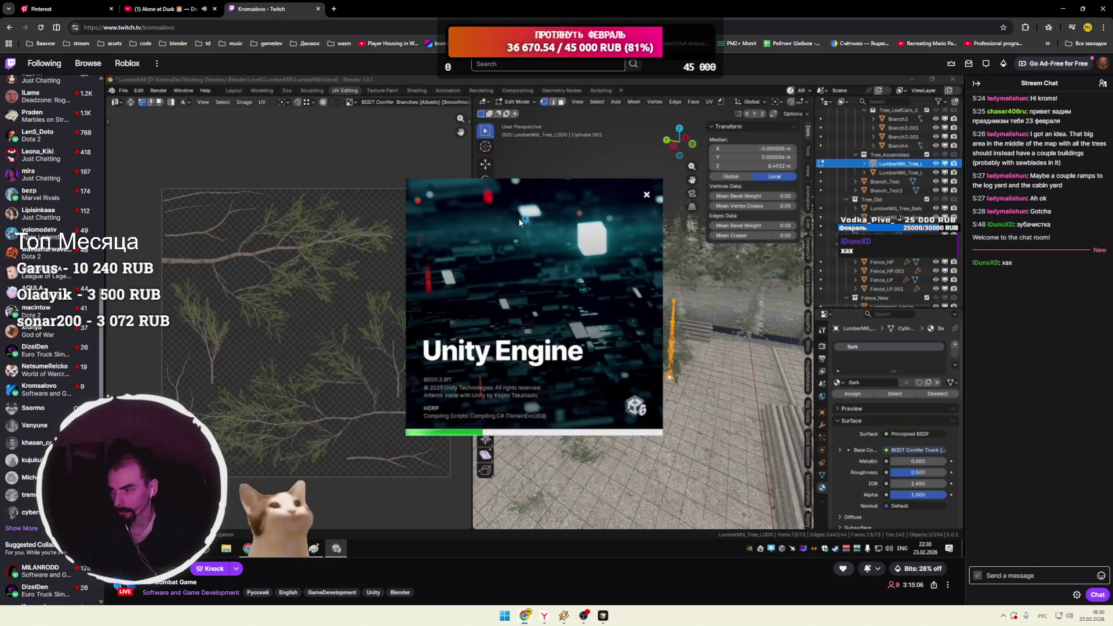
Step: Close the Twitch stream tab and return to the Pinterest tab
mouse_move(700, 180)
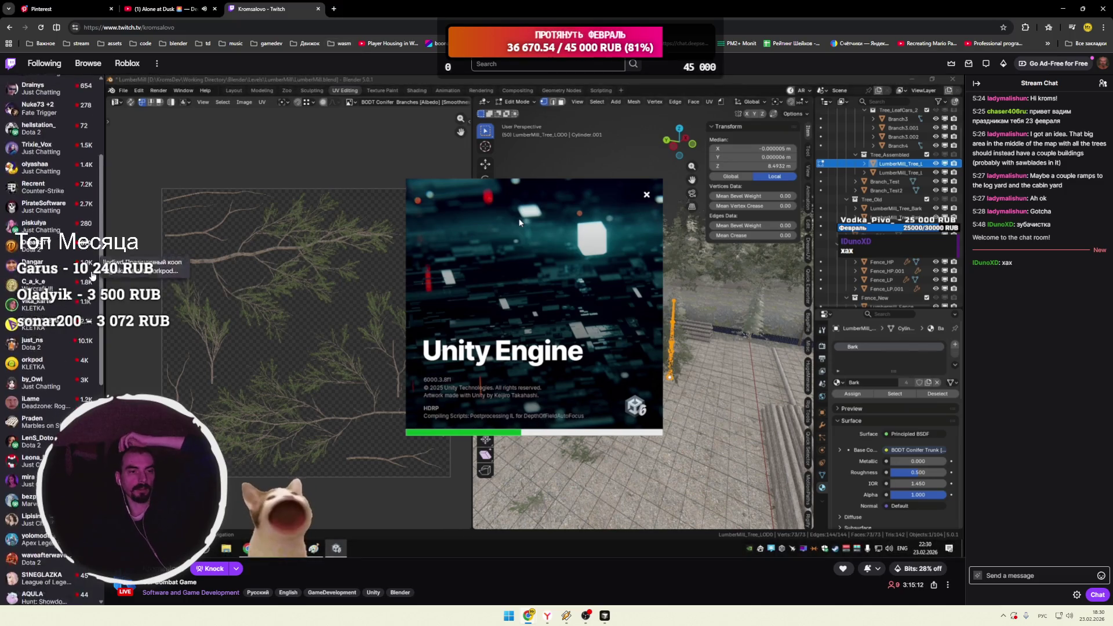
scroll(52, 255, up, 8)
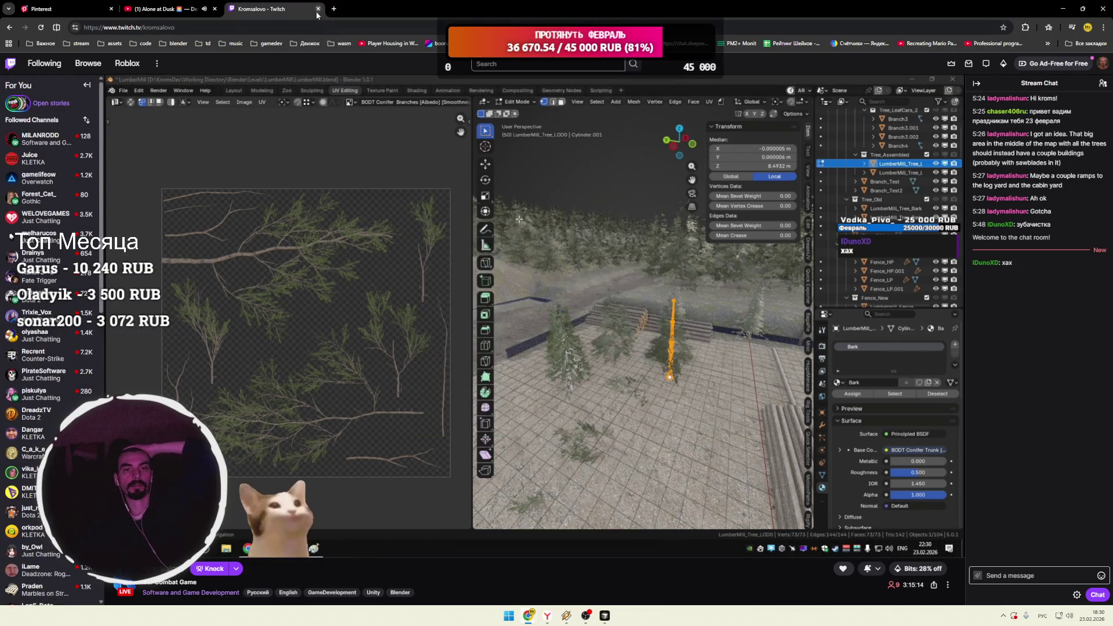
click(317, 9)
key(ctrl+Tab)
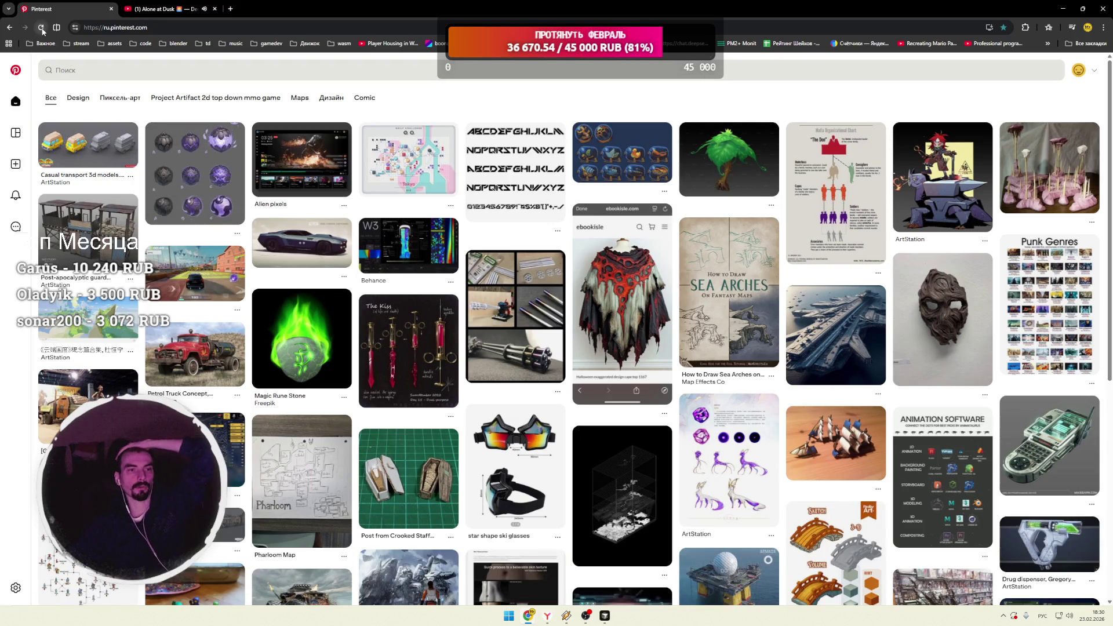
Step: Reload the feed, view the industrial visualization dashboard pin, then return Home and reload again
click(117, 96)
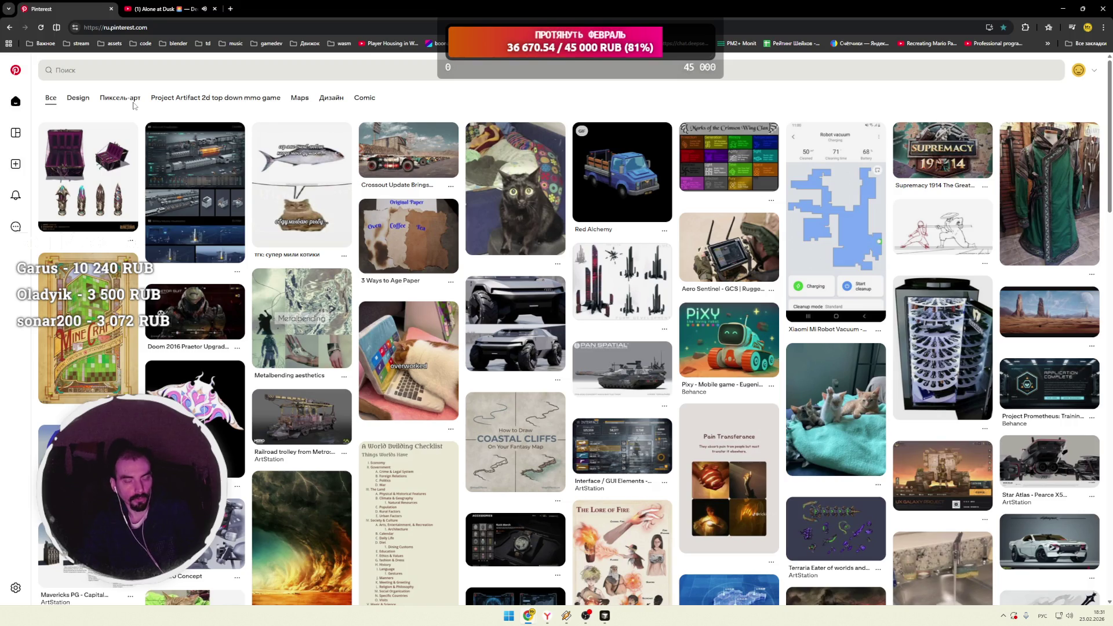
click(196, 191)
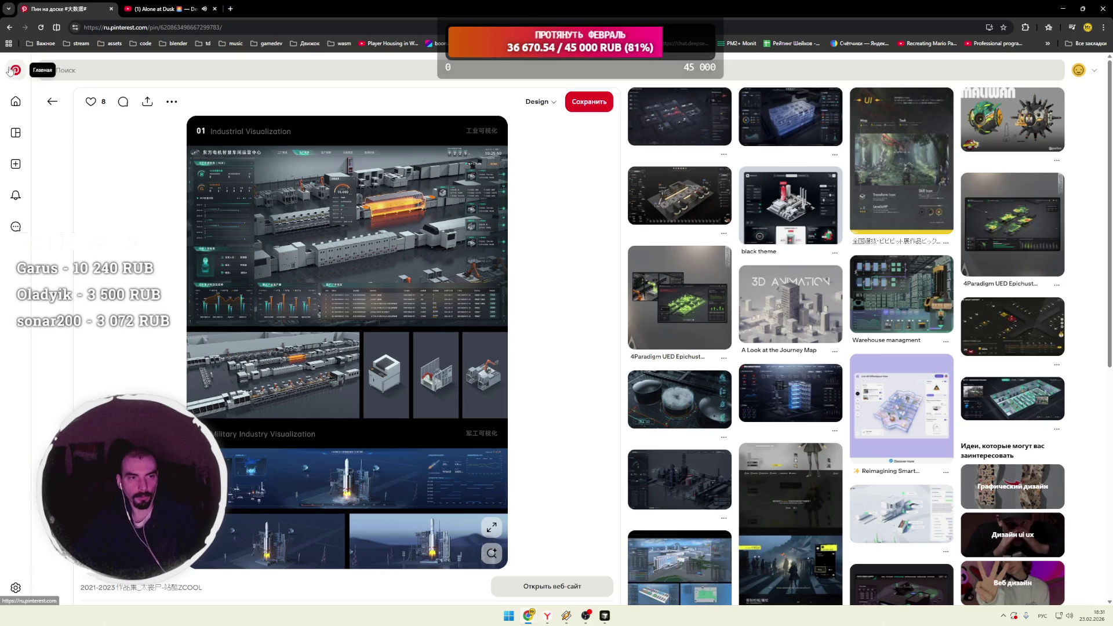
click(15, 101)
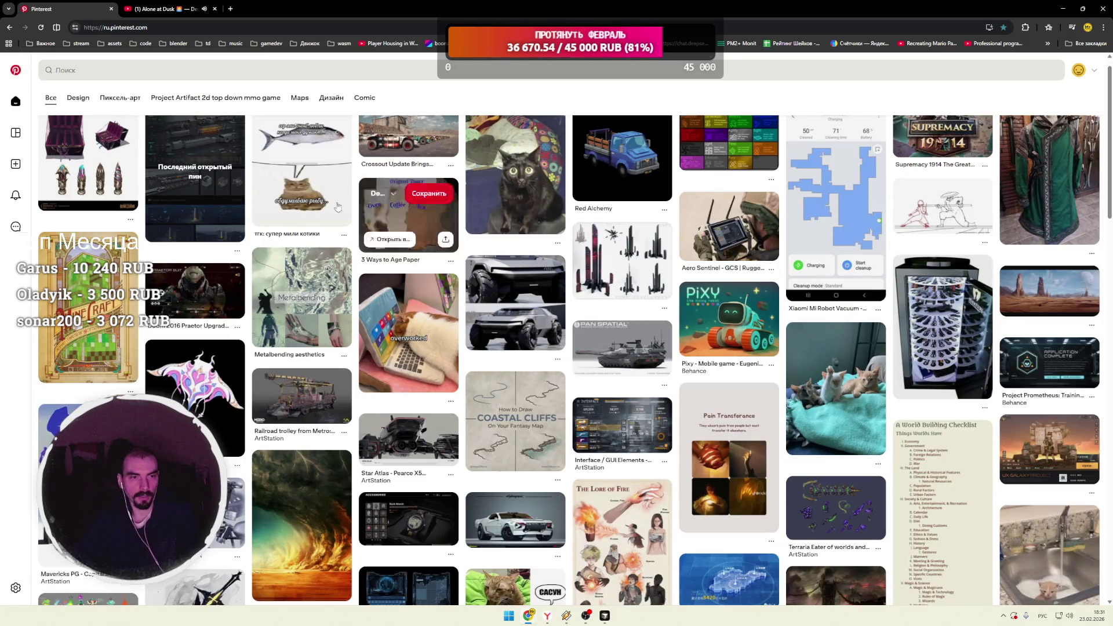
click(41, 27)
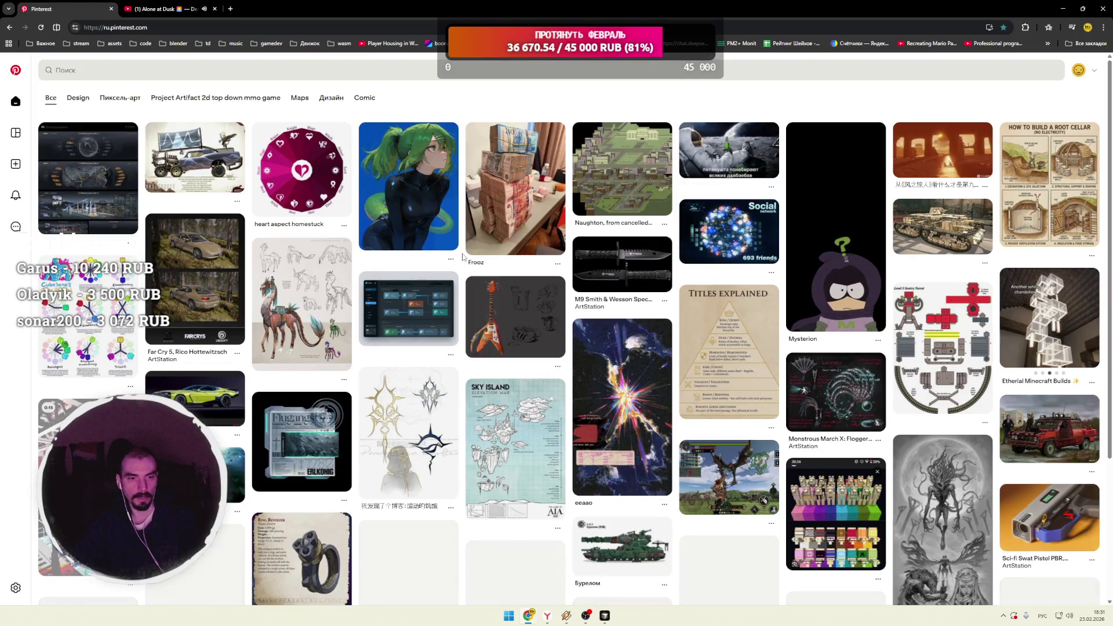
Step: Scroll down the home feed past vehicle, prop and UI pins
scroll(464, 257, down, 1)
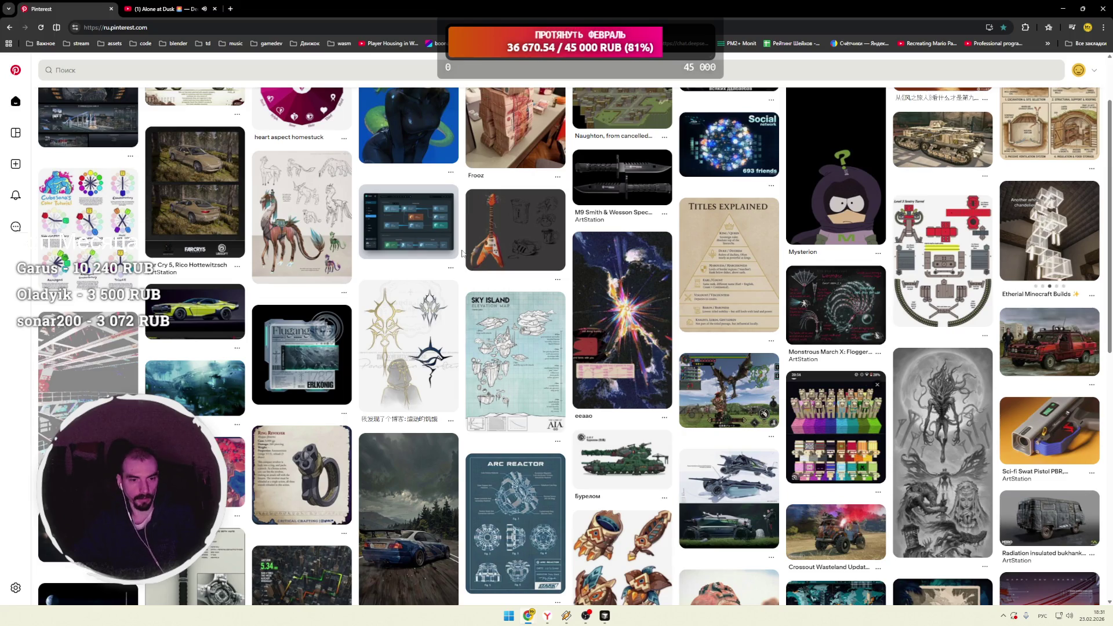
scroll(462, 254, down, 1)
scroll(462, 254, down, 2)
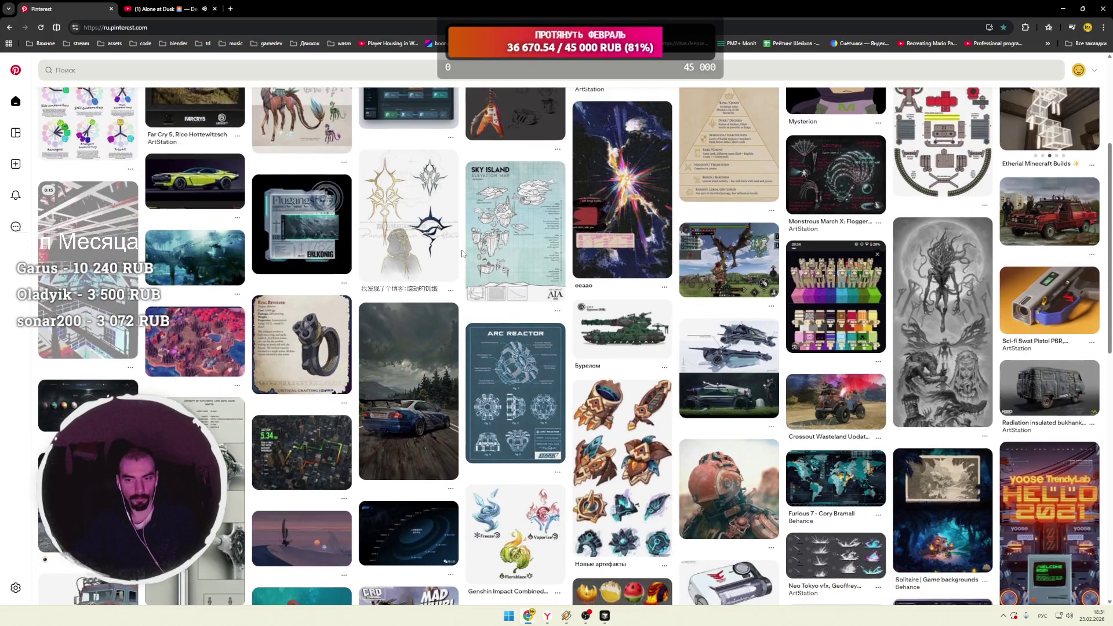
scroll(462, 254, down, 2)
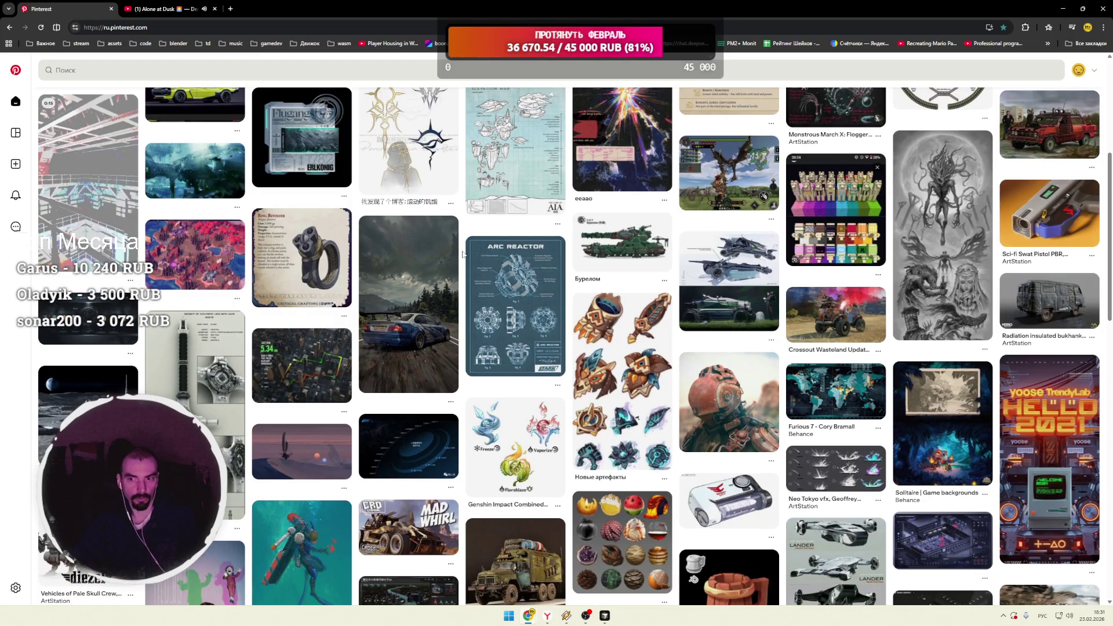
scroll(462, 253, down, 3)
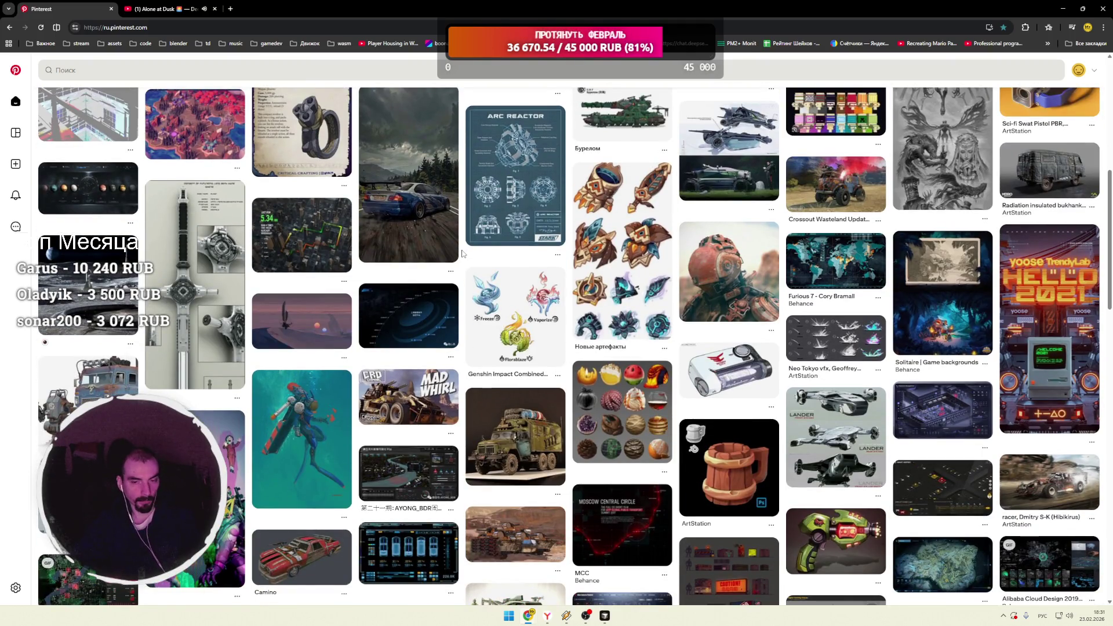
scroll(462, 253, down, 3)
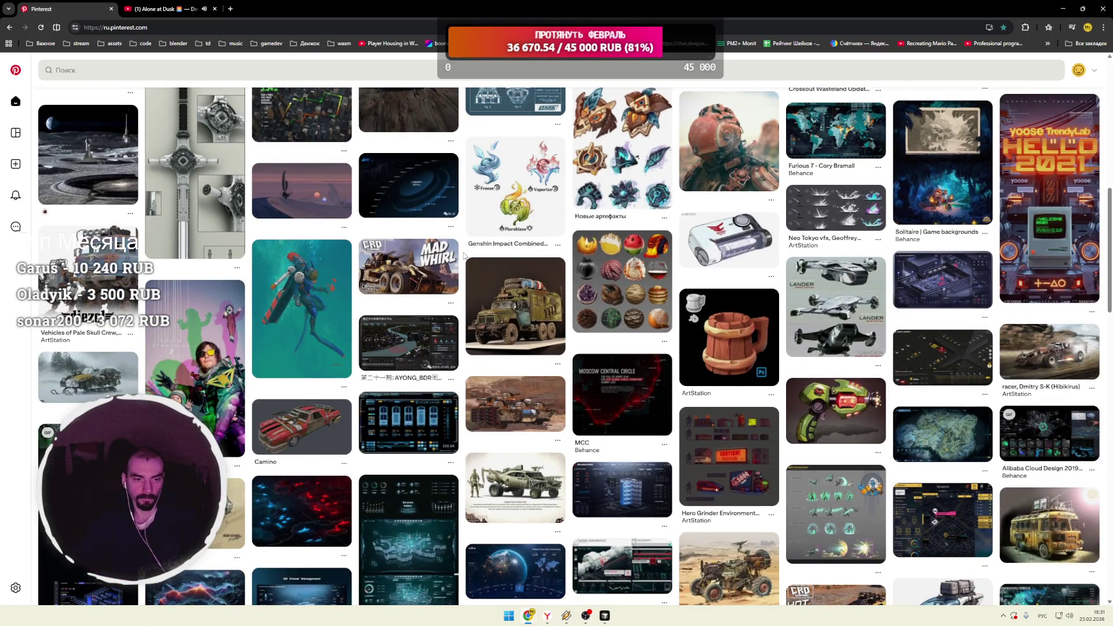
scroll(464, 255, down, 2)
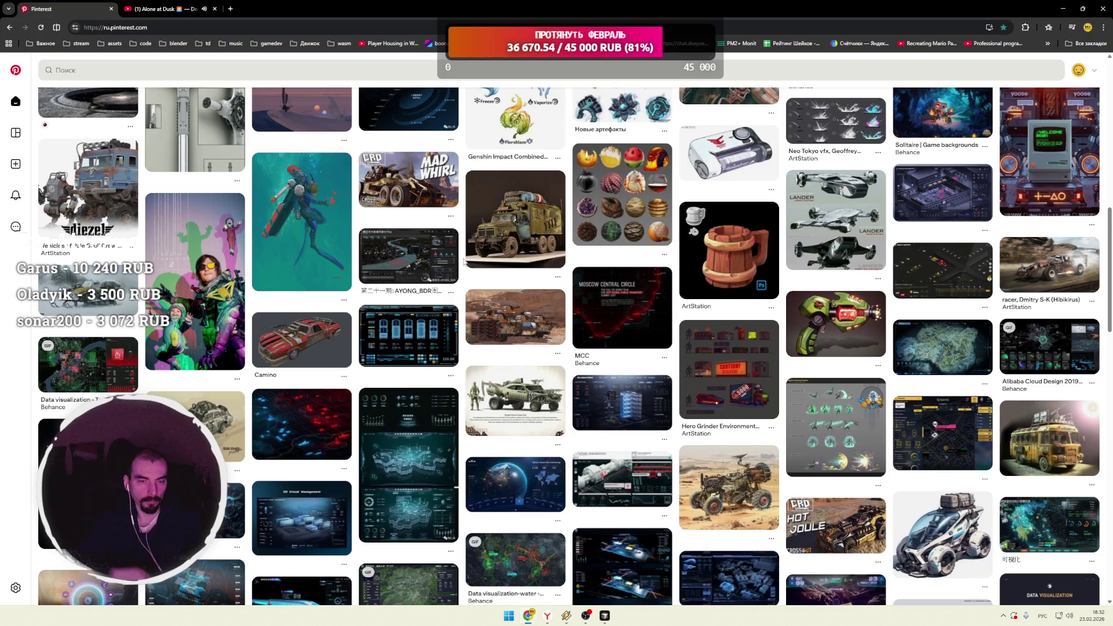
Step: Keep scrolling the feed and open the Death Stranding art pin
mouse_move(471, 275)
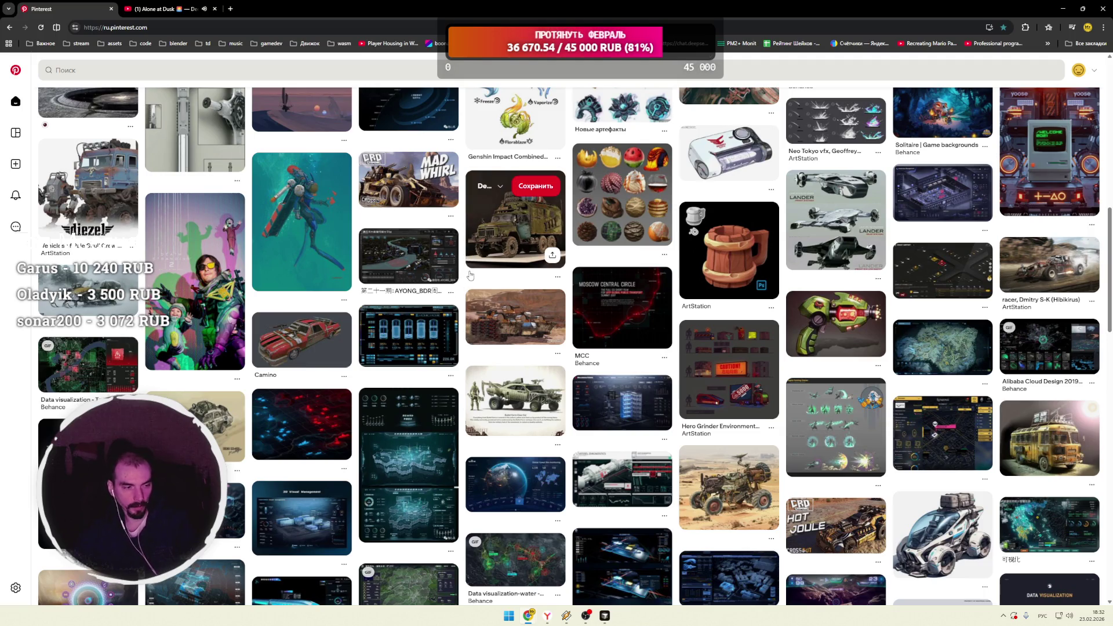
scroll(464, 279, down, 3)
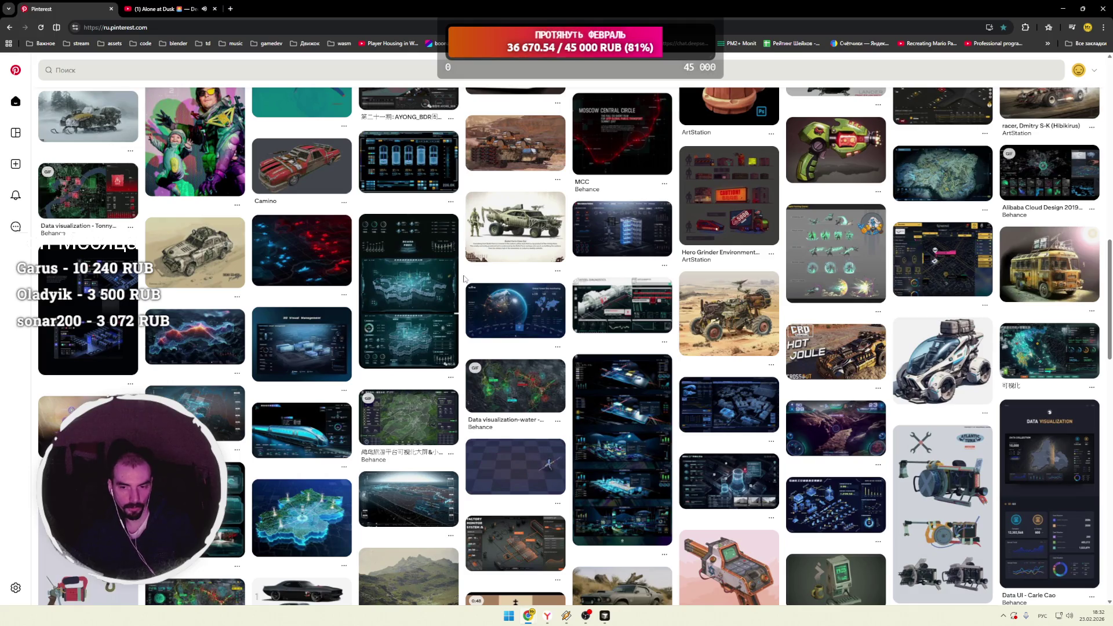
scroll(464, 279, down, 3)
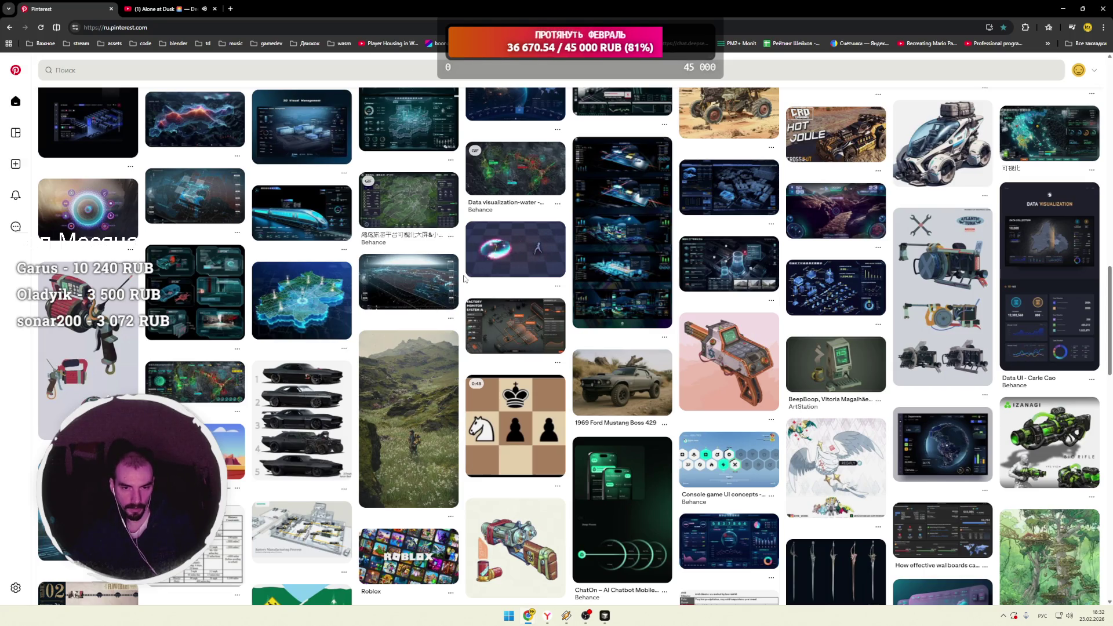
scroll(464, 279, down, 3)
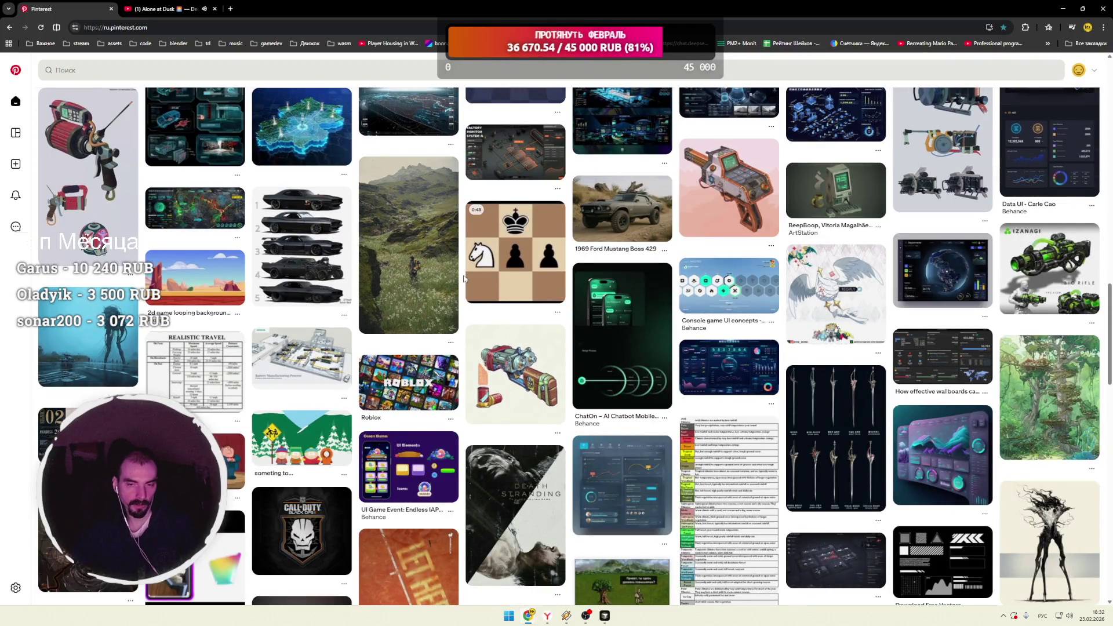
scroll(464, 279, down, 2)
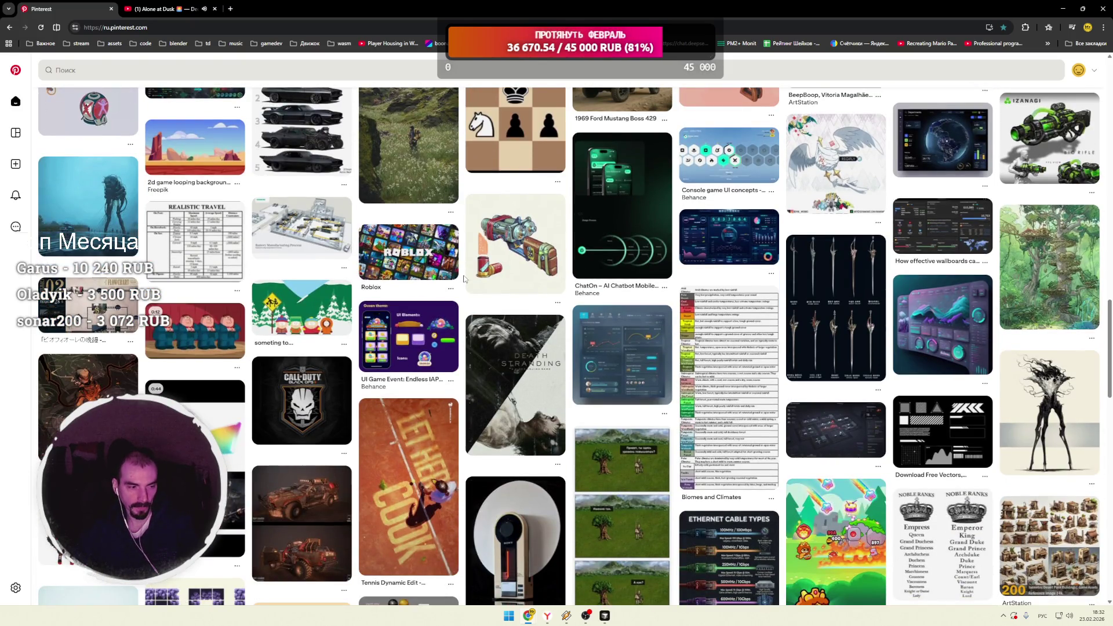
scroll(464, 279, down, 2)
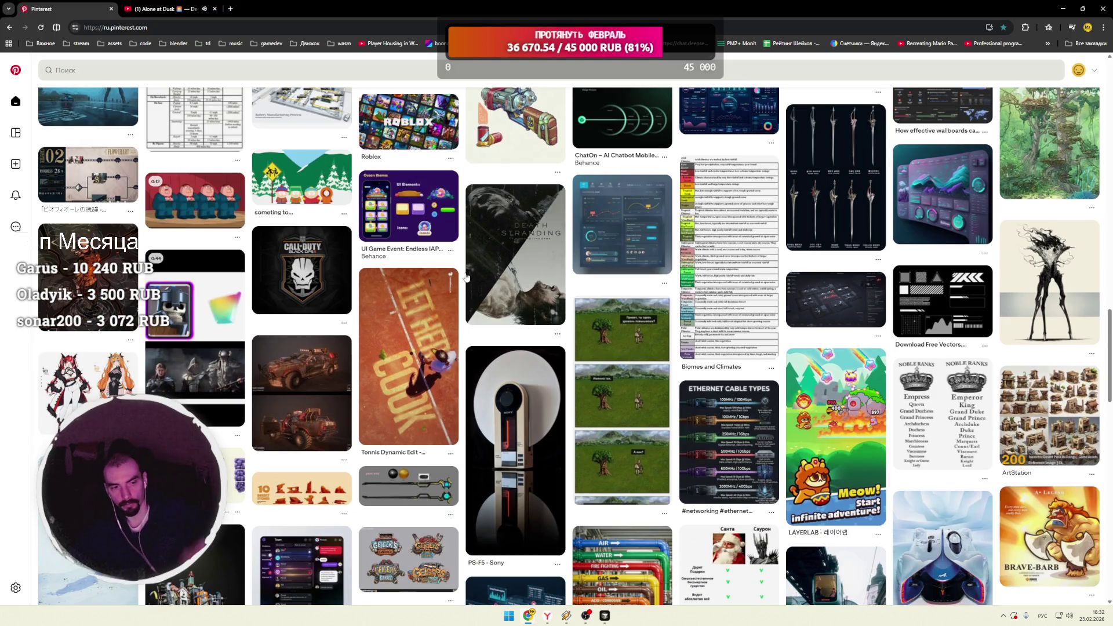
click(218, 295)
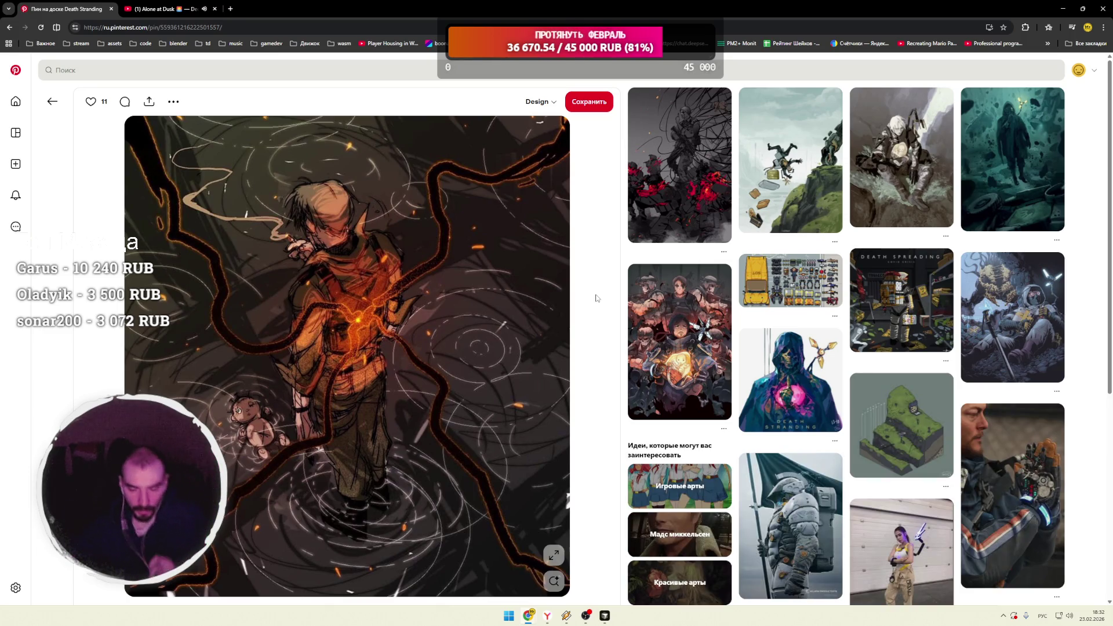
Step: Scroll through the Death Stranding pin's related pins and idea topics, then go back Home
scroll(601, 295, down, 2)
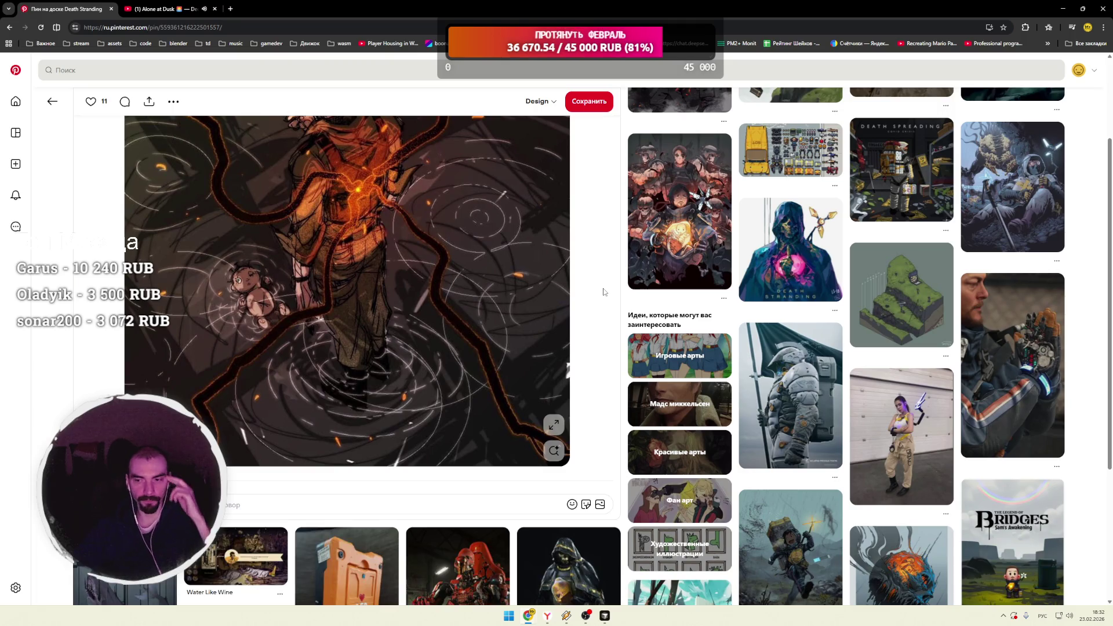
scroll(613, 301, down, 3)
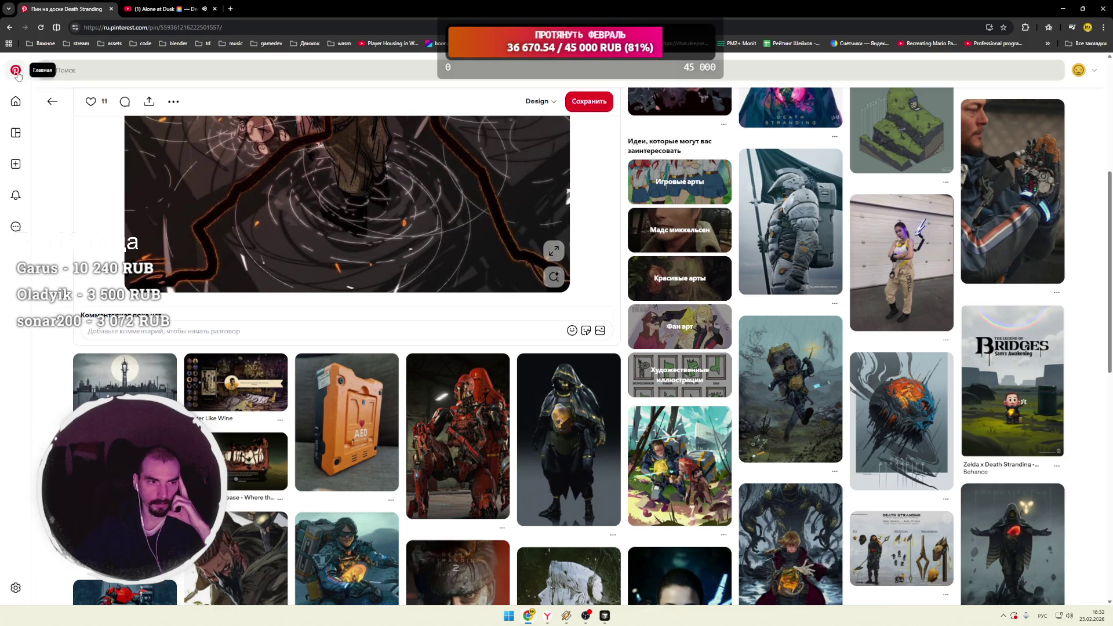
click(52, 101)
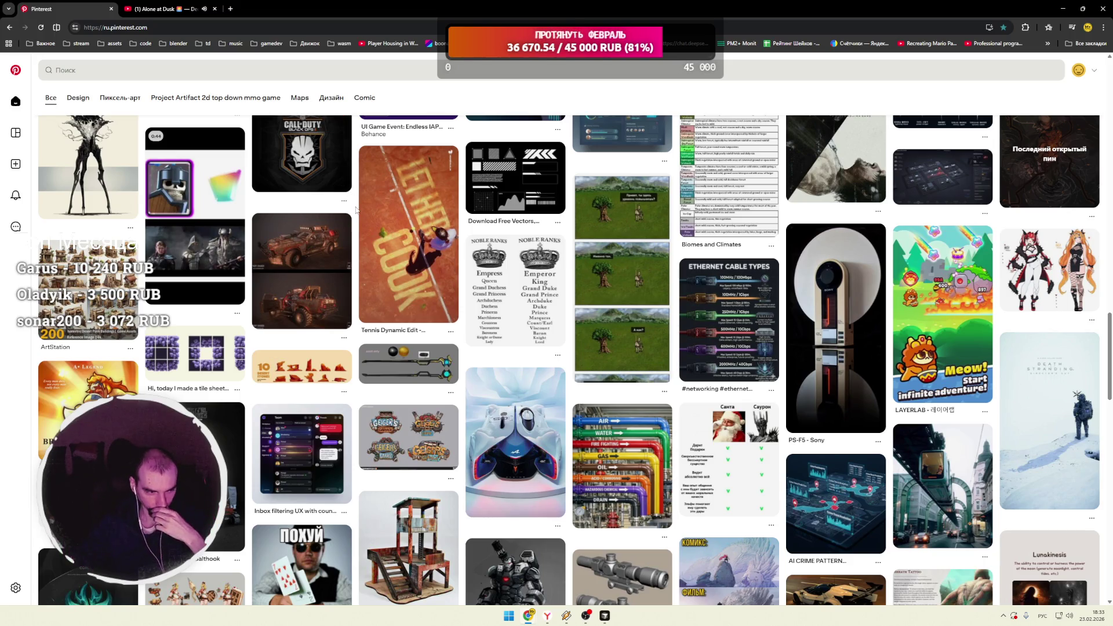
Step: Scroll the home feed, open the glowing spell-effect pin, then its related colourful stones pin
scroll(357, 209, down, 2)
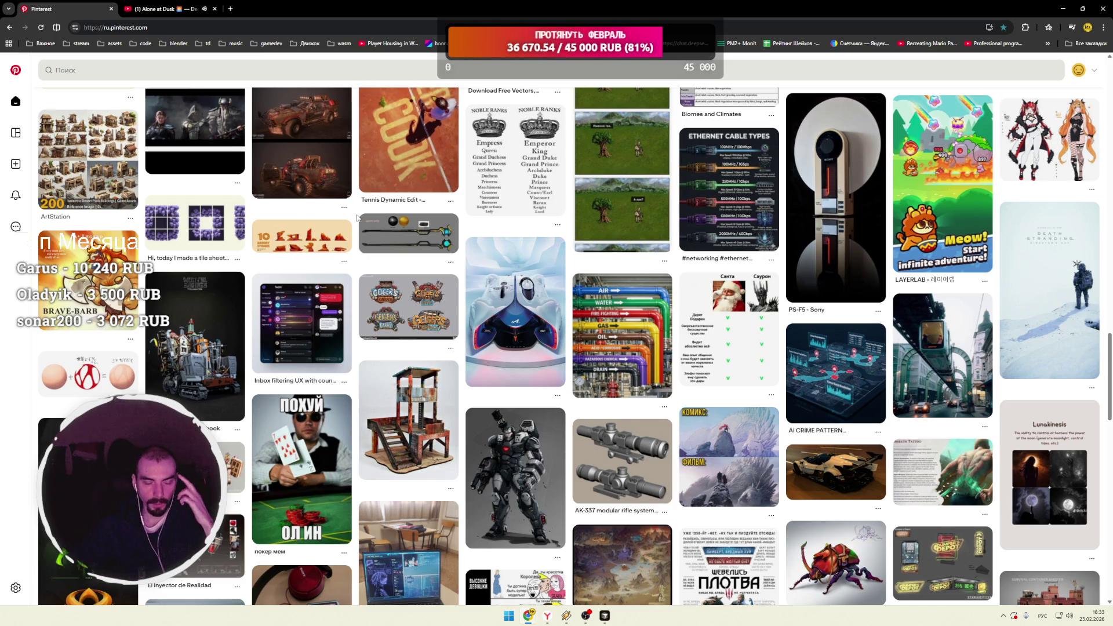
scroll(358, 218, down, 5)
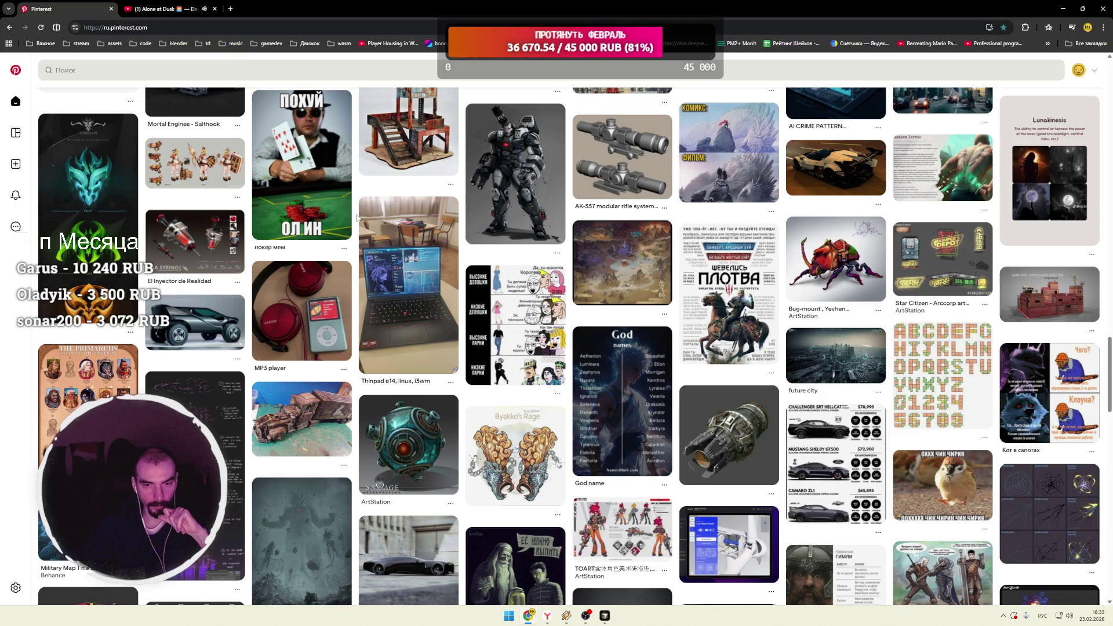
scroll(357, 217, down, 3)
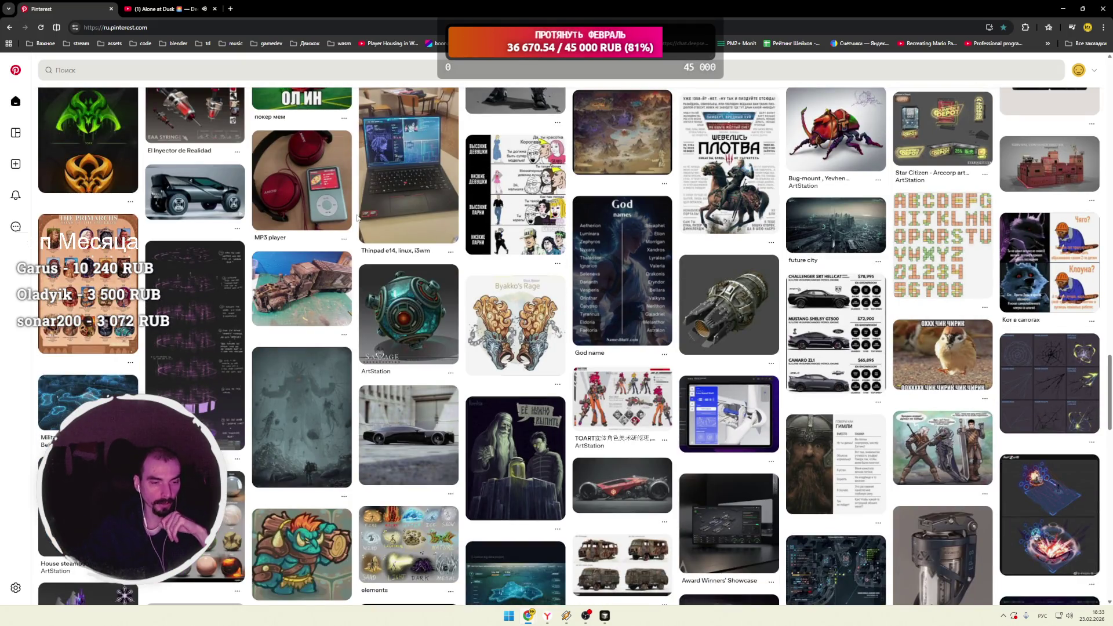
scroll(358, 218, down, 3)
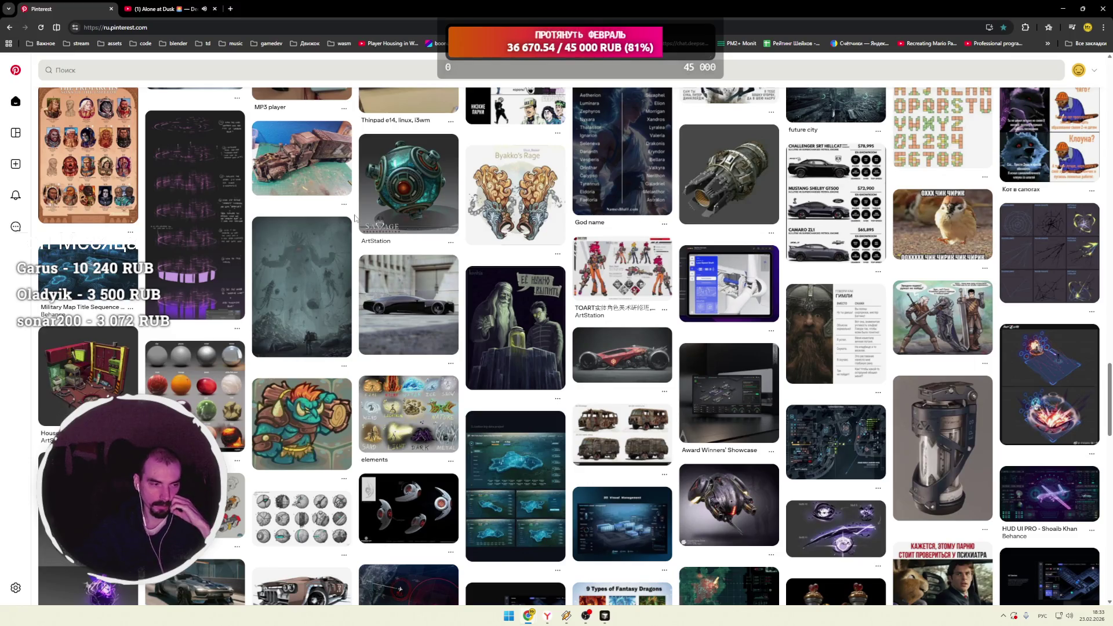
scroll(355, 219, down, 3)
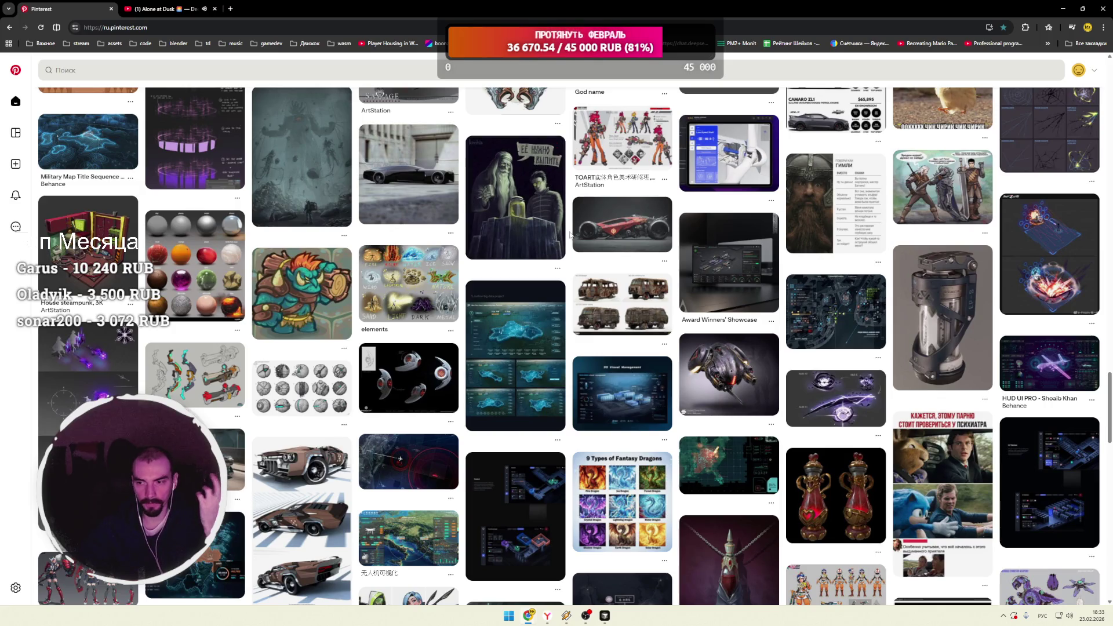
click(1046, 249)
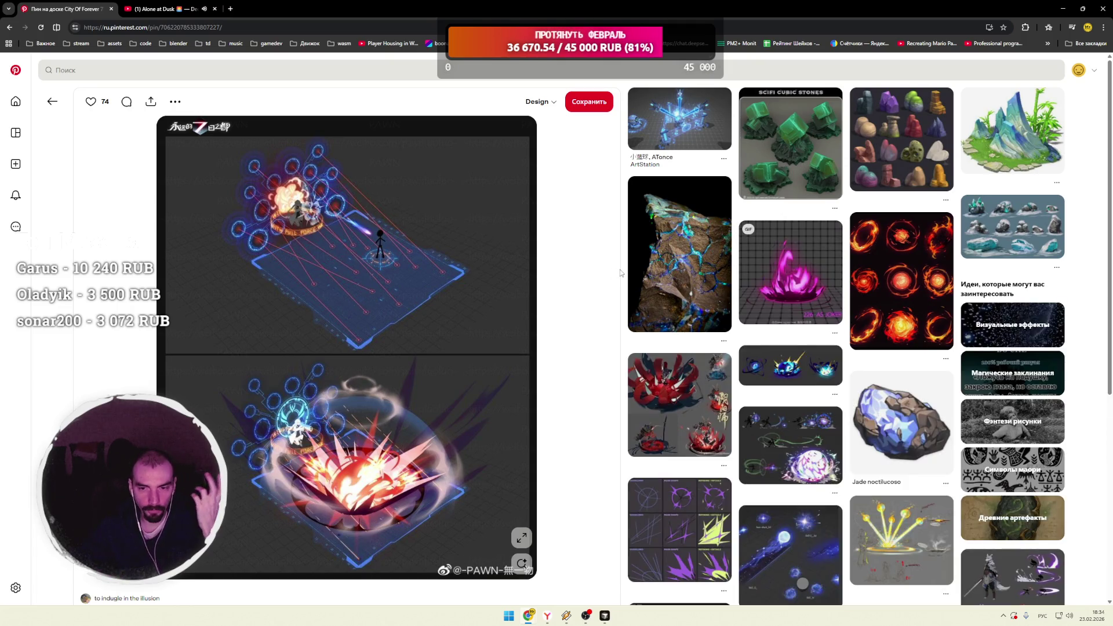
click(898, 139)
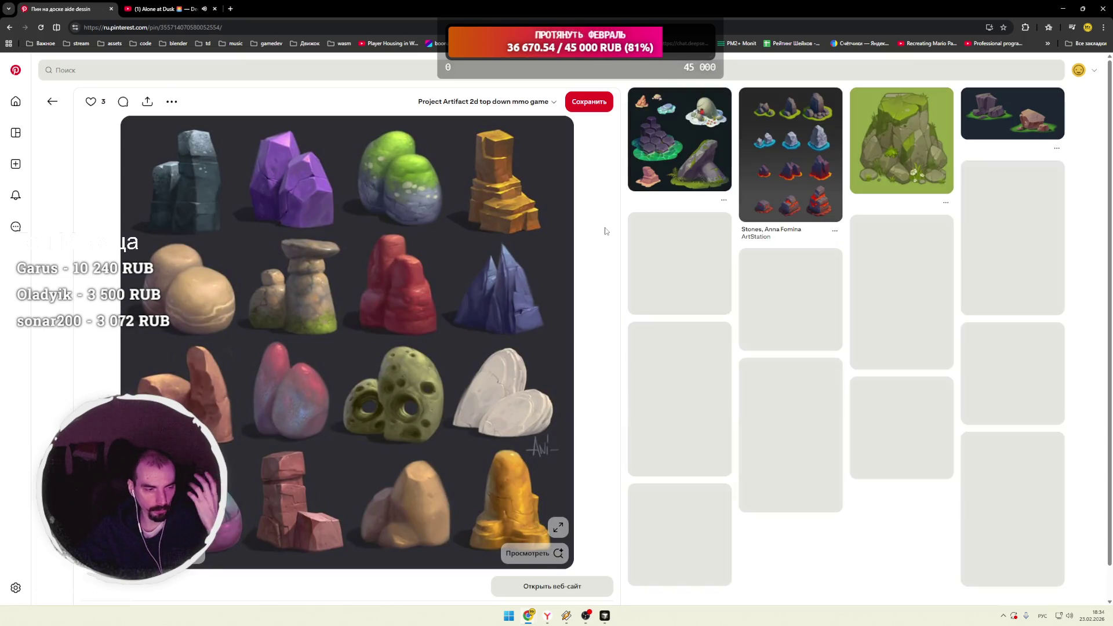
Step: Scroll the stones pin's related prop art, return Home, and open the teal mech robot pin
scroll(617, 236, down, 5)
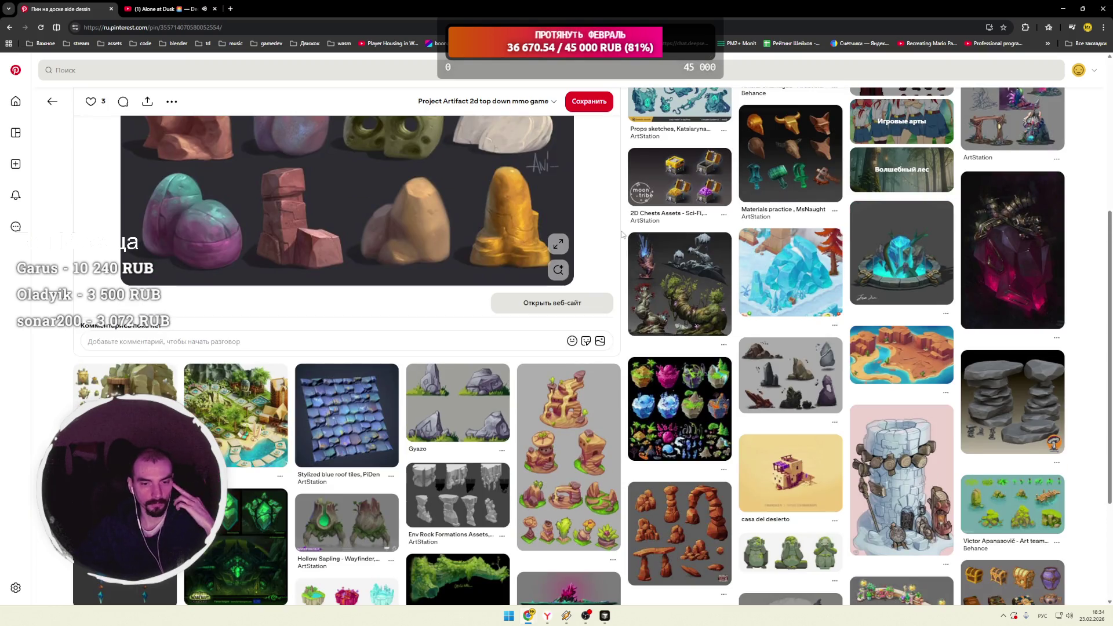
scroll(623, 235, down, 3)
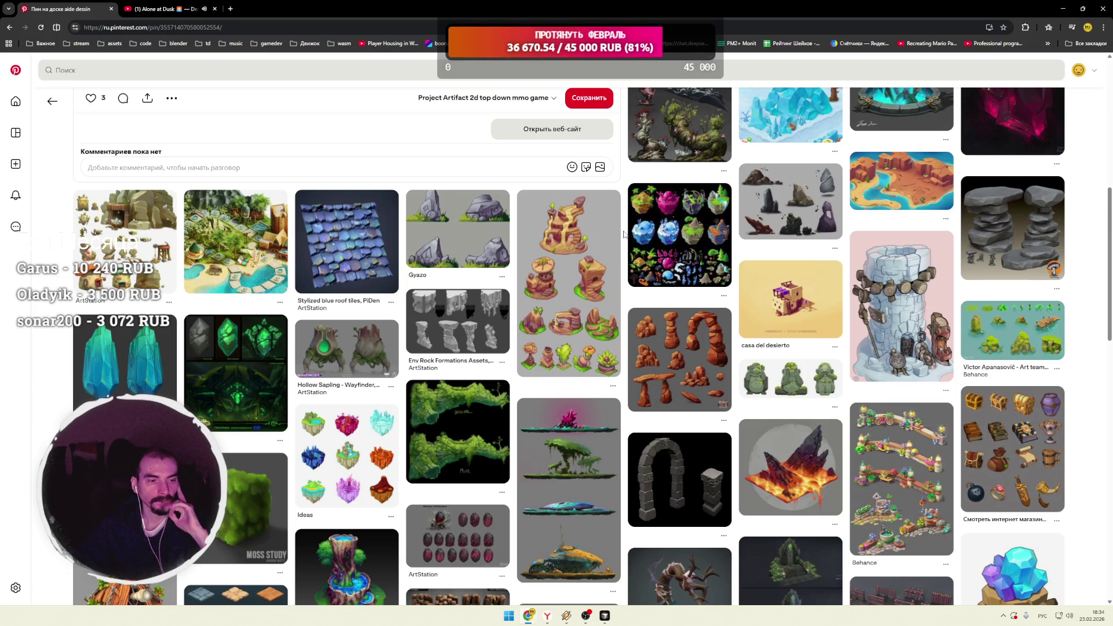
scroll(624, 235, down, 3)
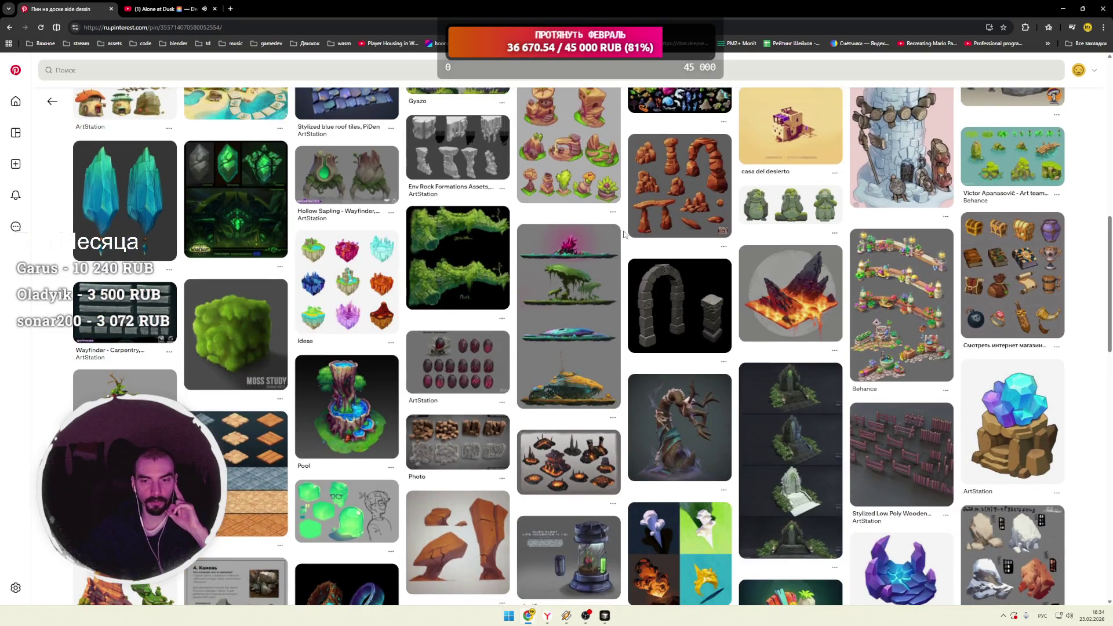
scroll(624, 234, down, 5)
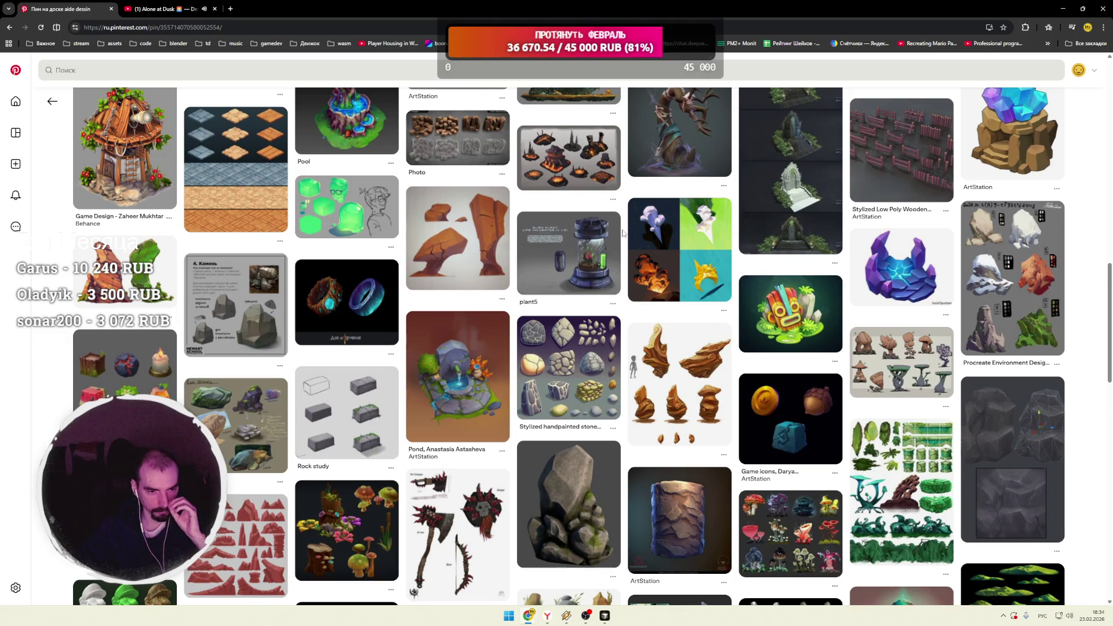
scroll(624, 233, down, 5)
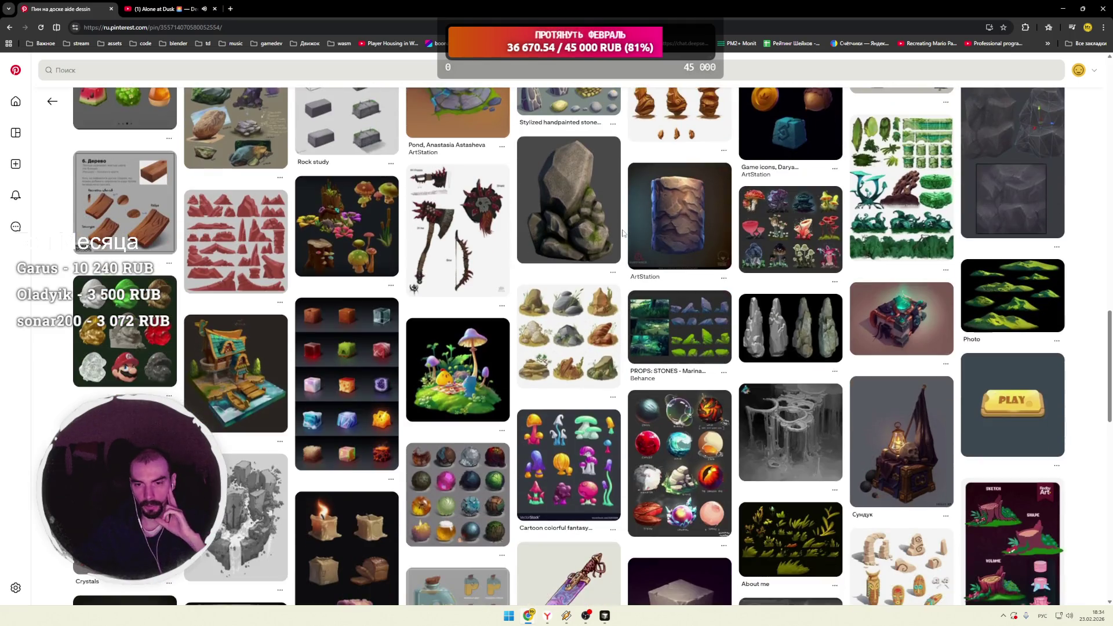
scroll(623, 233, down, 3)
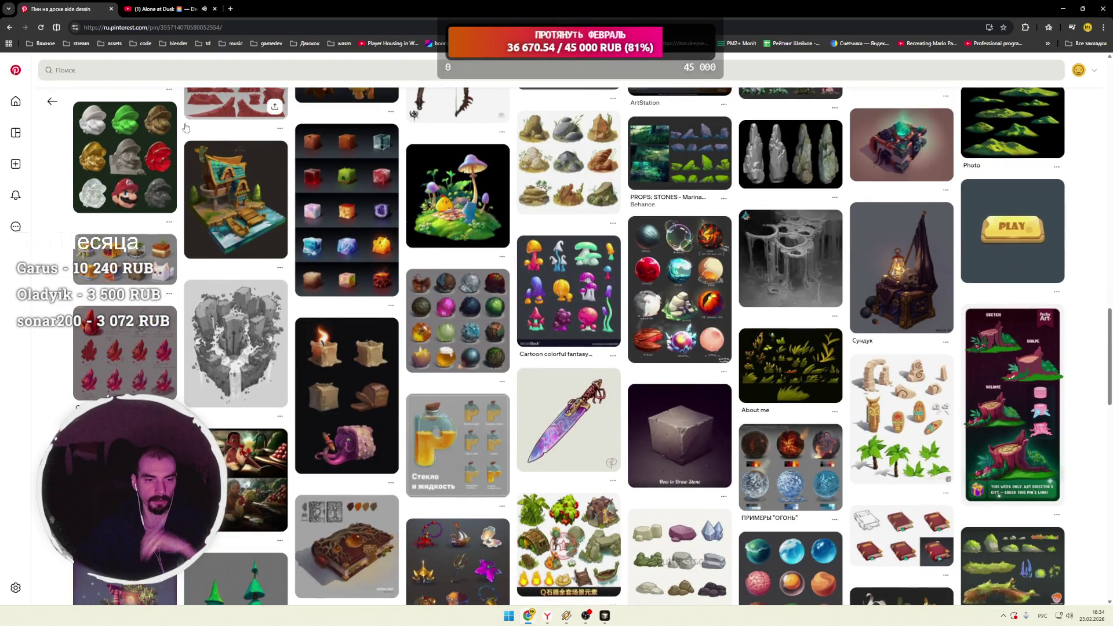
click(16, 71)
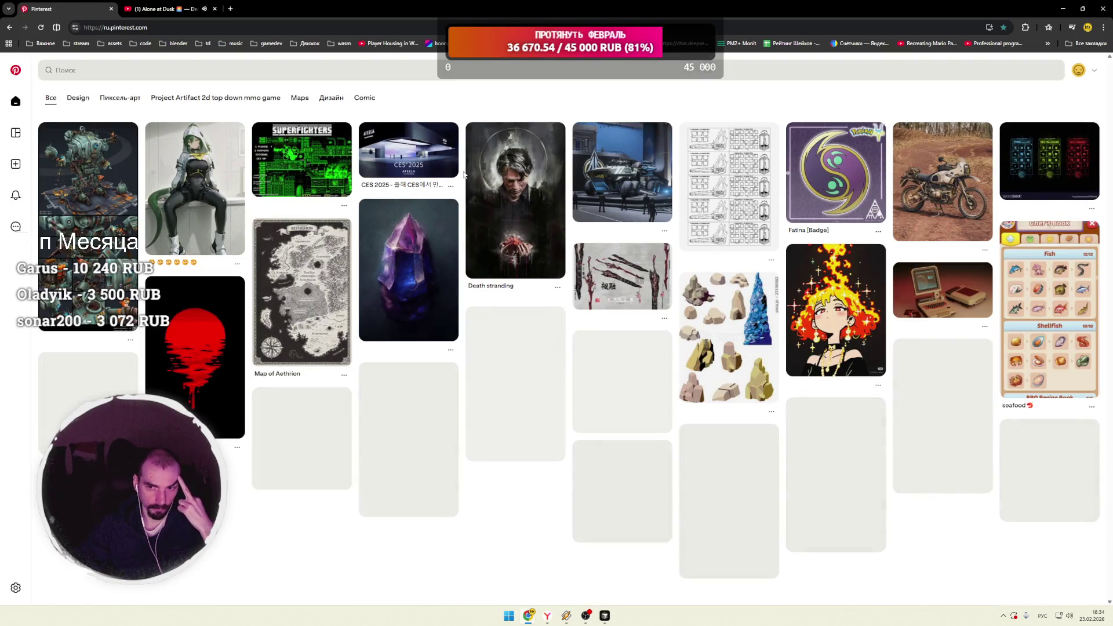
click(106, 186)
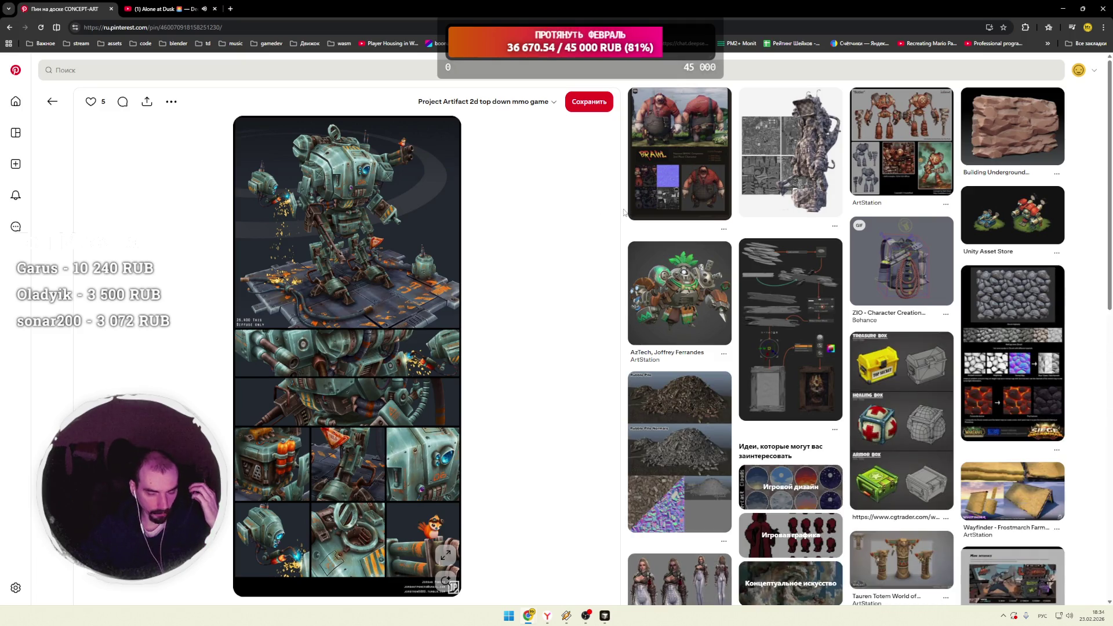
Step: Scroll the mech pin's related character and prop art, then open the Small, medieval Storage Building pin
scroll(625, 212, down, 3)
scroll(624, 212, down, 2)
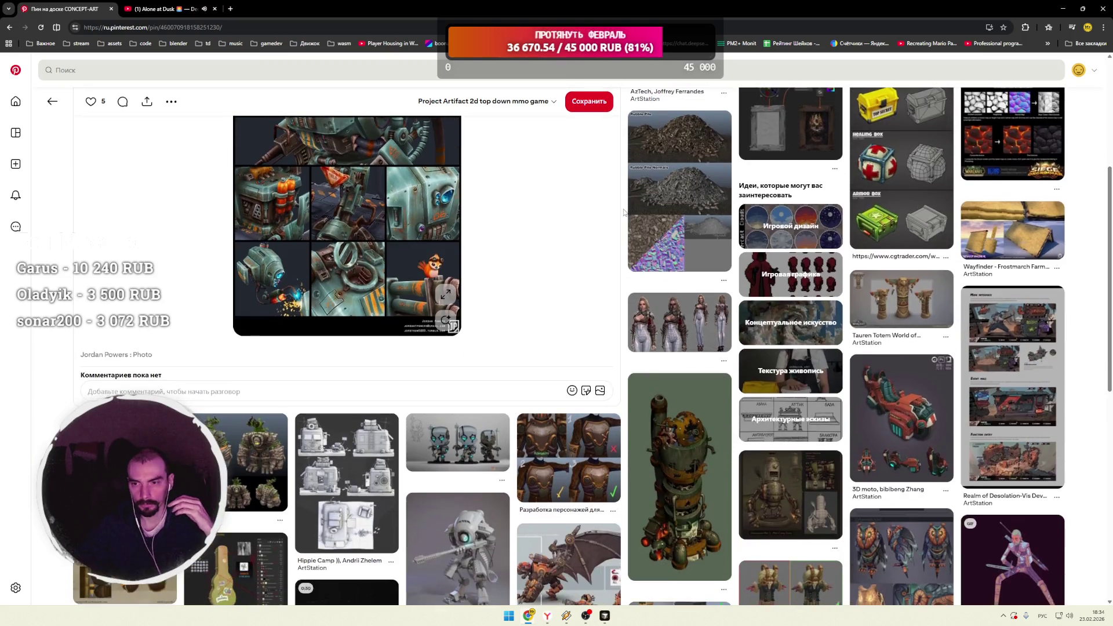
scroll(625, 212, down, 2)
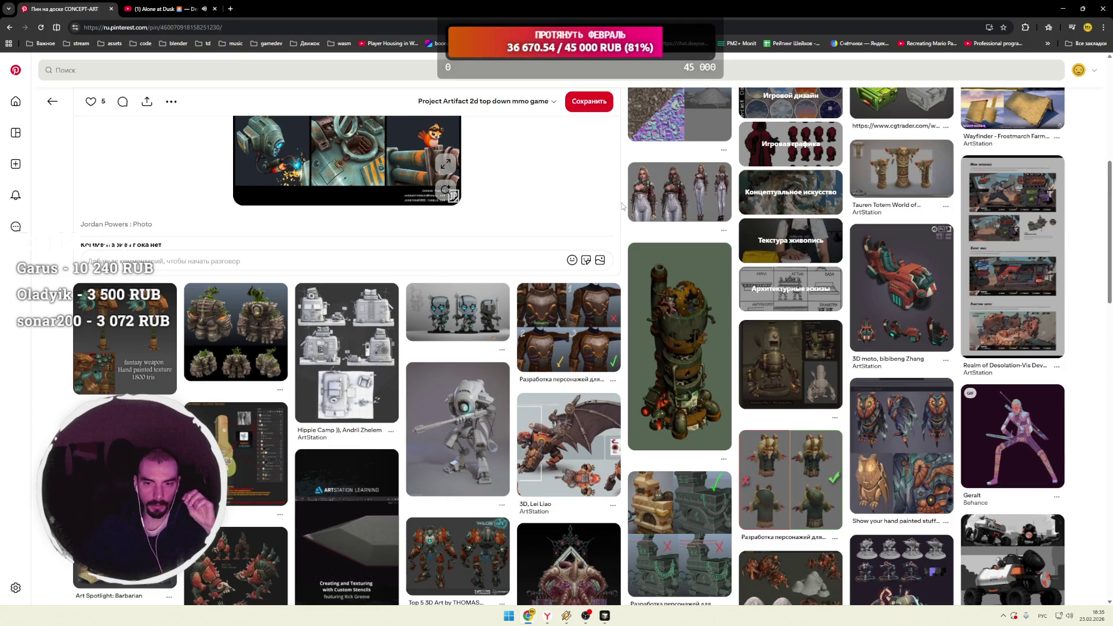
scroll(621, 207, down, 1)
scroll(621, 209, down, 2)
scroll(623, 211, down, 3)
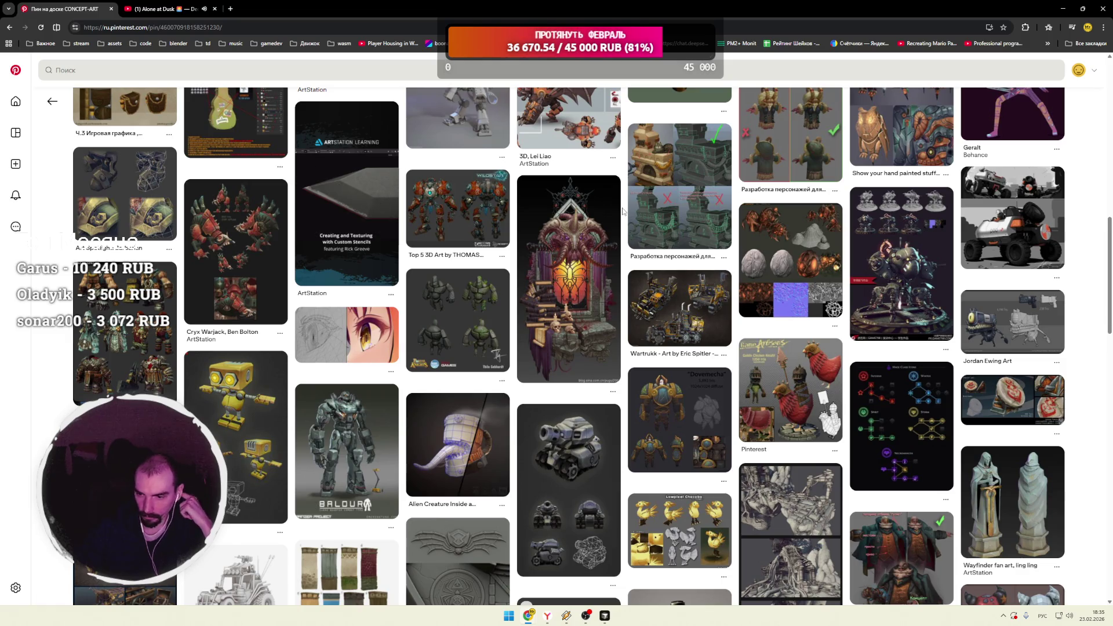
scroll(623, 211, down, 3)
scroll(623, 211, down, 2)
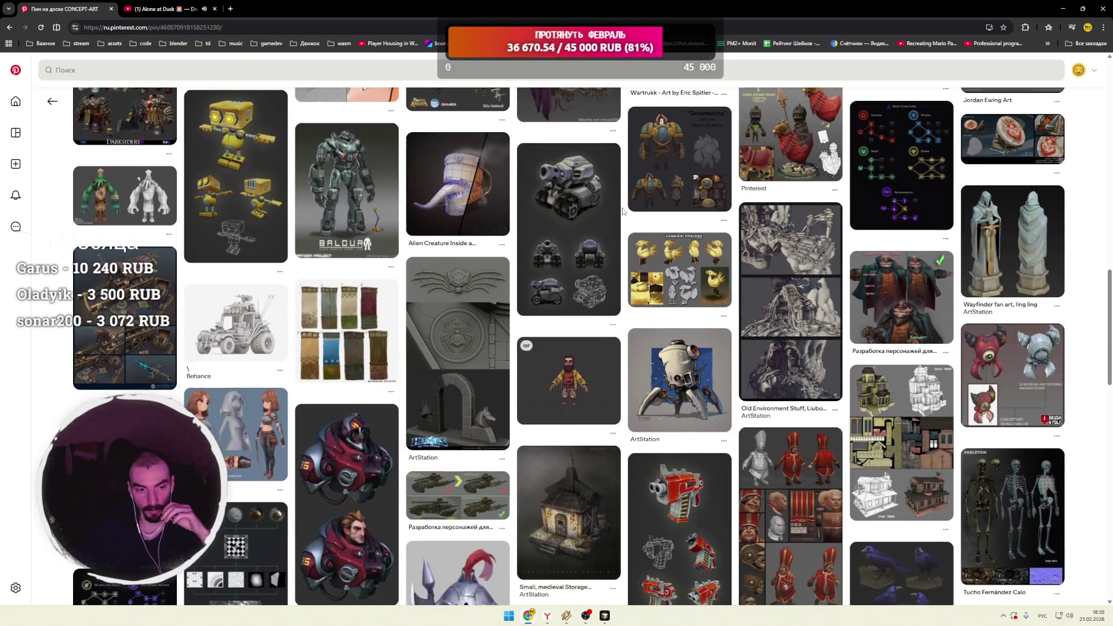
scroll(623, 211, down, 3)
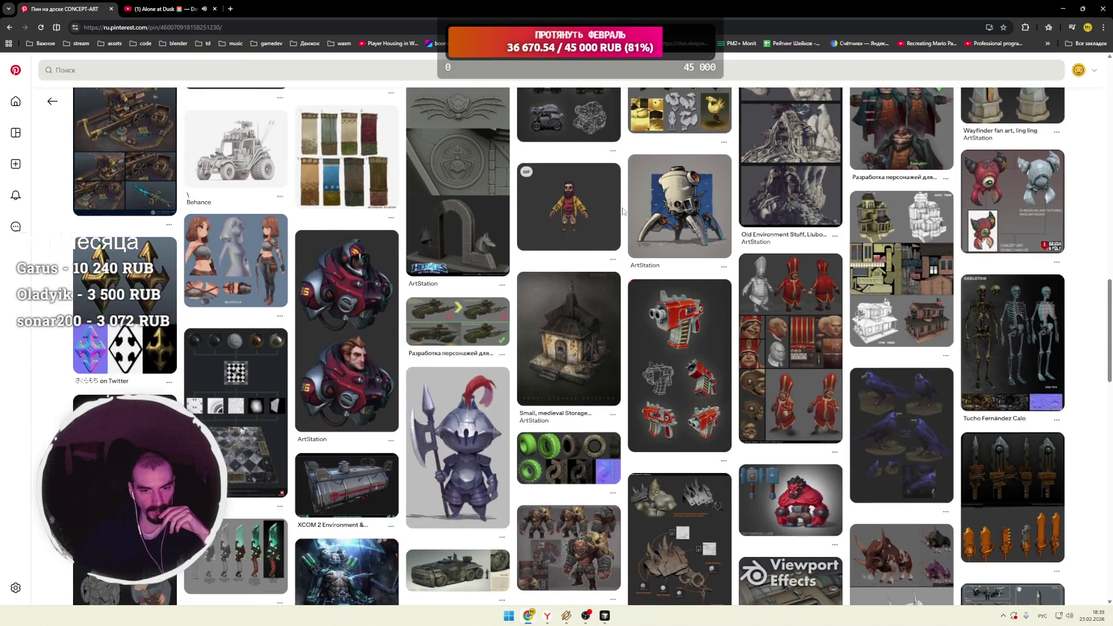
scroll(622, 211, down, 3)
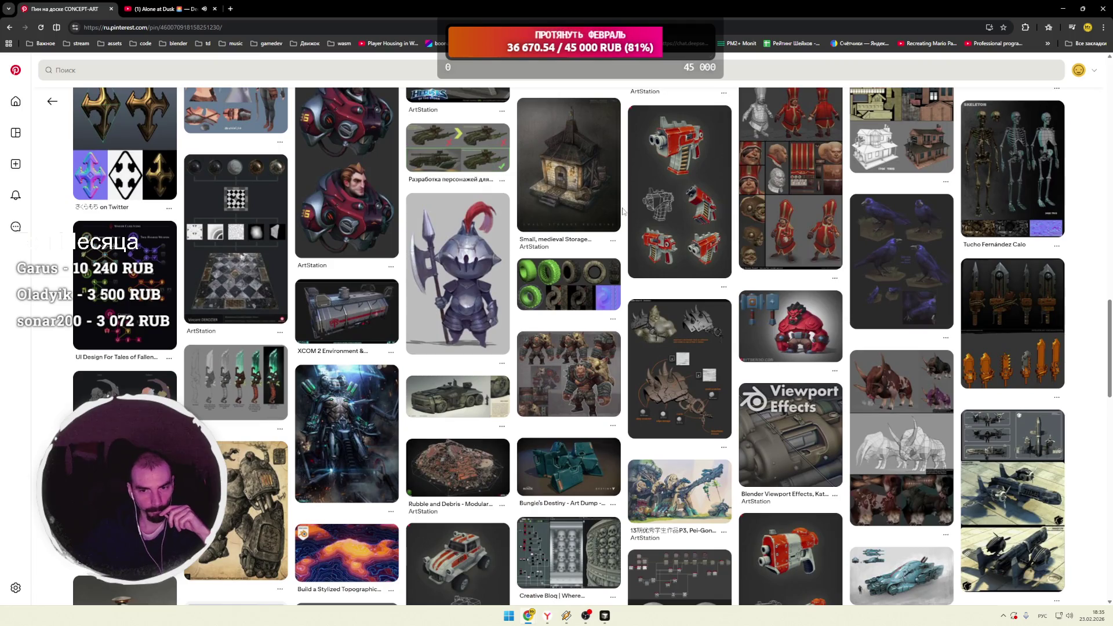
click(559, 223)
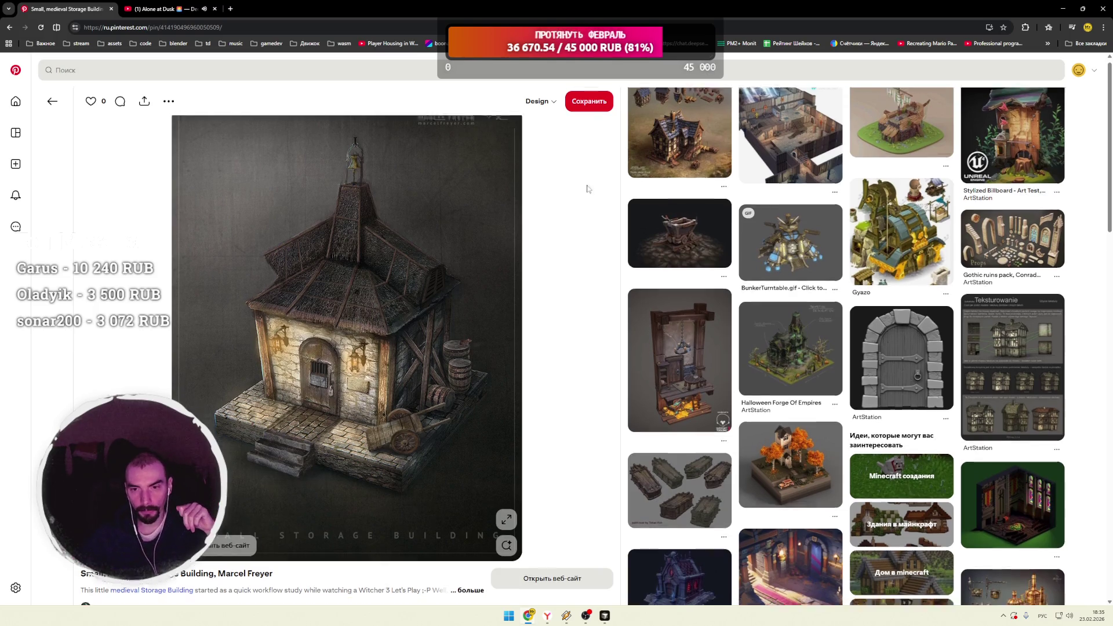
Step: Scroll the storage building's related medieval building pins, then return to the home feed
scroll(577, 223, down, 4)
scroll(626, 250, down, 3)
scroll(625, 249, down, 1)
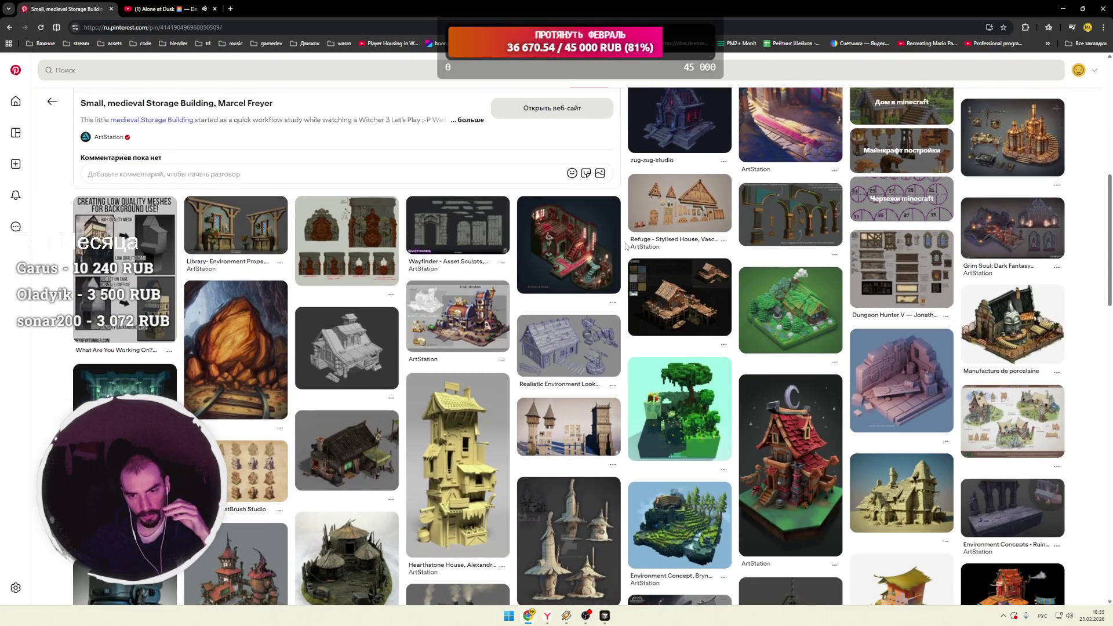
scroll(626, 246, down, 3)
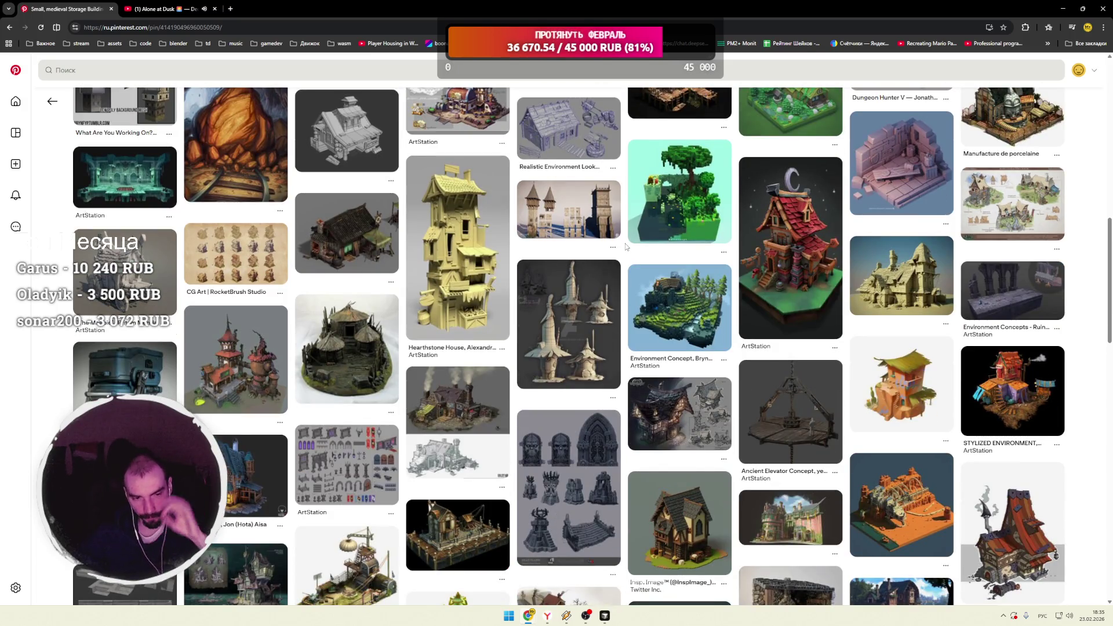
scroll(626, 247, down, 3)
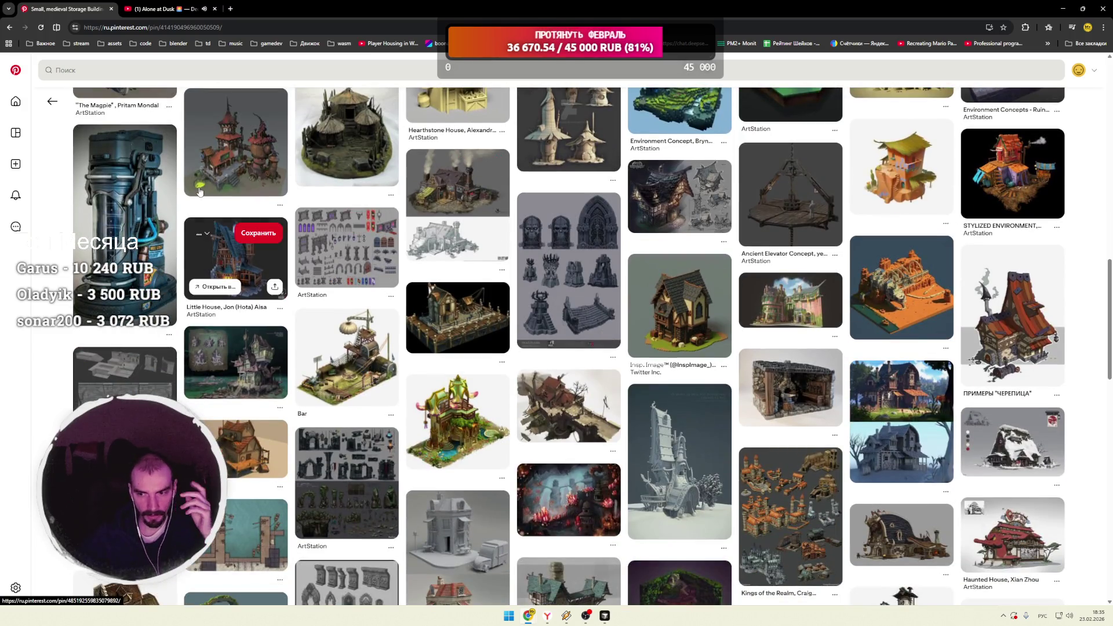
click(52, 102)
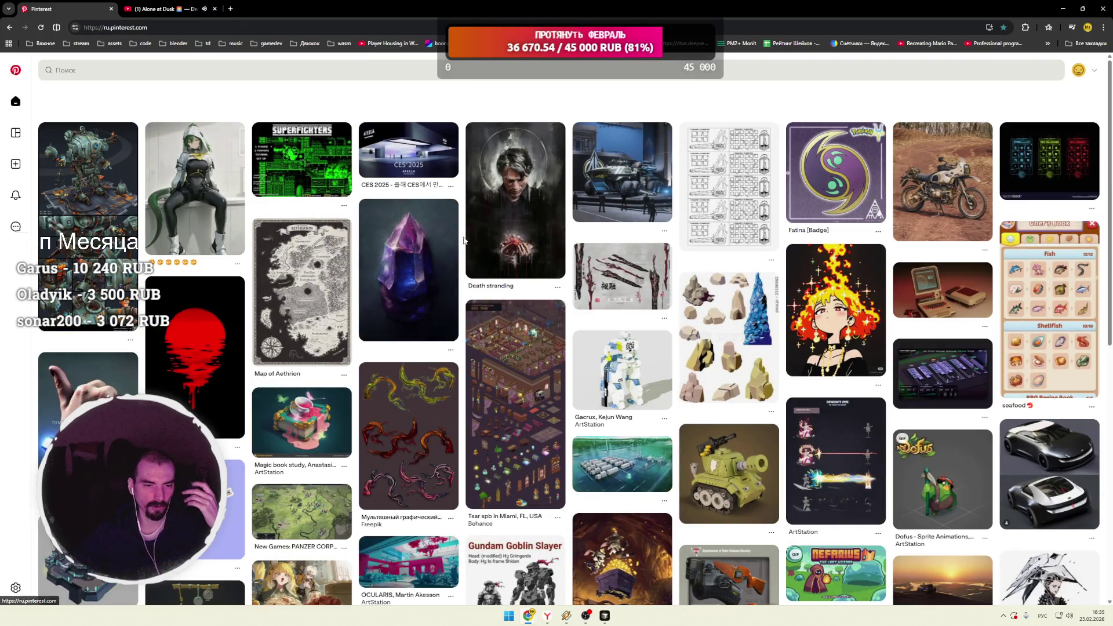
Step: Reload the home feed, open the Gyazo wooden workshop pin, then its related Sci-fi props pin
click(44, 28)
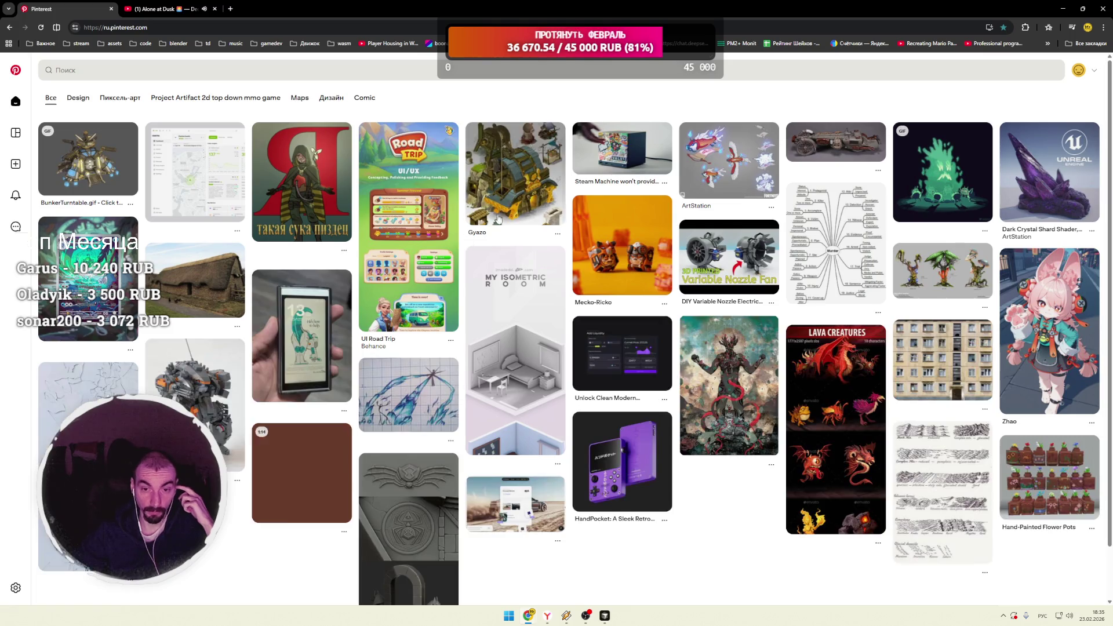
click(506, 183)
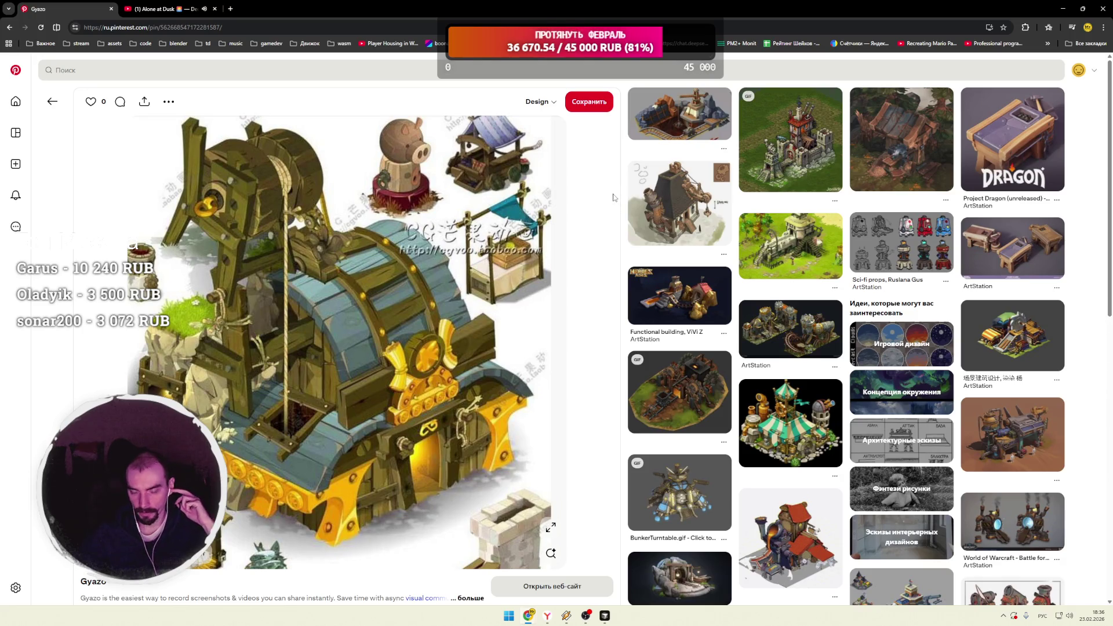
click(900, 264)
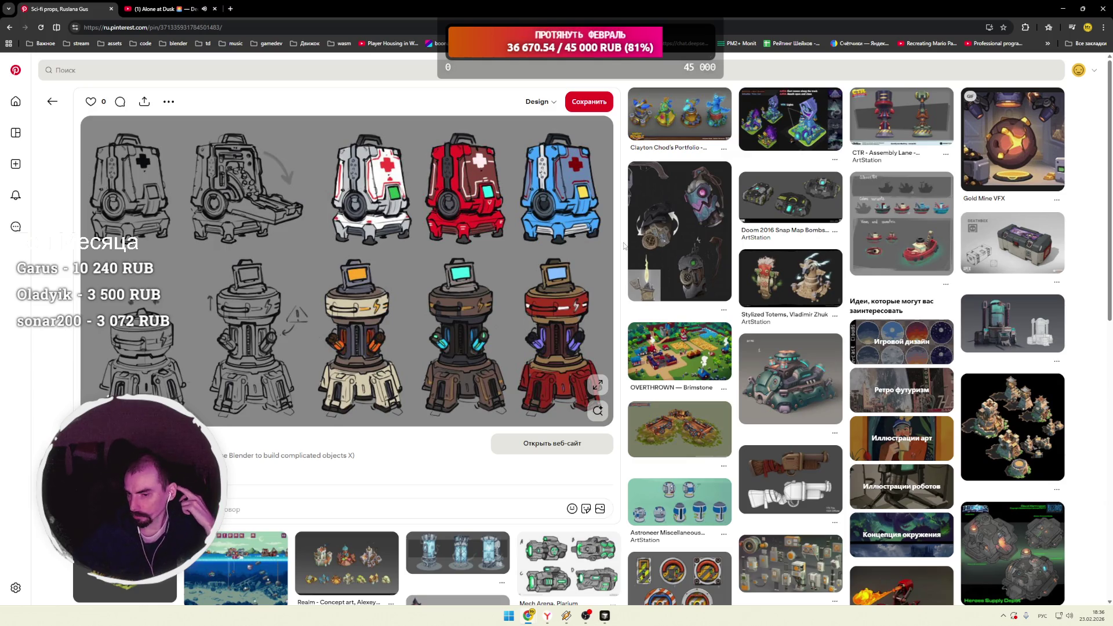
Step: Scroll through the Sci-fi props pin's related pins and open the 'sci fi book' pin
scroll(624, 246, down, 2)
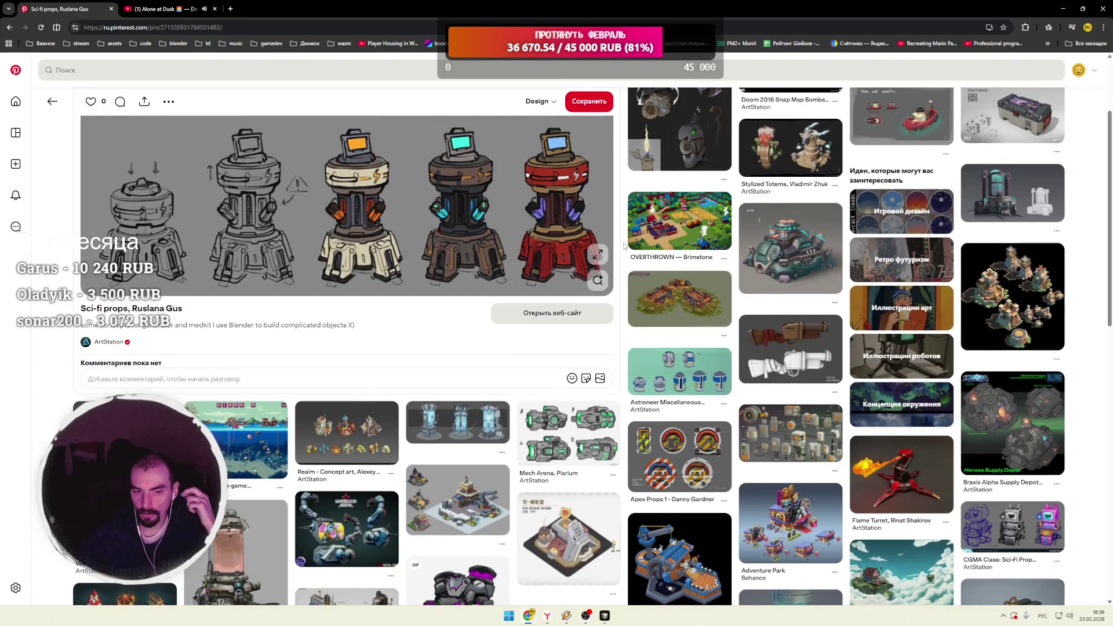
scroll(624, 245, down, 4)
scroll(624, 245, down, 2)
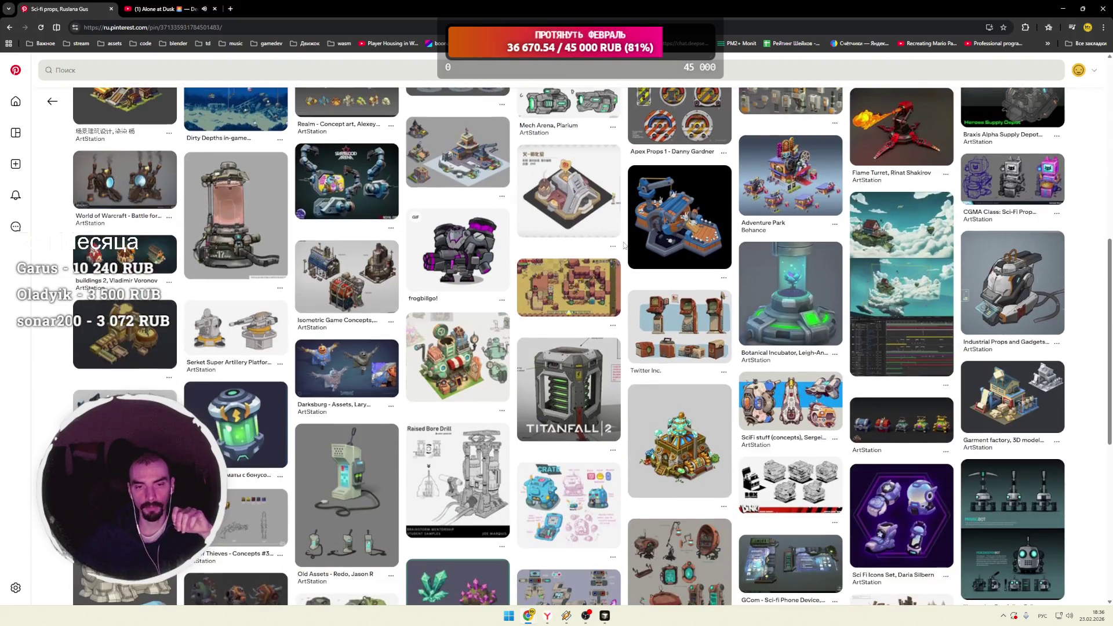
scroll(624, 246, down, 2)
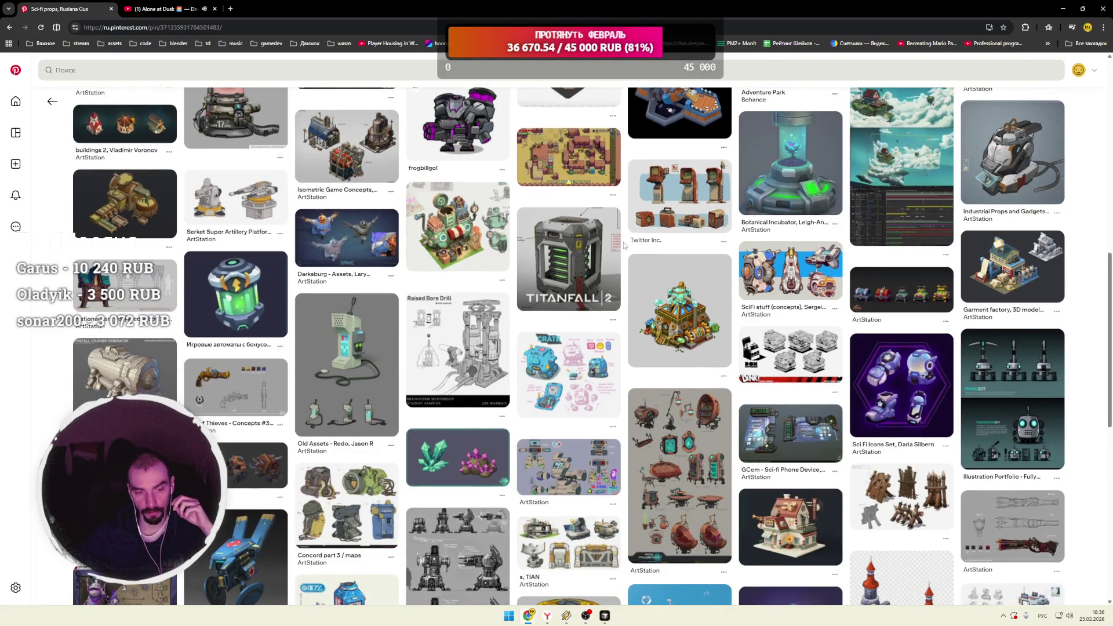
scroll(624, 245, down, 1)
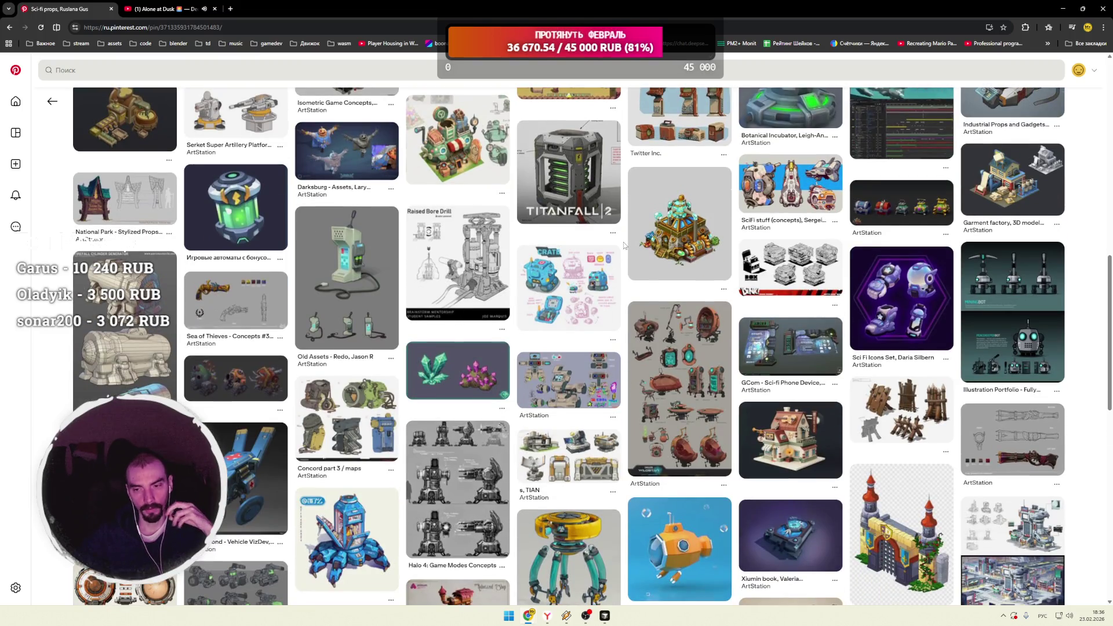
scroll(624, 245, down, 2)
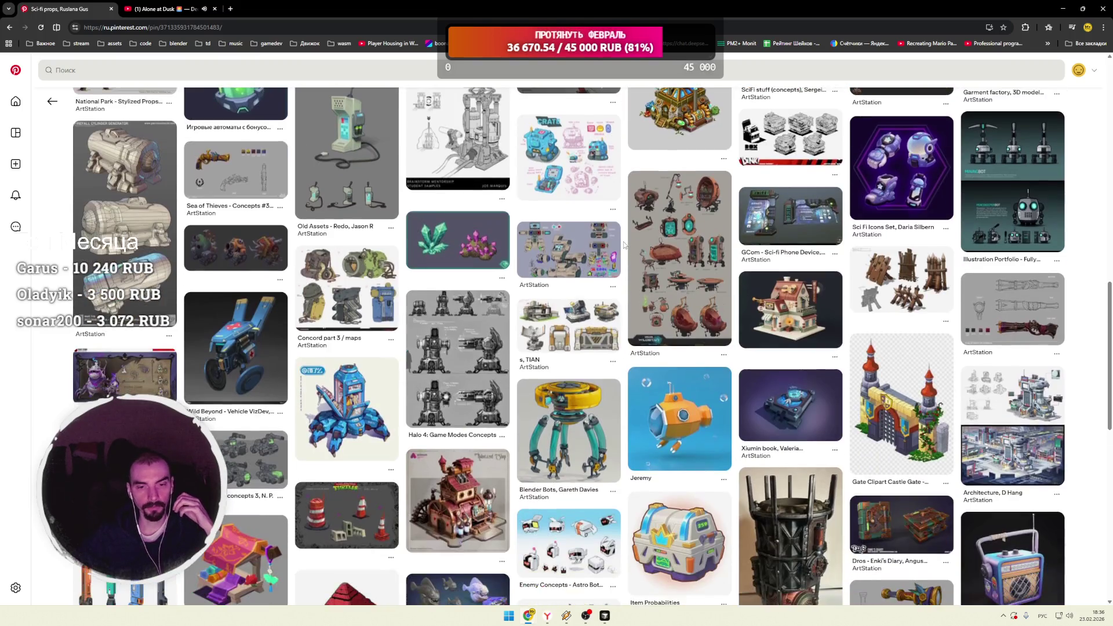
scroll(625, 245, down, 2)
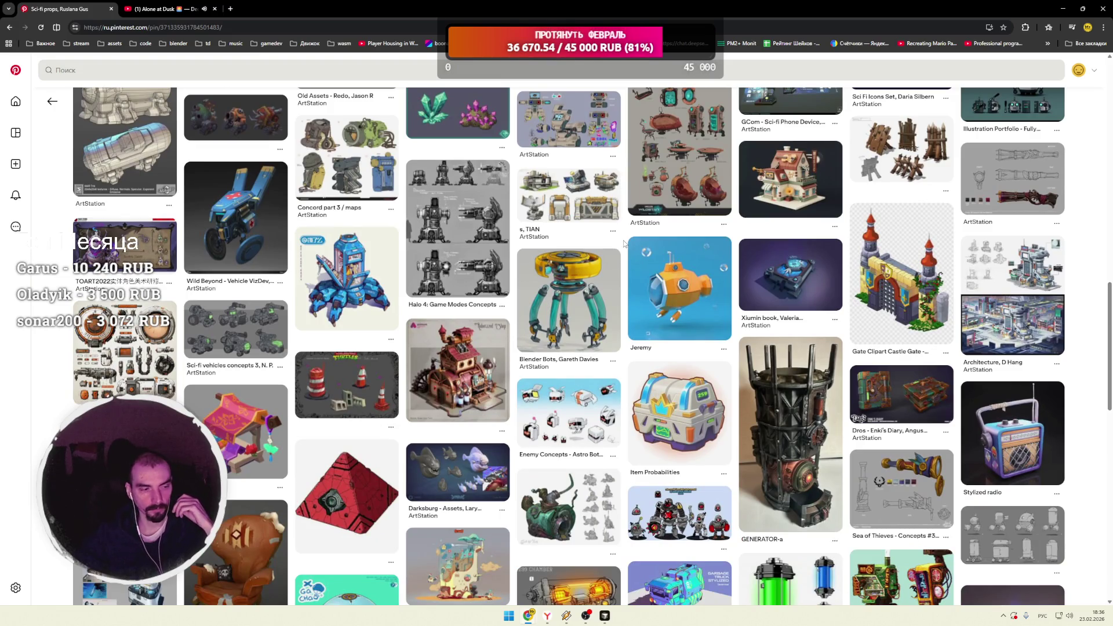
scroll(624, 244, down, 3)
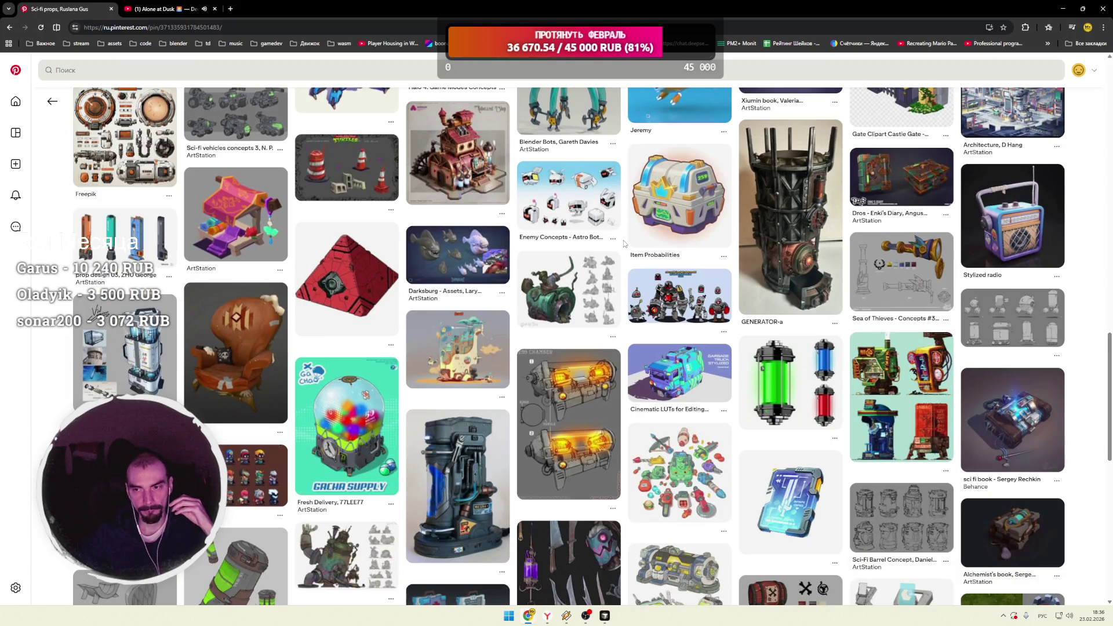
scroll(625, 244, down, 2)
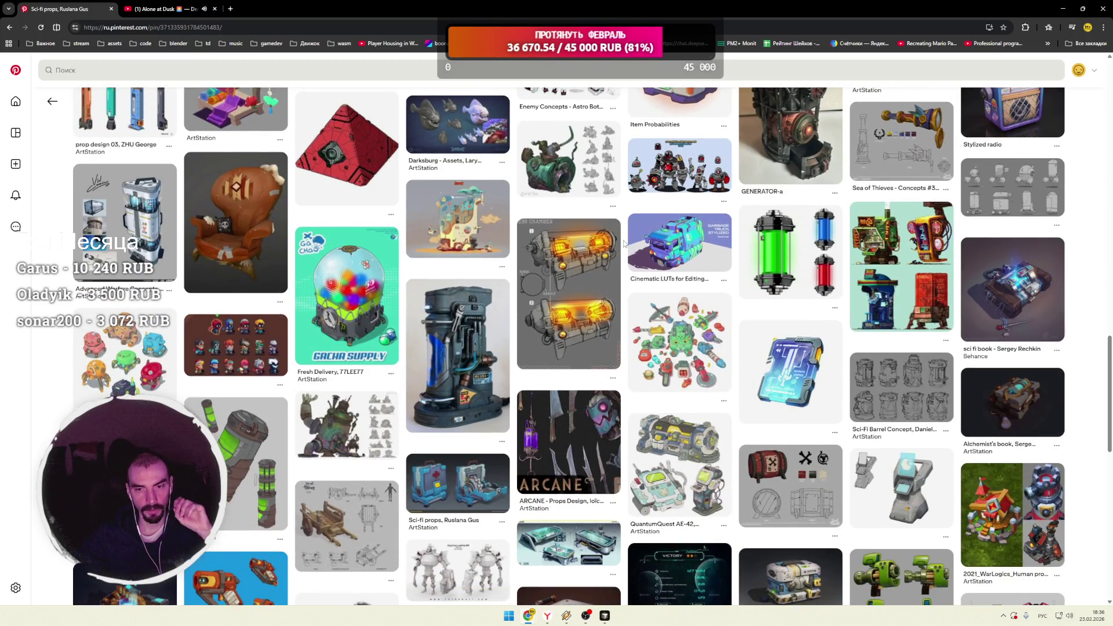
scroll(624, 244, down, 1)
scroll(625, 244, down, 3)
scroll(624, 244, up, 2)
click(1007, 200)
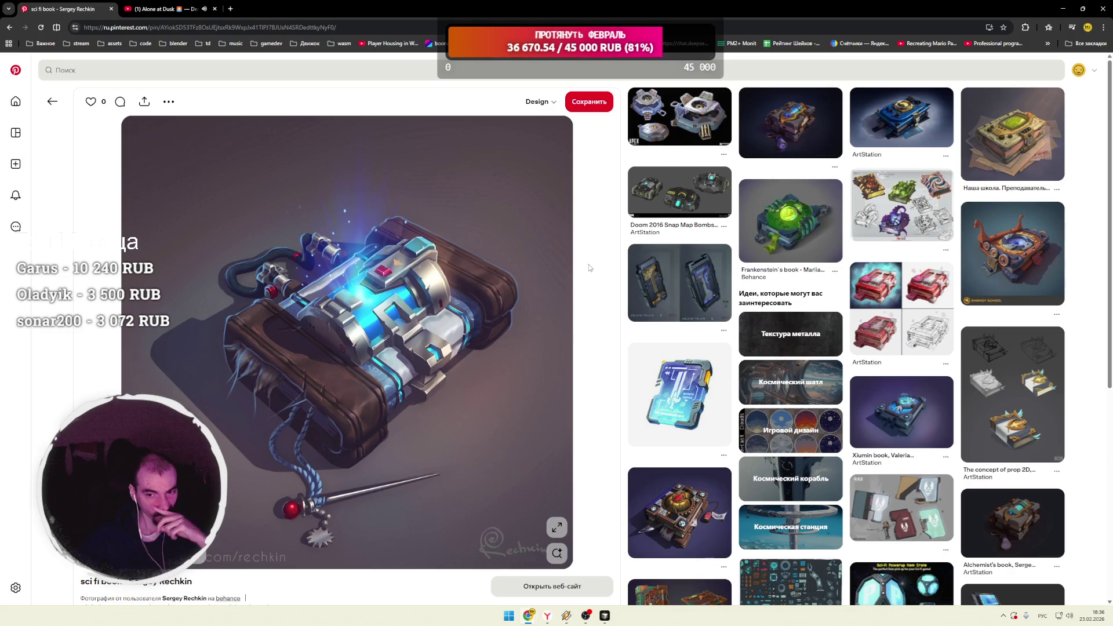
Step: Scroll through the related prop pins, including Retro pack and book sketch, and open the Fantasy Riders card back pin
scroll(594, 267, down, 4)
scroll(621, 272, down, 2)
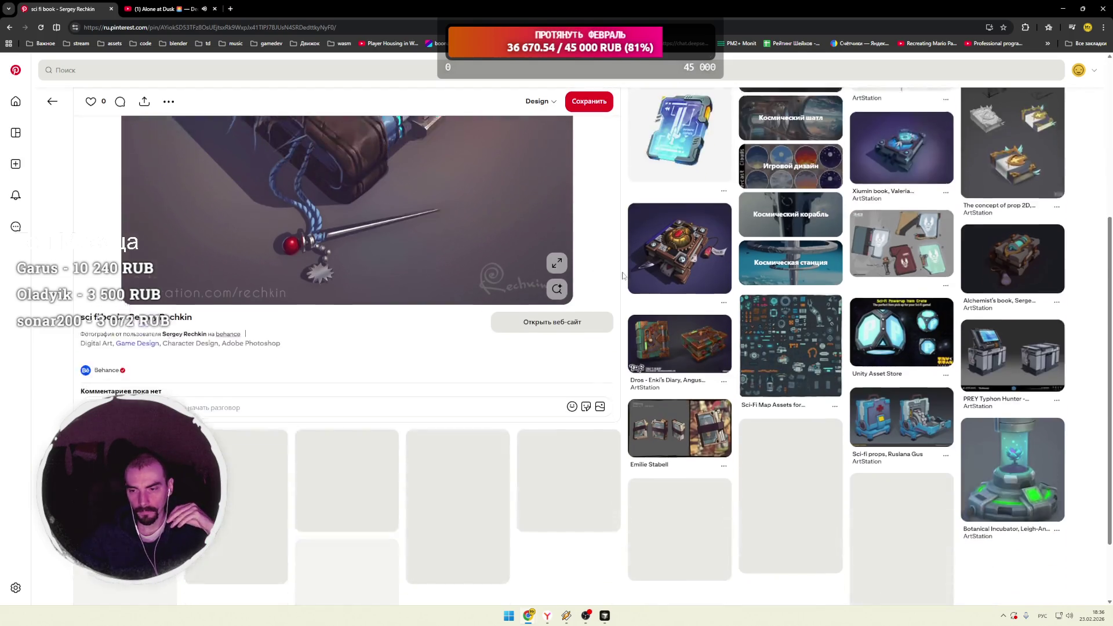
scroll(626, 276, down, 2)
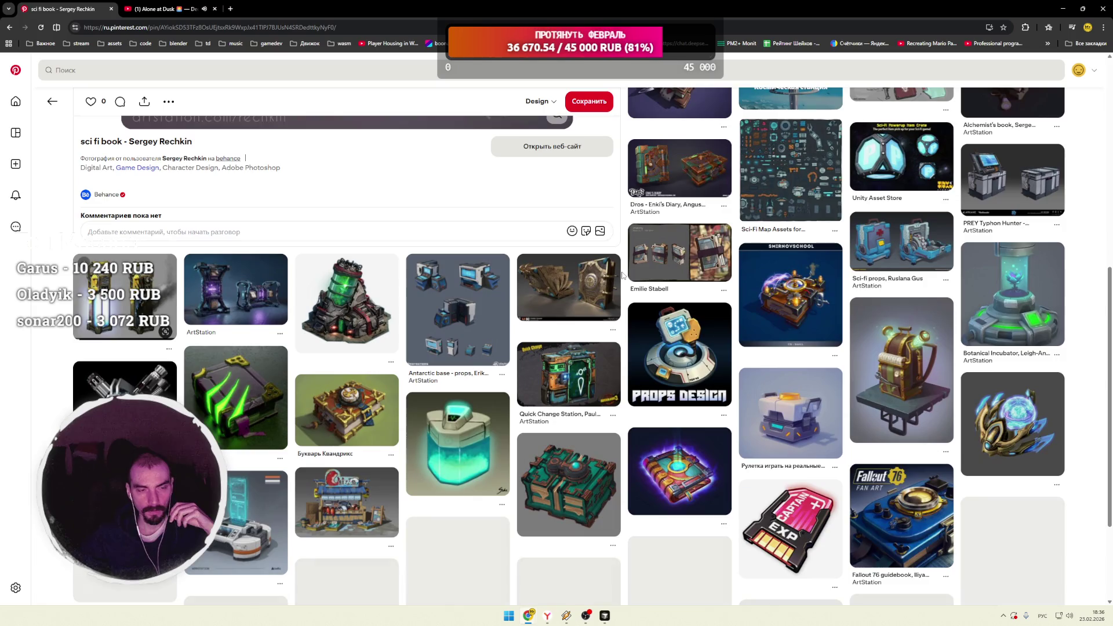
scroll(622, 275, down, 2)
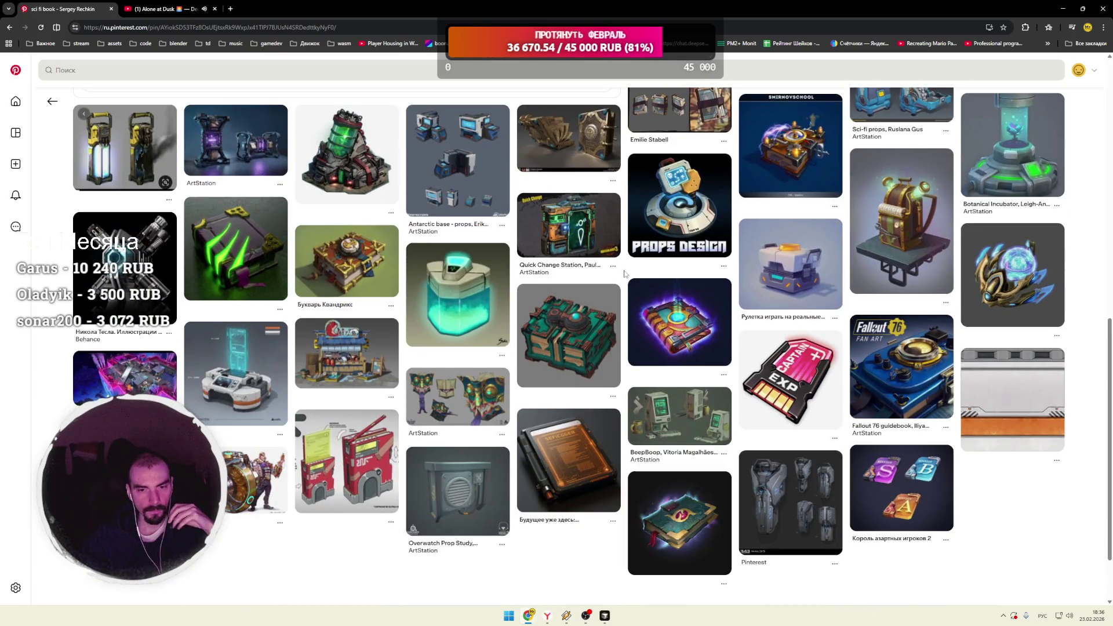
scroll(625, 273, down, 3)
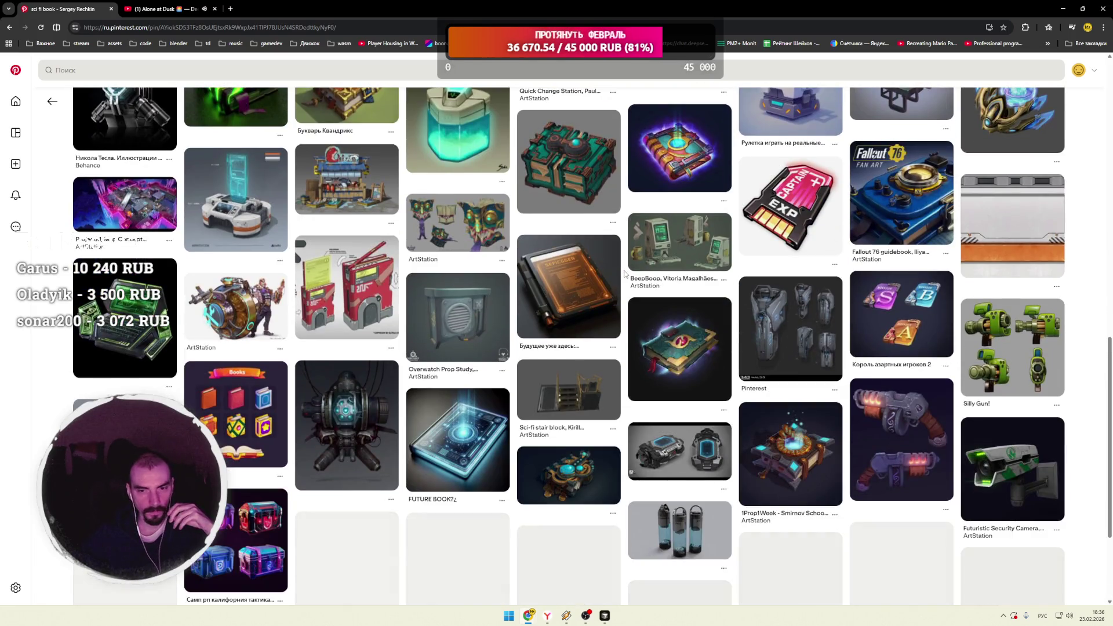
scroll(625, 273, down, 4)
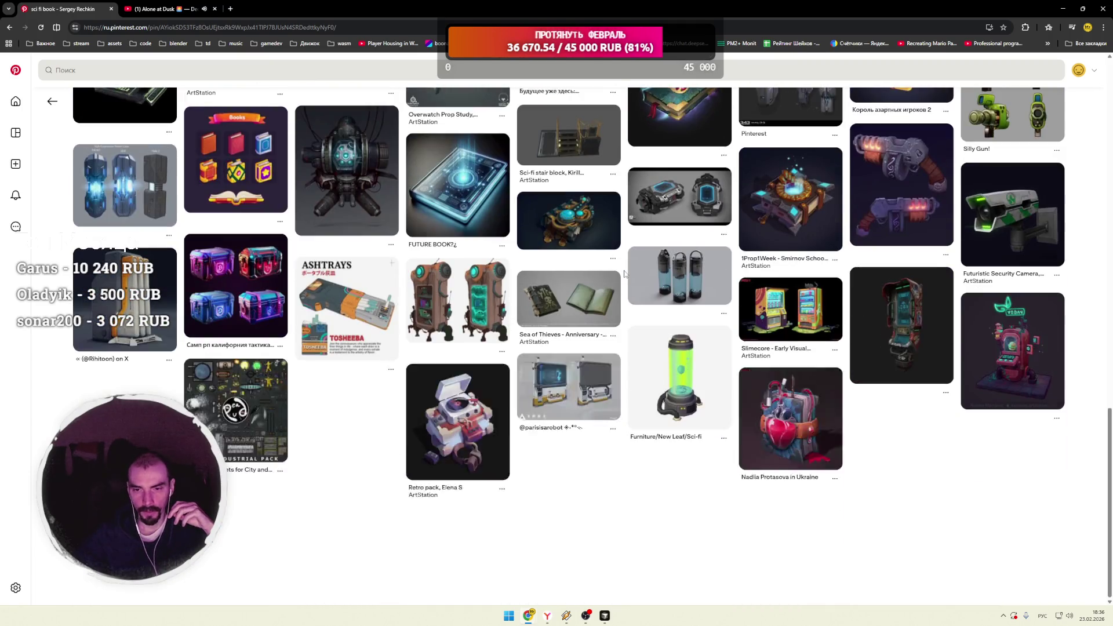
scroll(625, 274, down, 3)
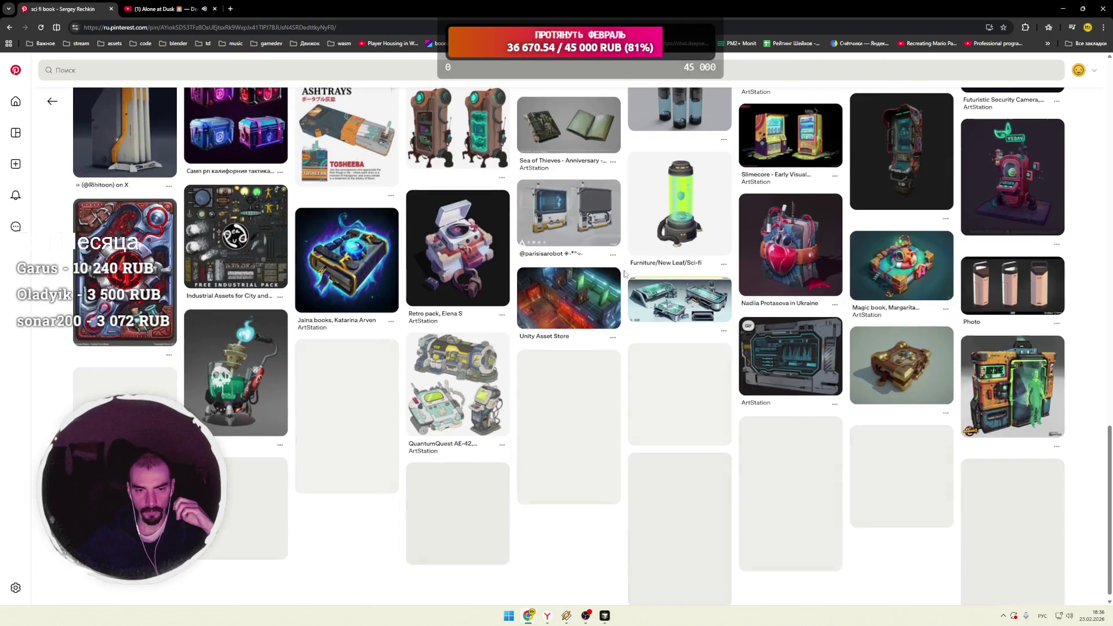
click(147, 262)
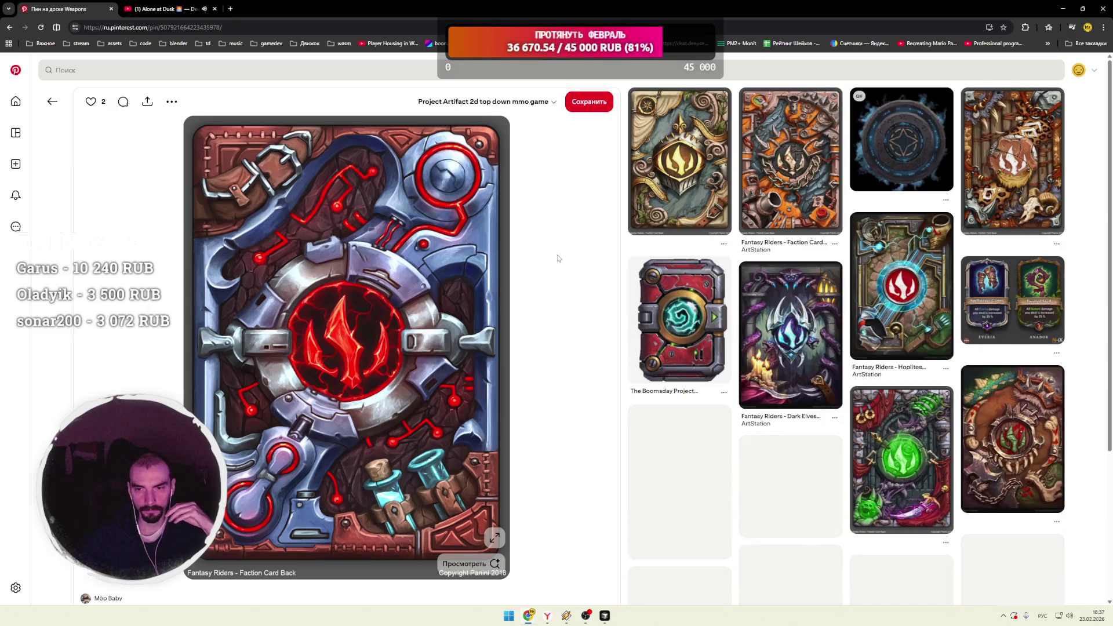
Step: Hop from the Boomsday card pack pin to the frozen Hearthstone card back, then the StarCraft buildings pin
click(695, 335)
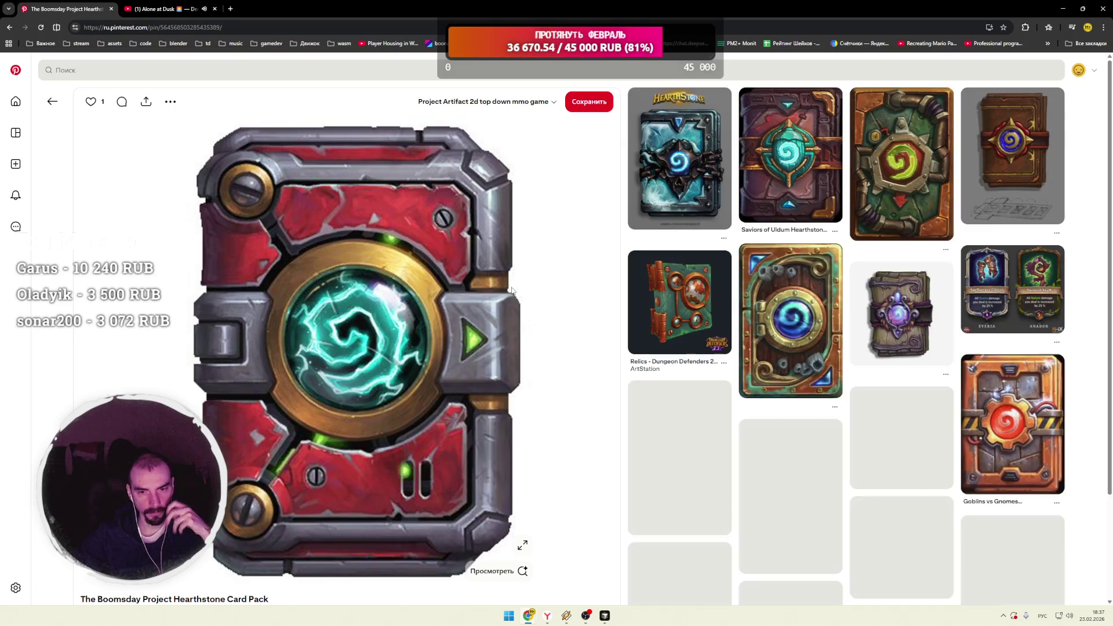
click(682, 188)
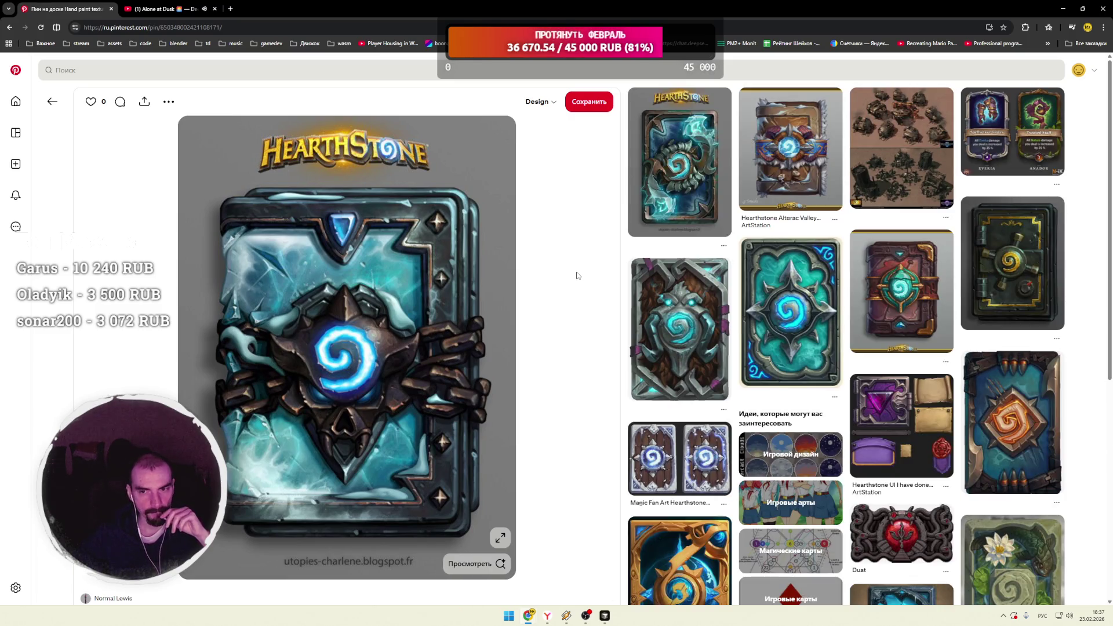
click(899, 151)
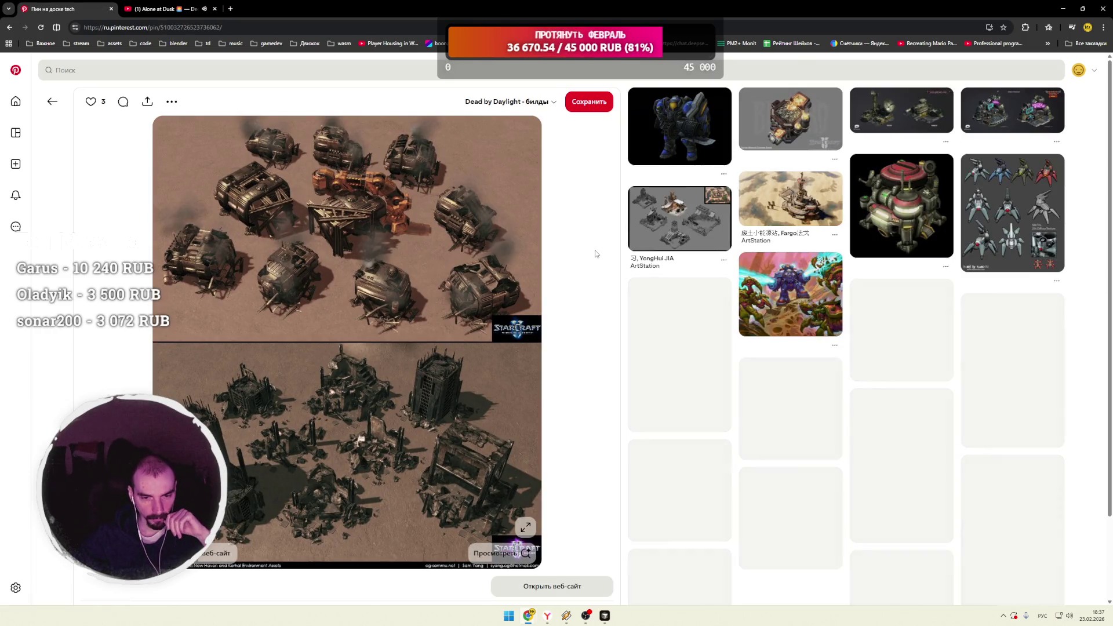
Step: Open the grey isometric settlement pin from the StarCraft pin's related grid
scroll(595, 254, down, 2)
scroll(595, 254, up, 1)
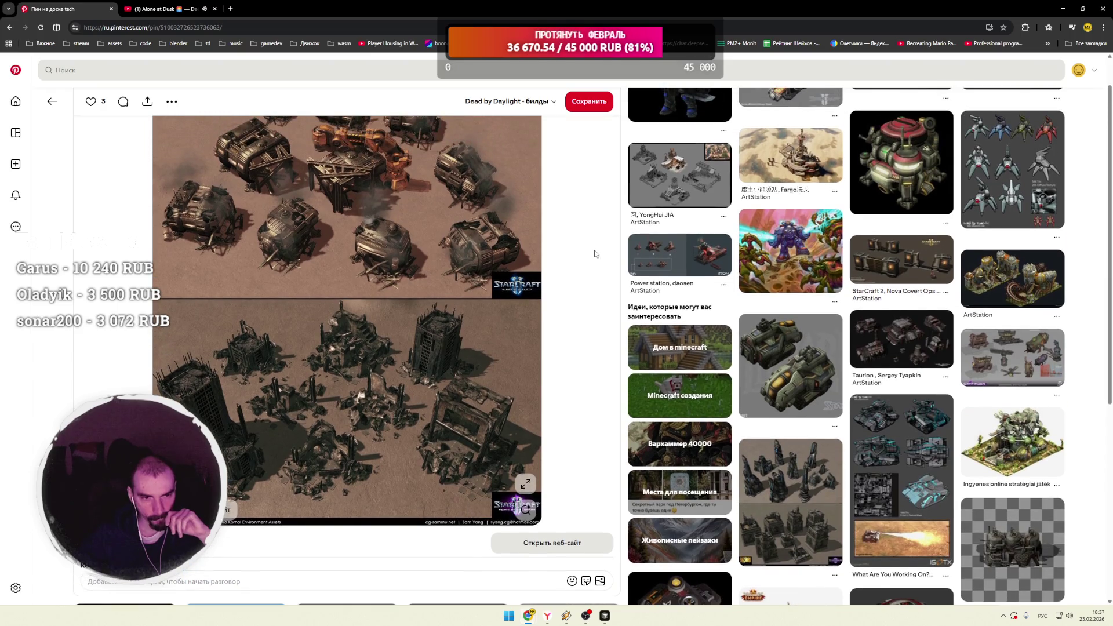
scroll(596, 254, up, 1)
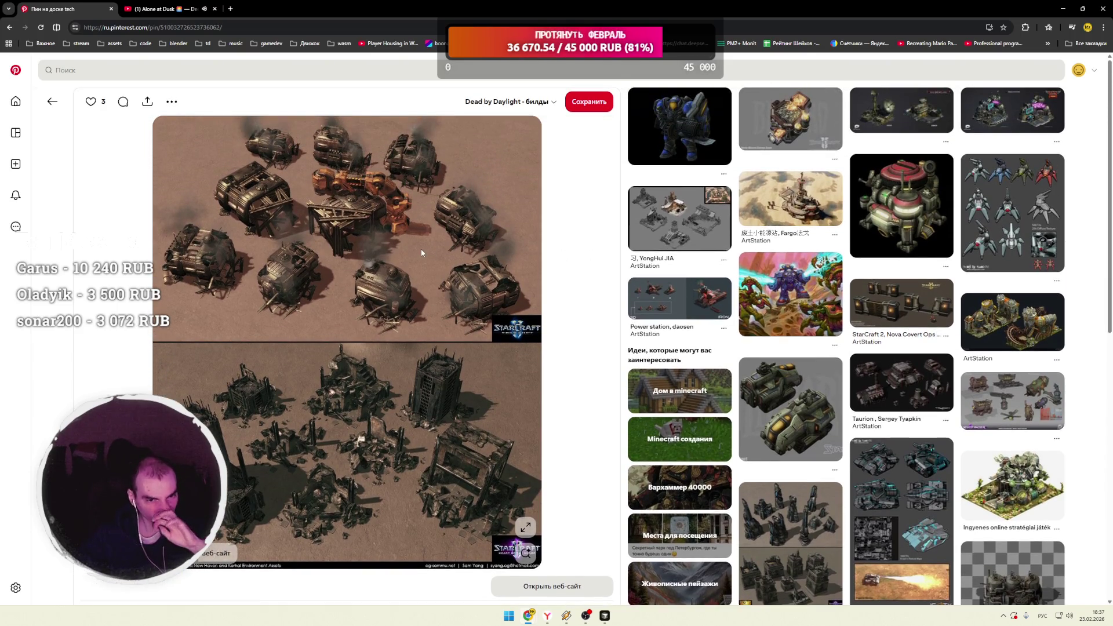
click(649, 229)
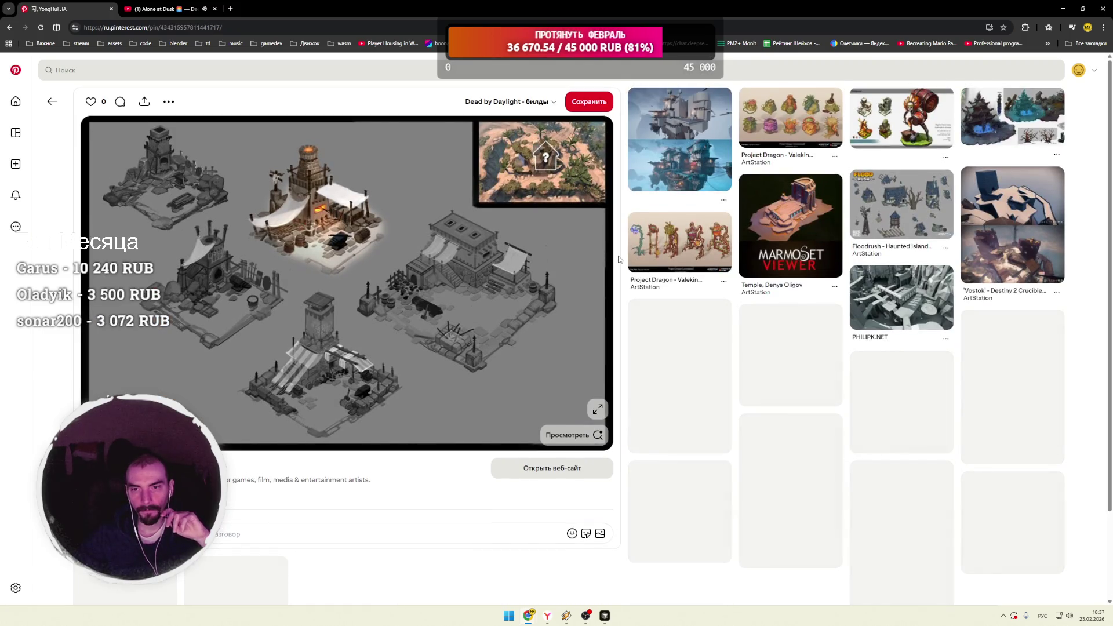
Step: Look over its similar pins, opening a grey buildings pin and then the Vostok Destiny 2 map pin
scroll(618, 258, down, 2)
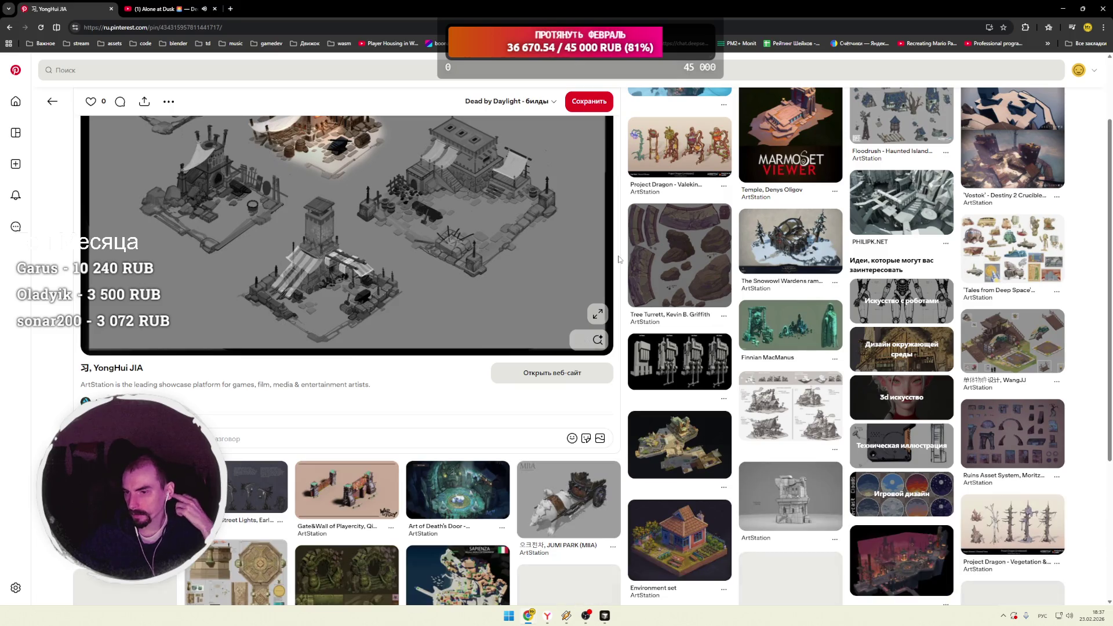
scroll(619, 259, down, 4)
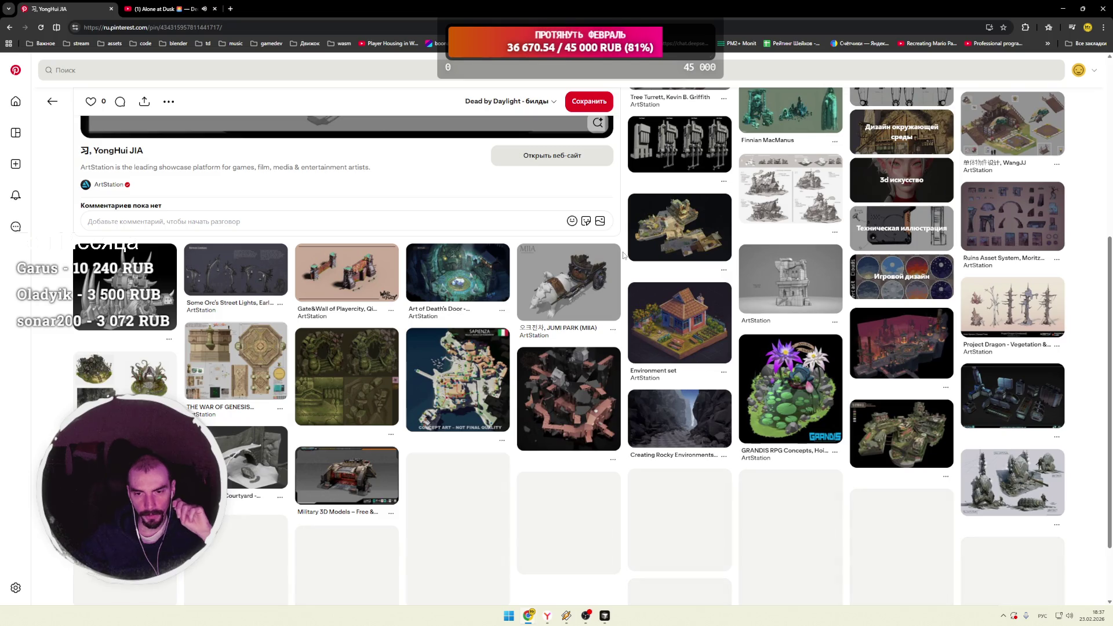
click(790, 278)
click(972, 201)
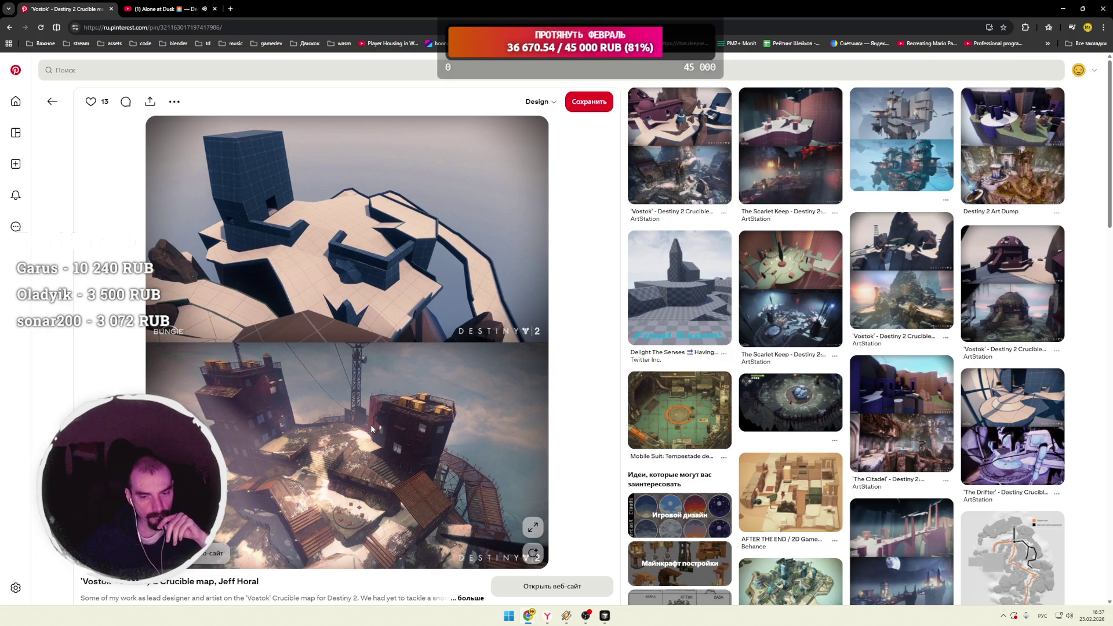
Step: Open the Vostok pin's original ArtStation post in a new tab
scroll(374, 425, down, 2)
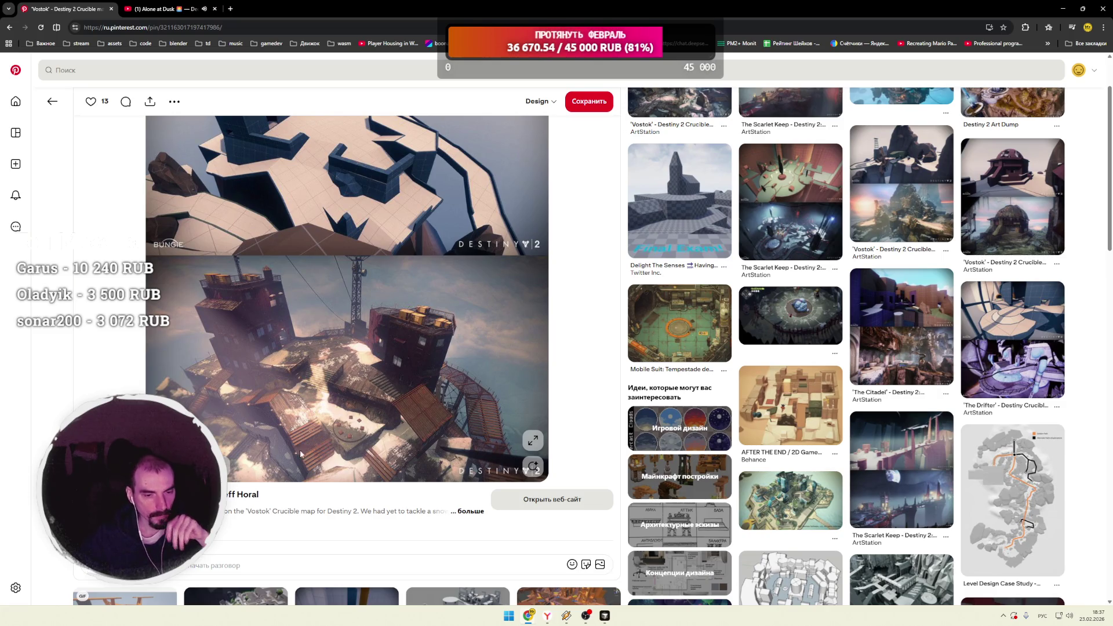
click(378, 253)
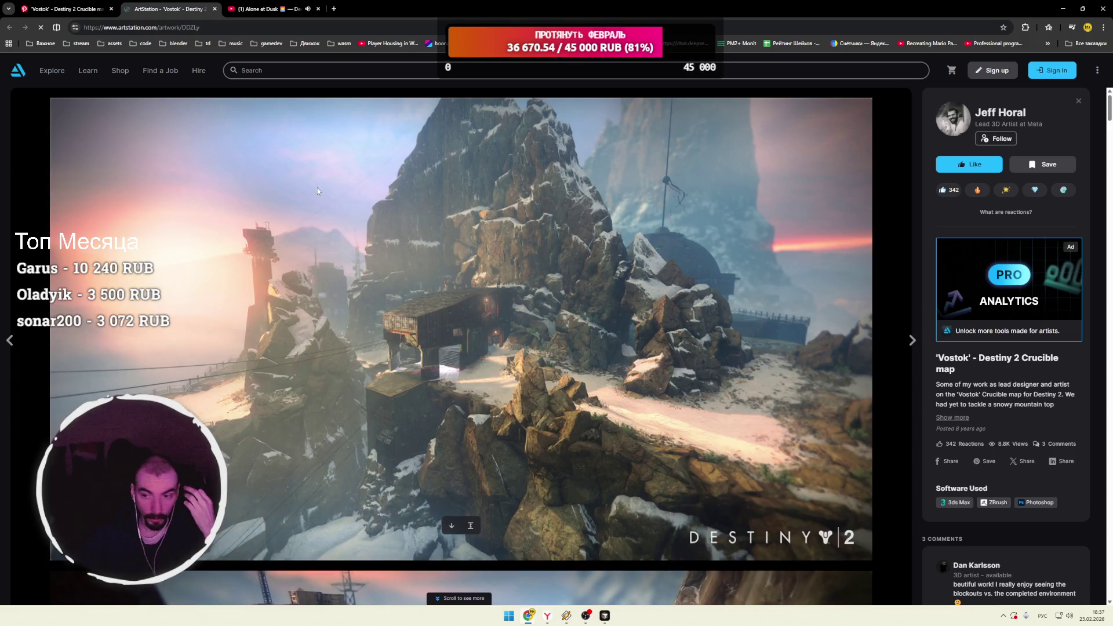
Step: Scroll the Vostok ArtStation post past the Destiny 2 screenshots to the greybox-versus-final comparisons
scroll(325, 189, down, 8)
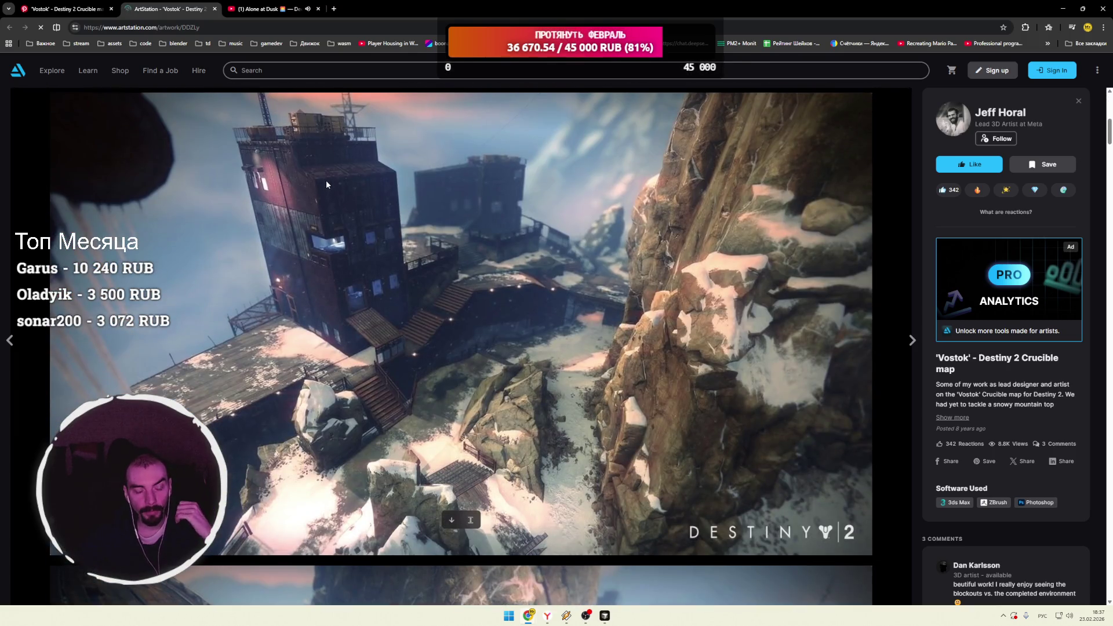
scroll(326, 184, down, 8)
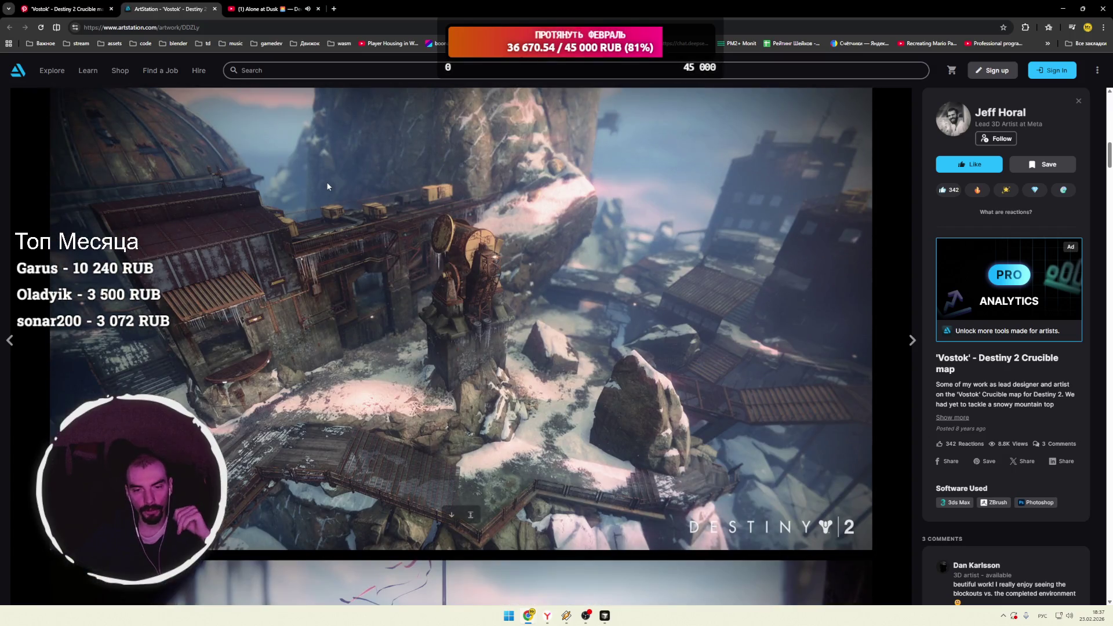
scroll(327, 183, down, 10)
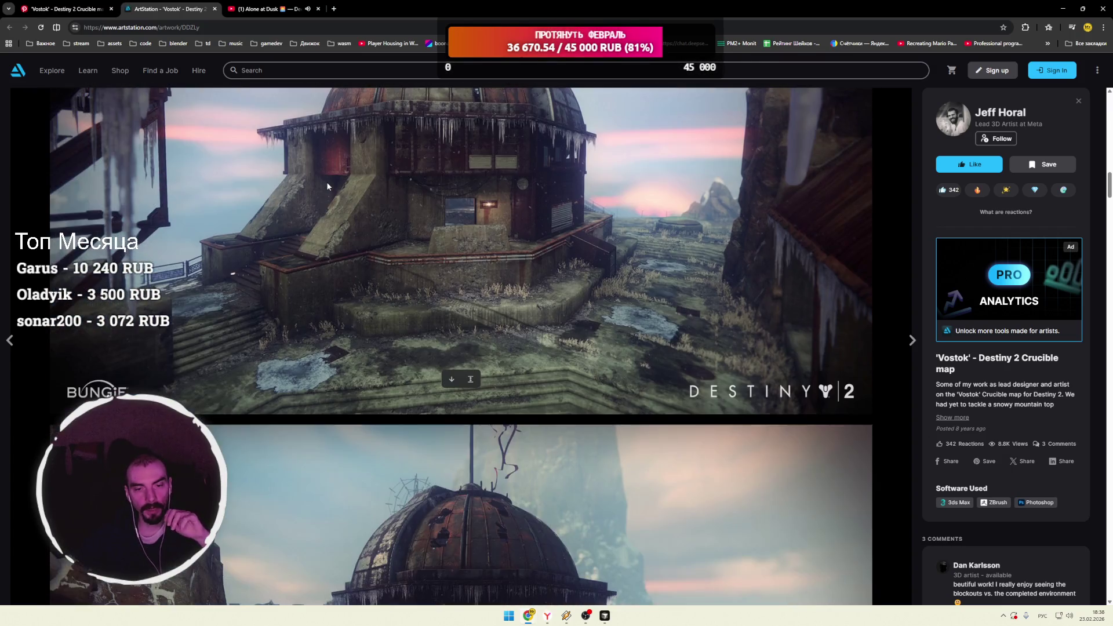
scroll(327, 185, down, 8)
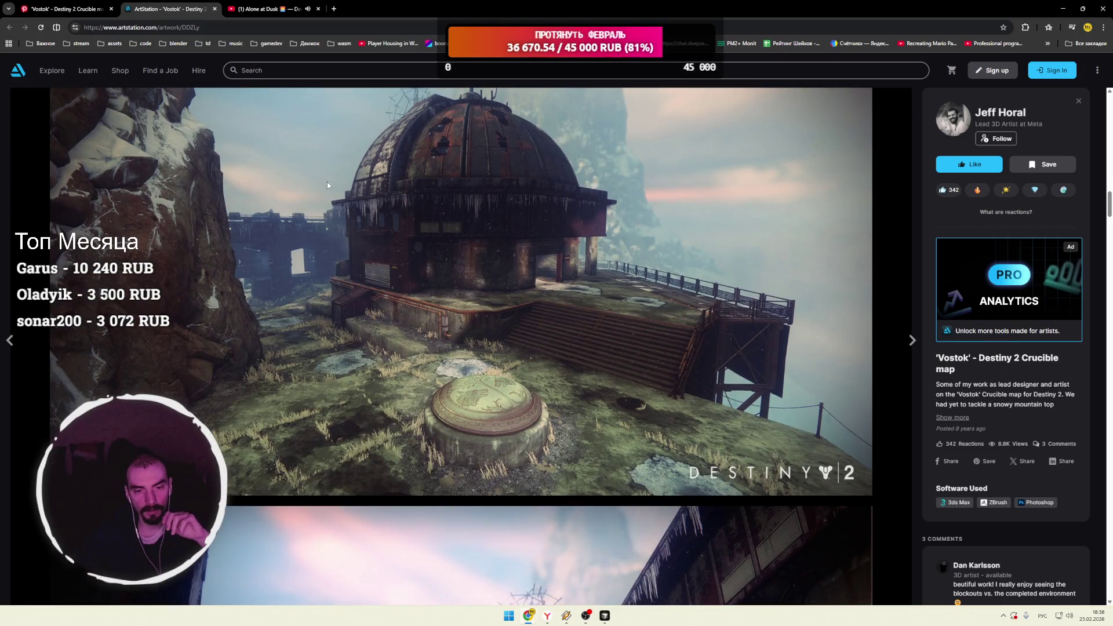
scroll(327, 186, down, 8)
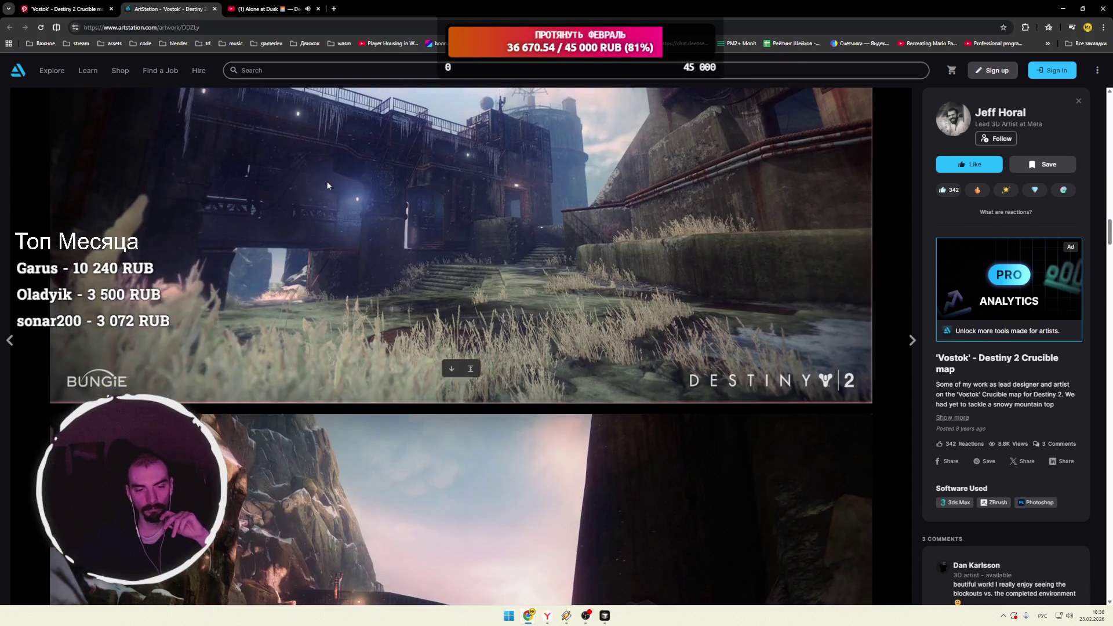
scroll(327, 185, down, 8)
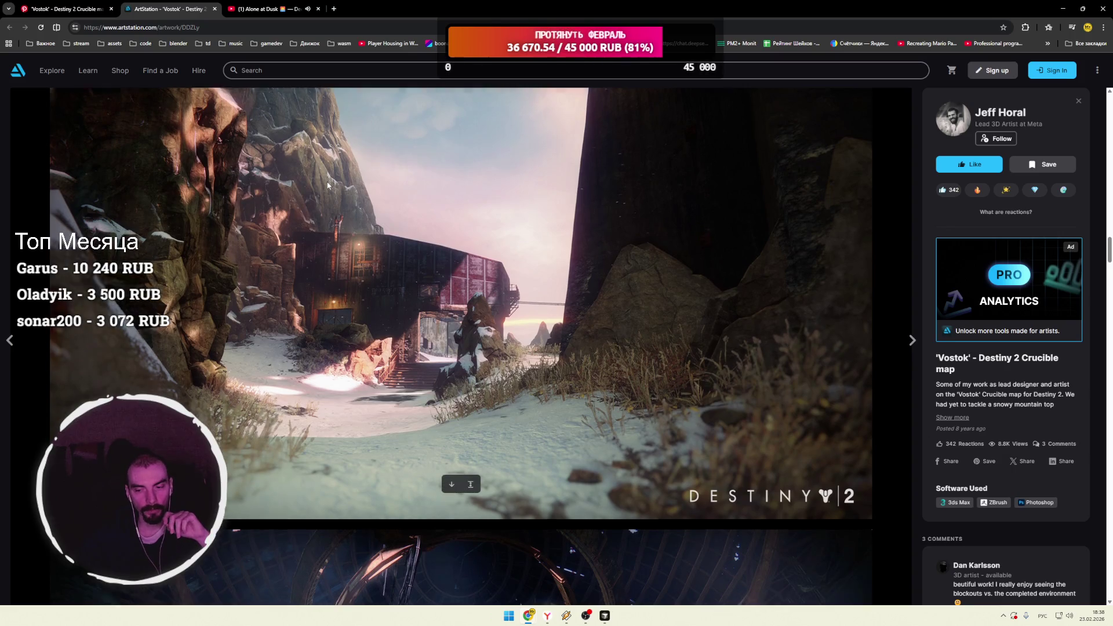
scroll(328, 185, down, 15)
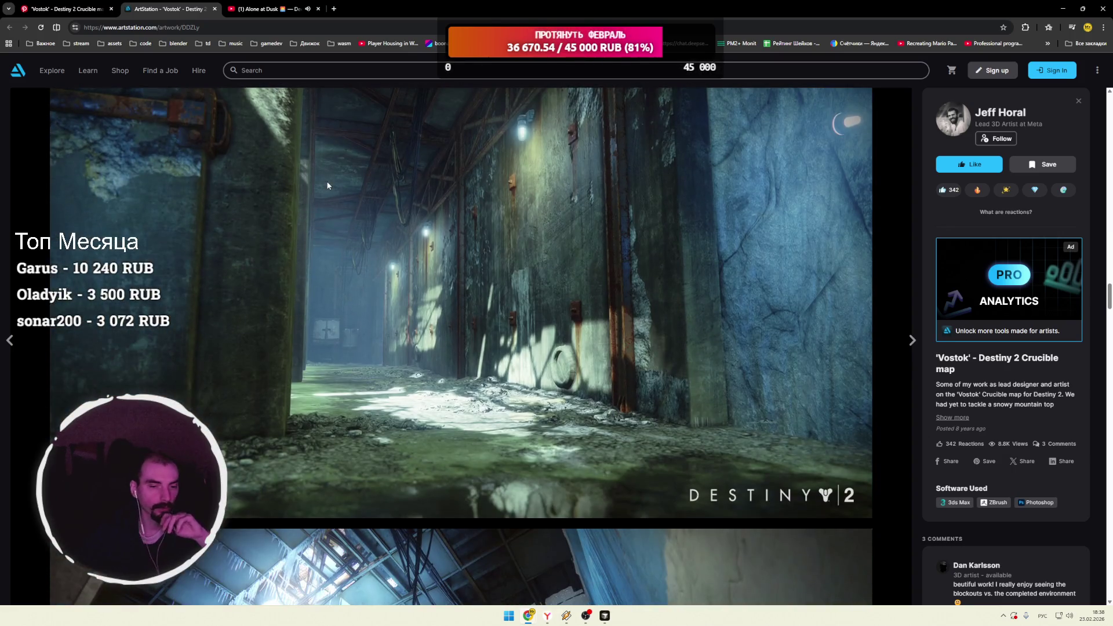
scroll(328, 185, down, 15)
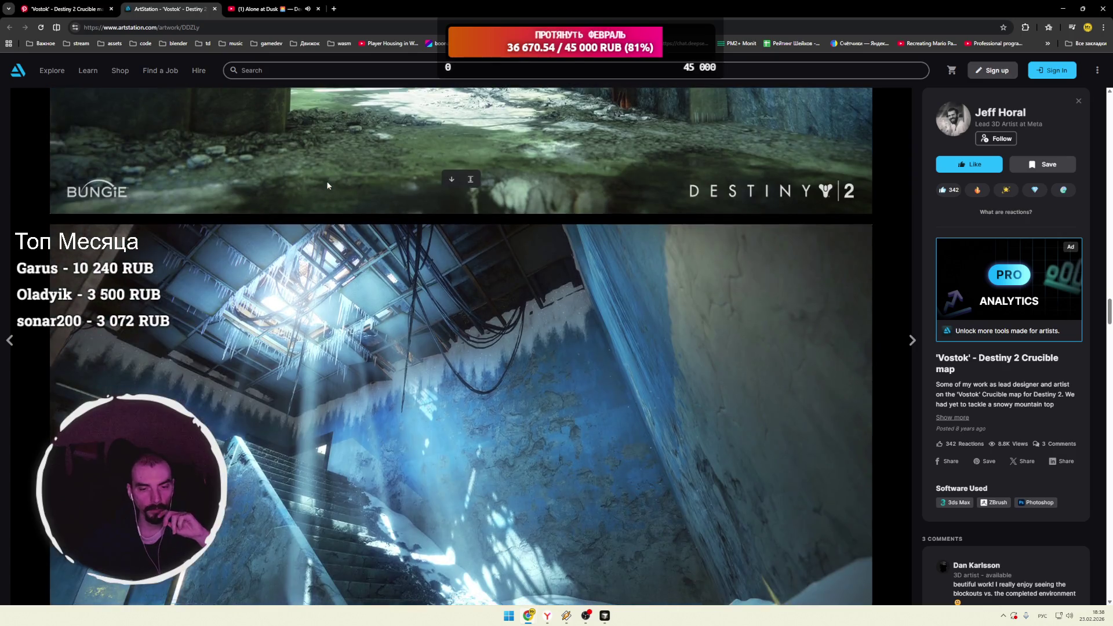
scroll(327, 186, down, 3)
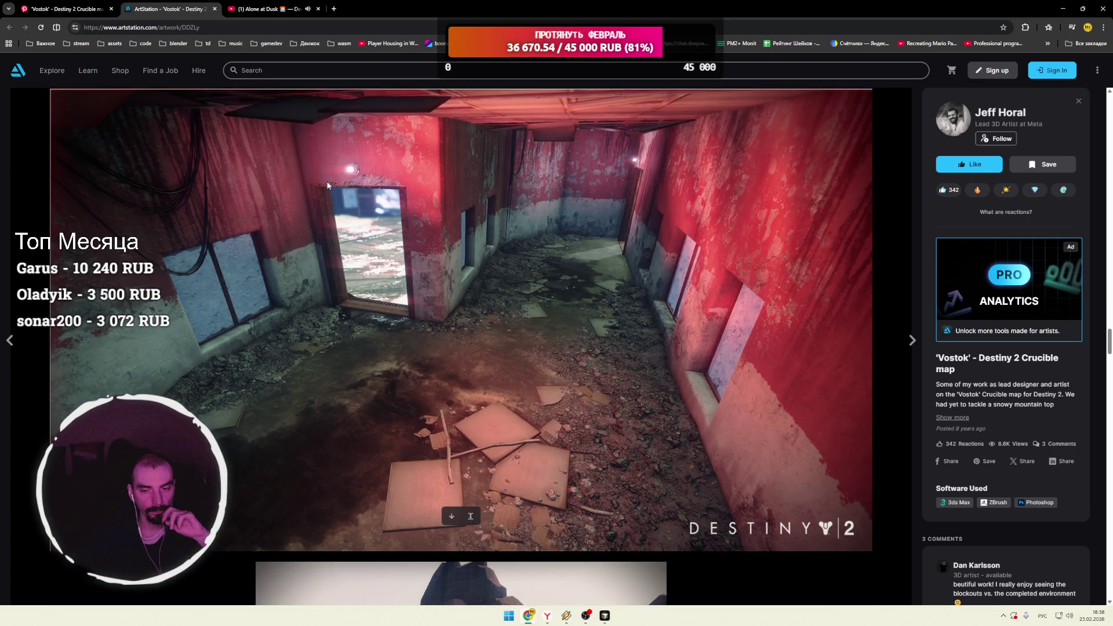
scroll(327, 185, down, 8)
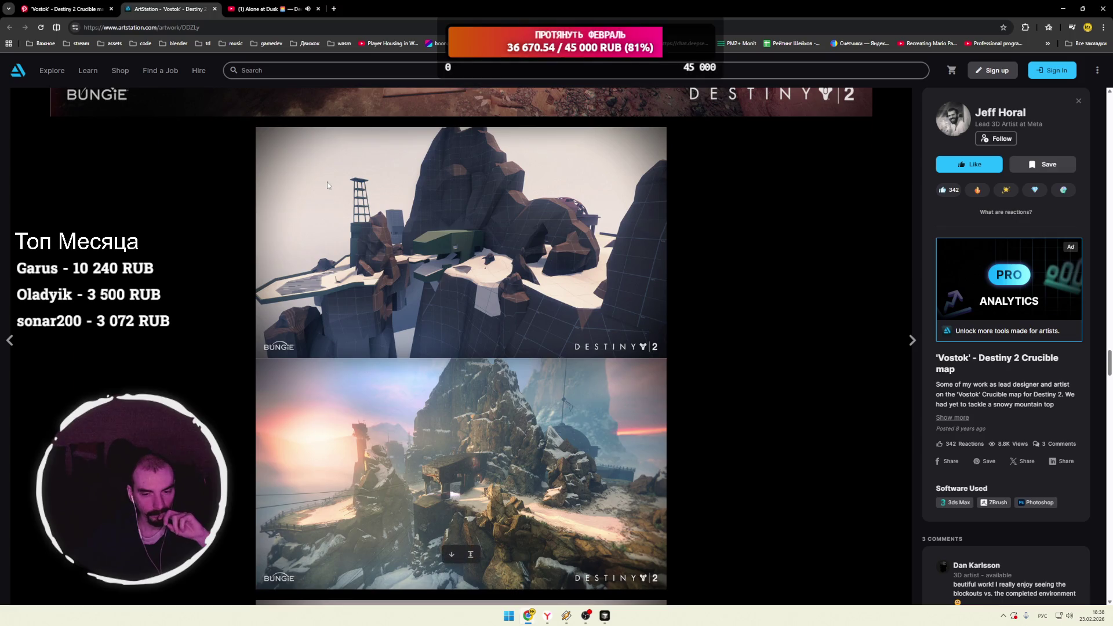
scroll(328, 186, down, 2)
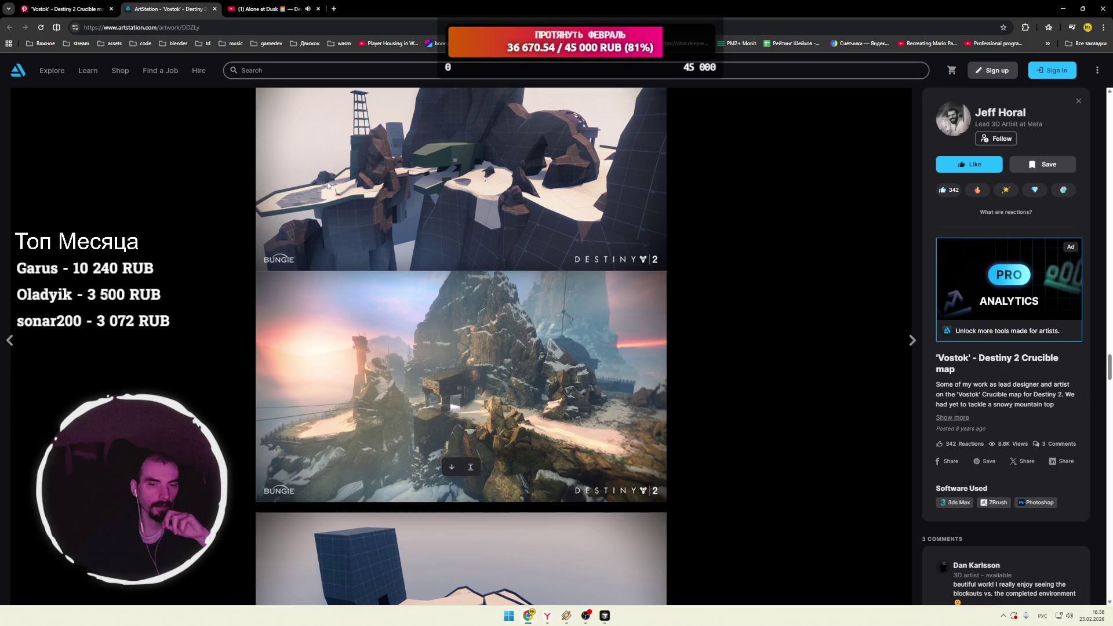
scroll(328, 186, down, 10)
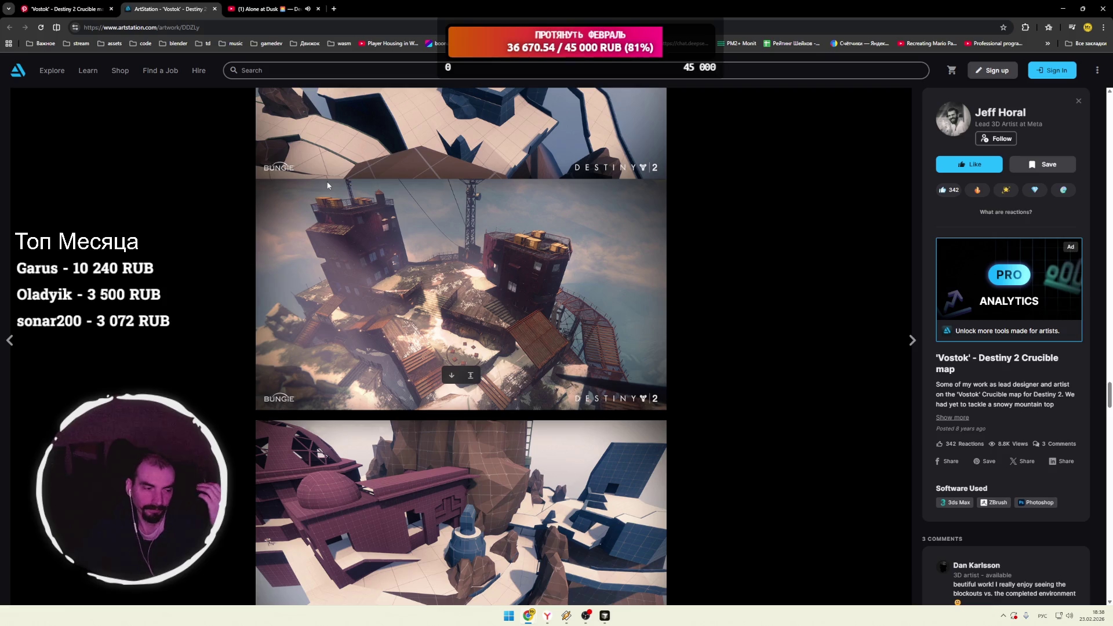
scroll(328, 186, down, 12)
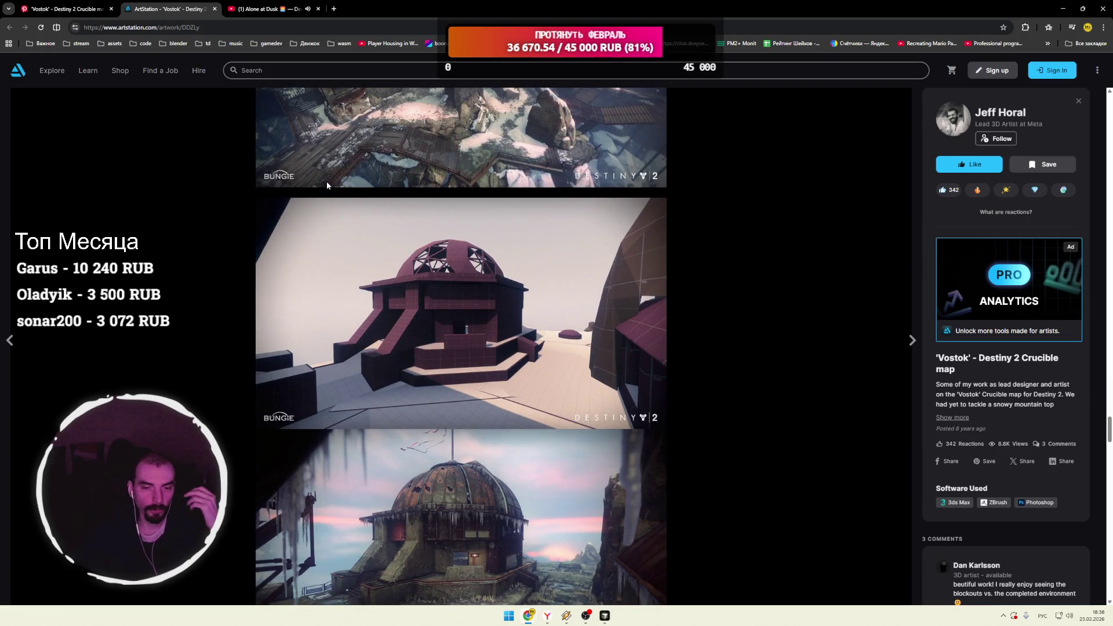
scroll(325, 181, down, 4)
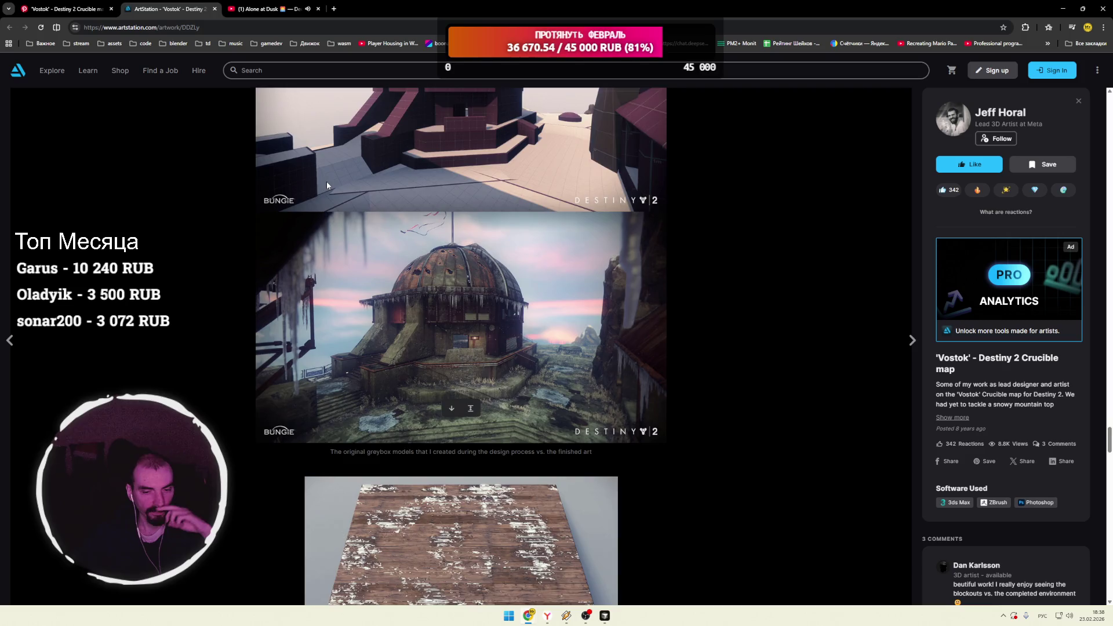
Step: Scroll past the planks, concrete, metal panel, catwalk, snow and icicle breakdowns and play the IGN tour video
scroll(326, 182, down, 4)
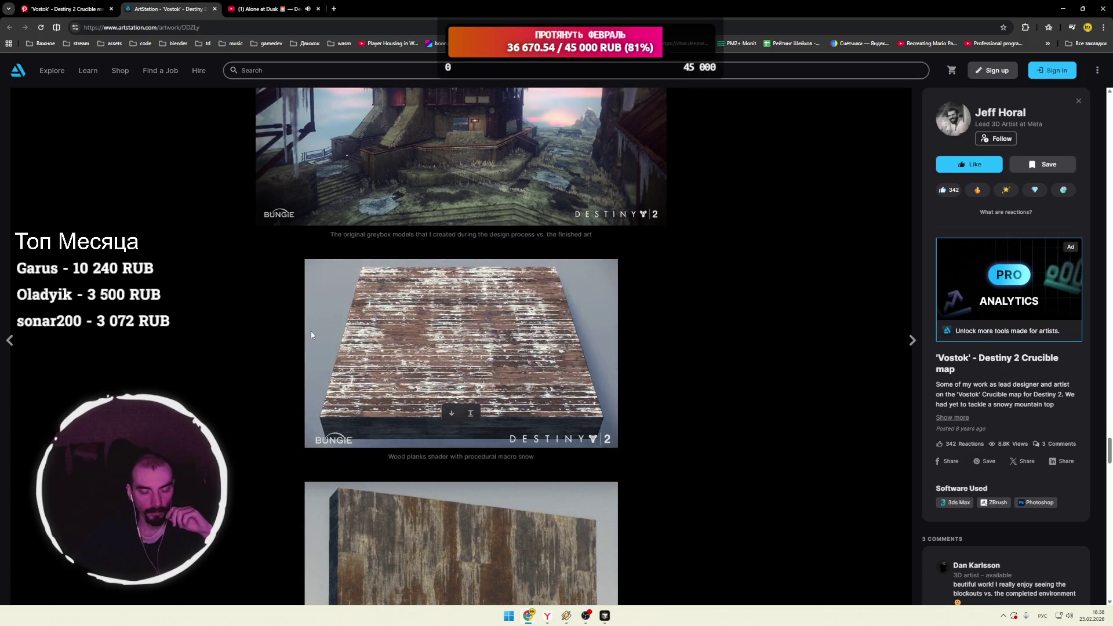
scroll(246, 321, down, 5)
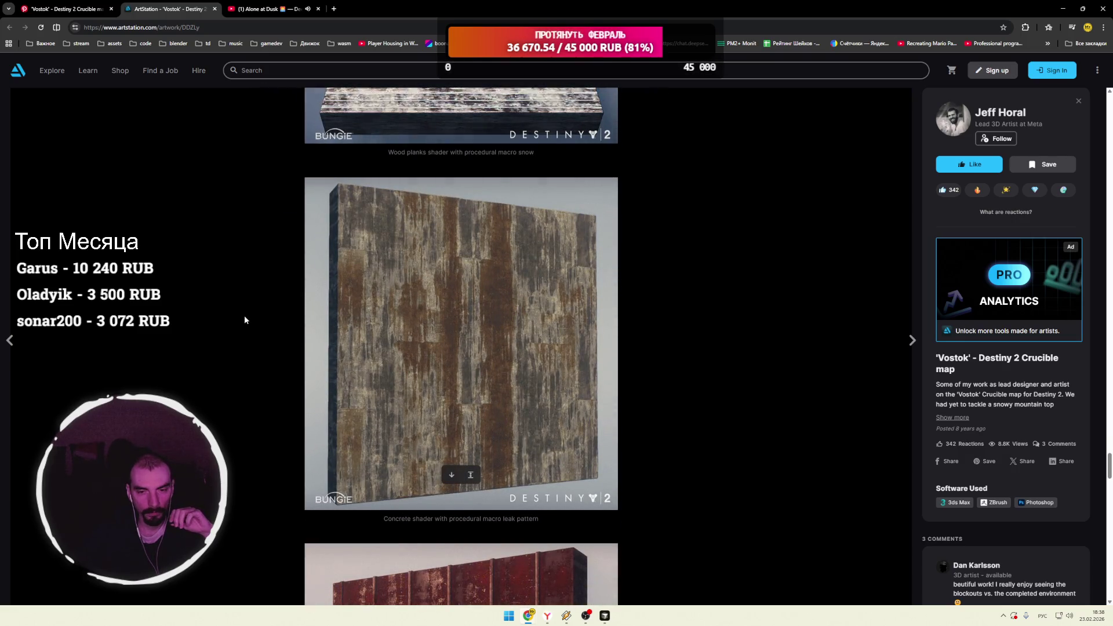
scroll(245, 316, down, 6)
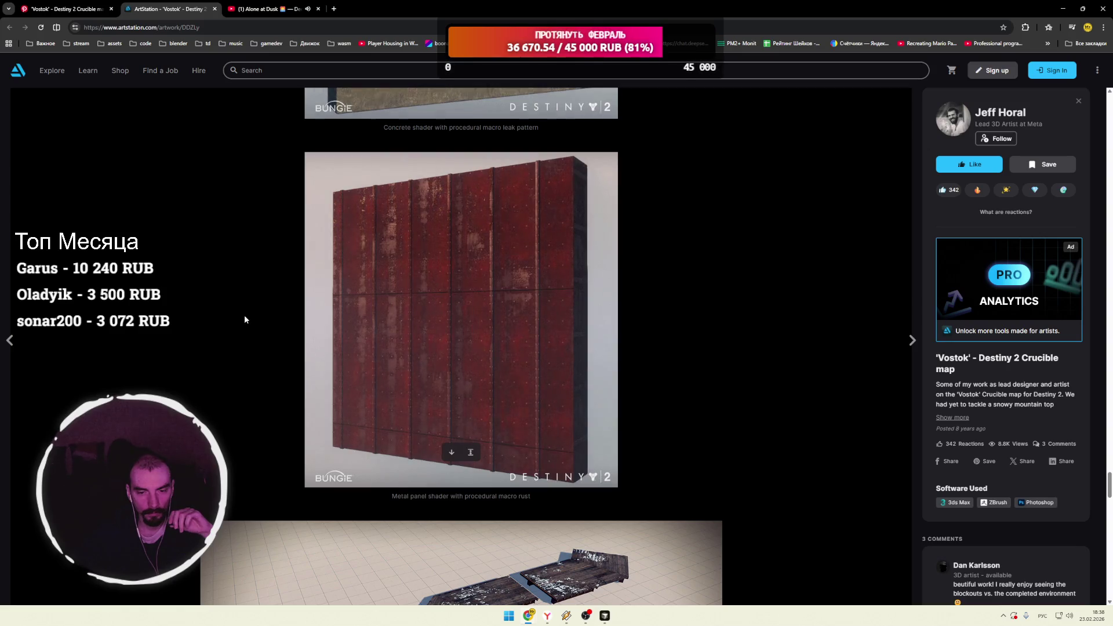
scroll(245, 320, down, 4)
scroll(242, 319, down, 10)
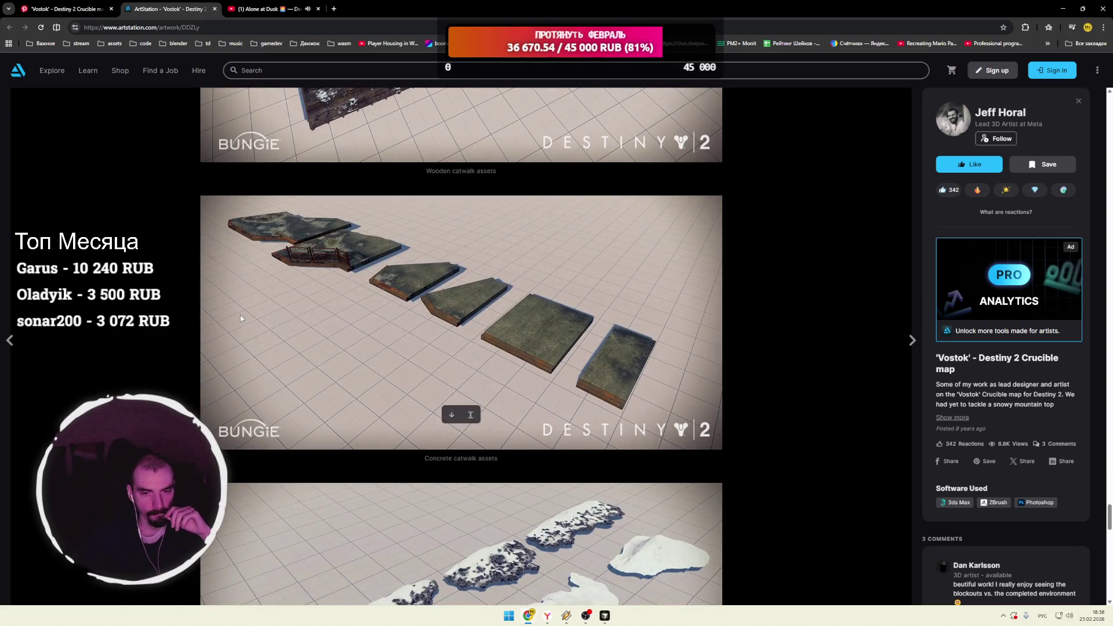
scroll(240, 315, down, 9)
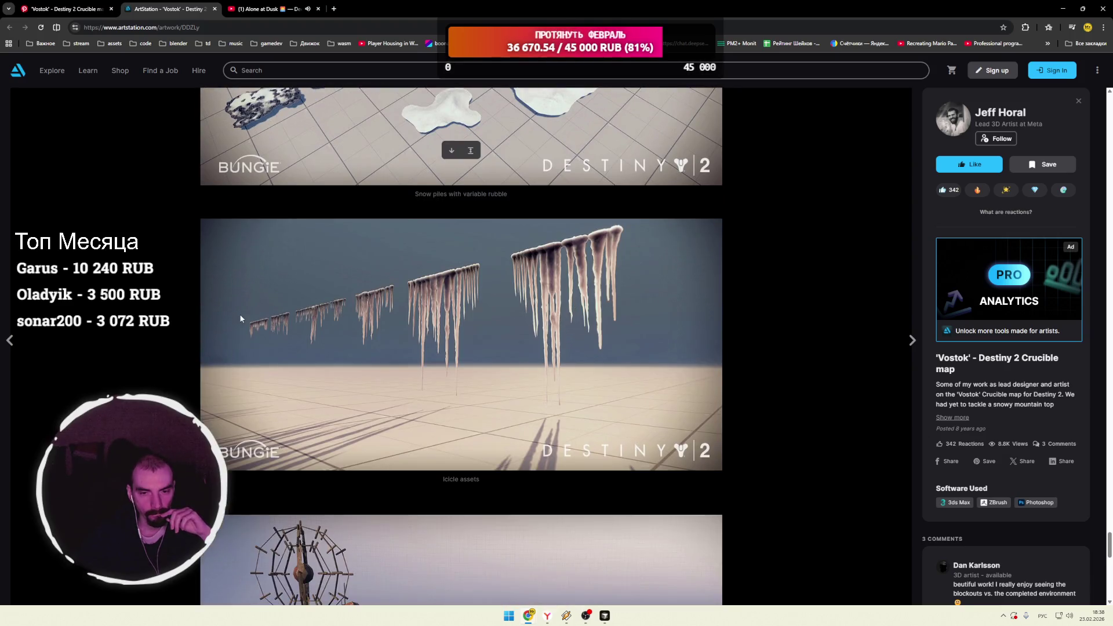
scroll(241, 318, down, 12)
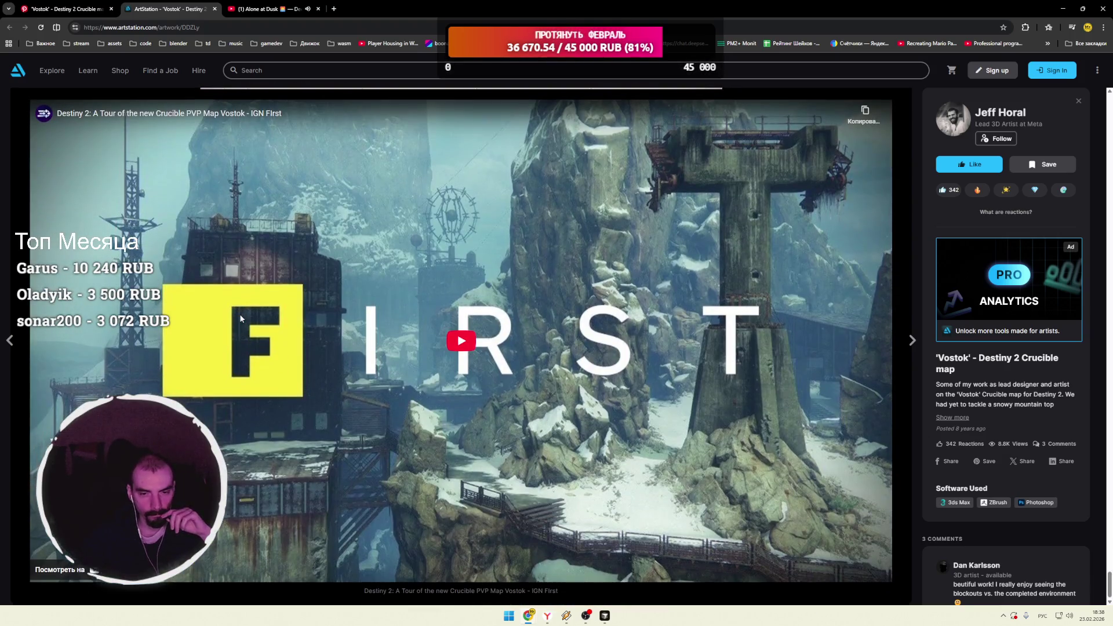
click(443, 339)
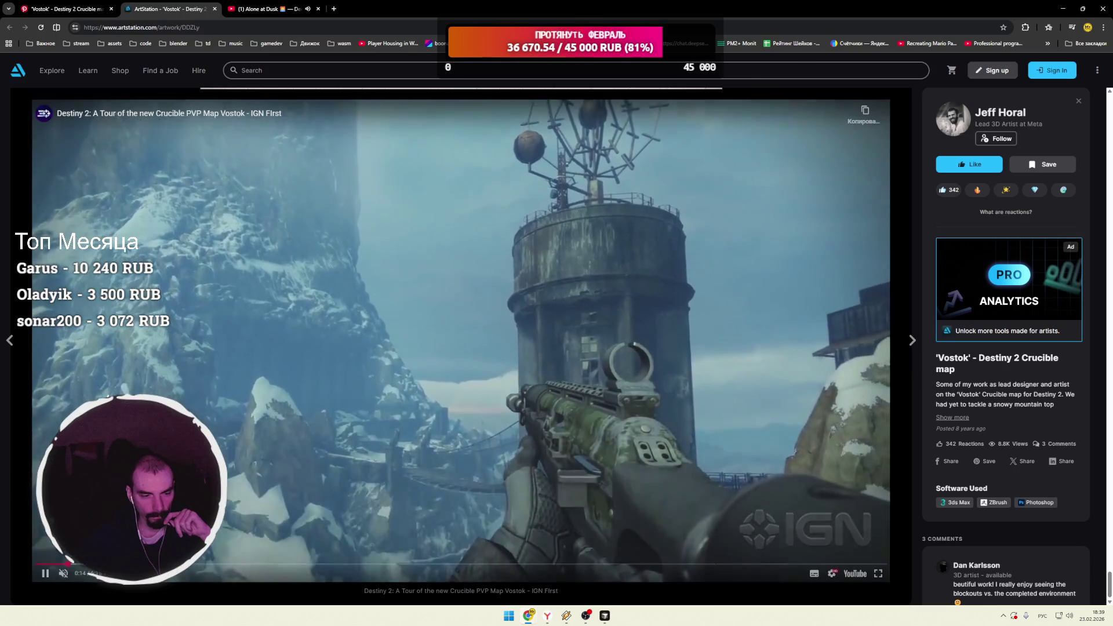
Step: Skip the IGN tour video ahead, then close the ArtStation tab to return to the Vostok pin
click(81, 563)
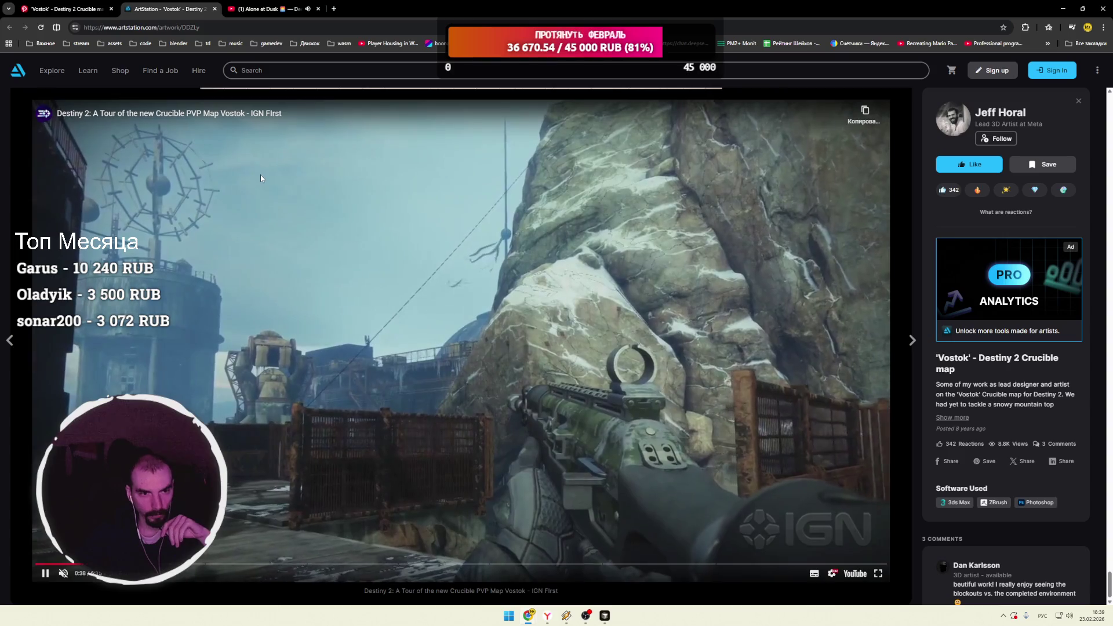
key(ctrl+w)
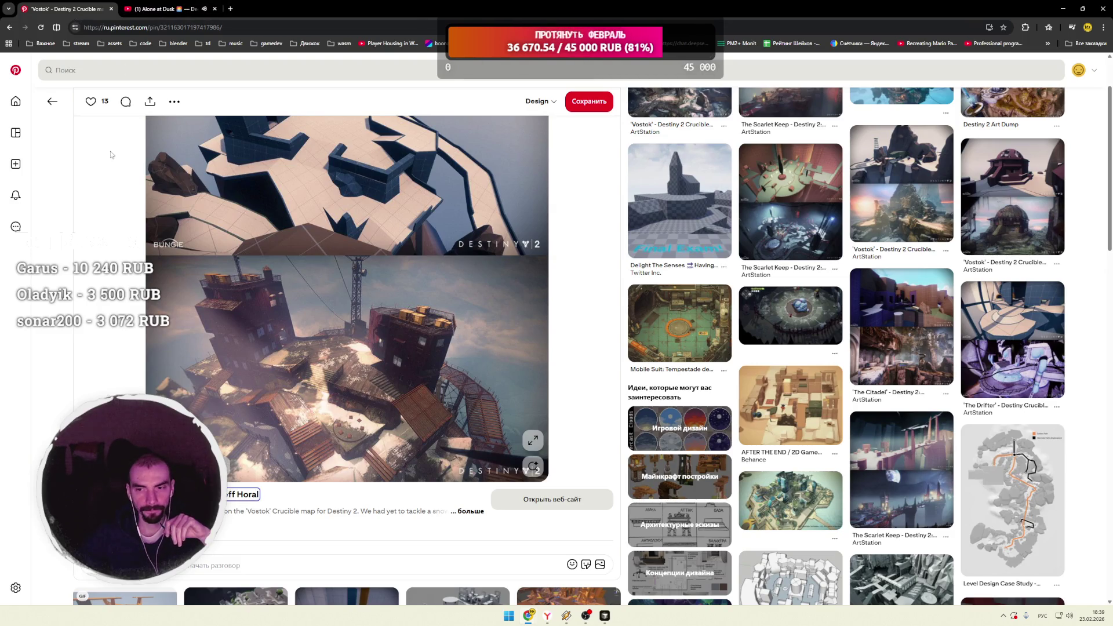
Step: Go back to the Pinterest grid and load twitch.tv in a new tab
key(alt+Left)
key(ctrl+t)
text(twitch.tv)
key(Return)
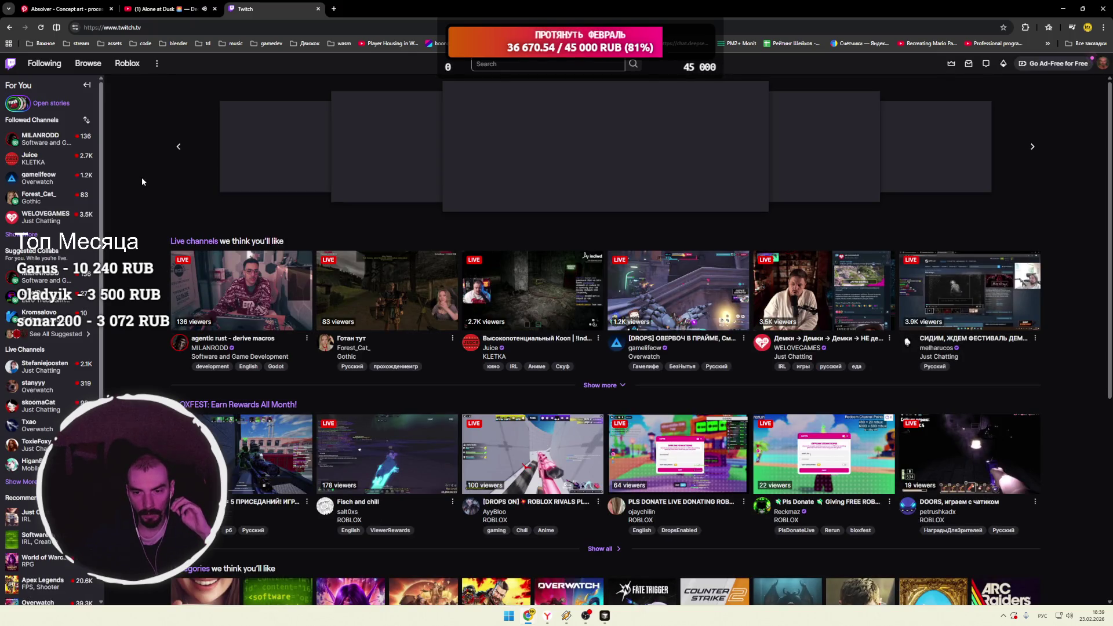
Step: Pause the featured stream, show more recommended channels and start scrolling the live rows
click(454, 201)
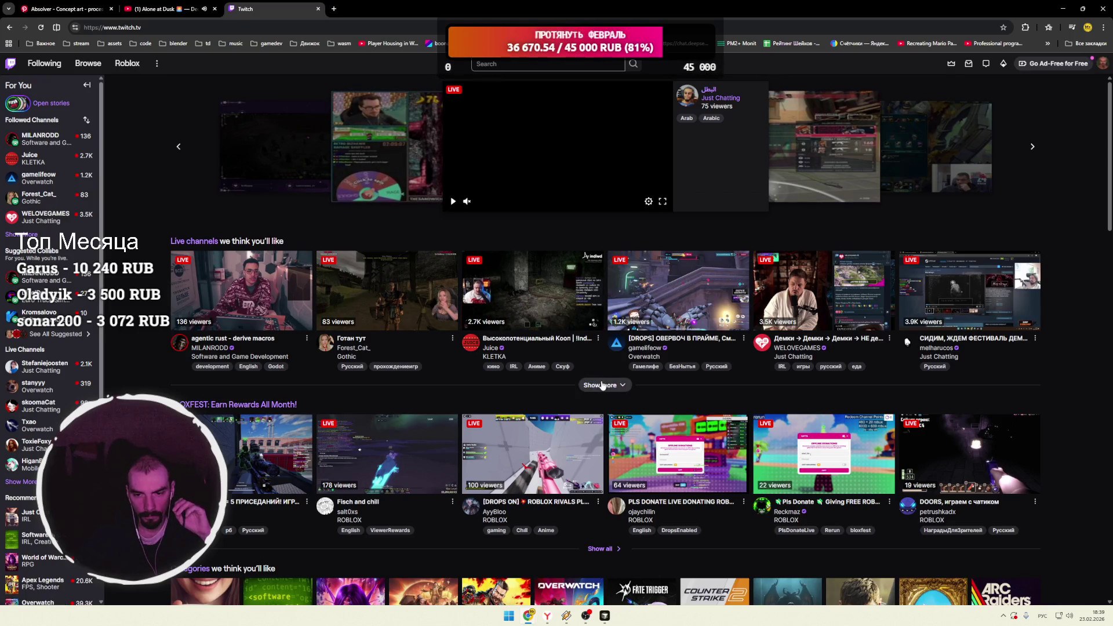
click(597, 385)
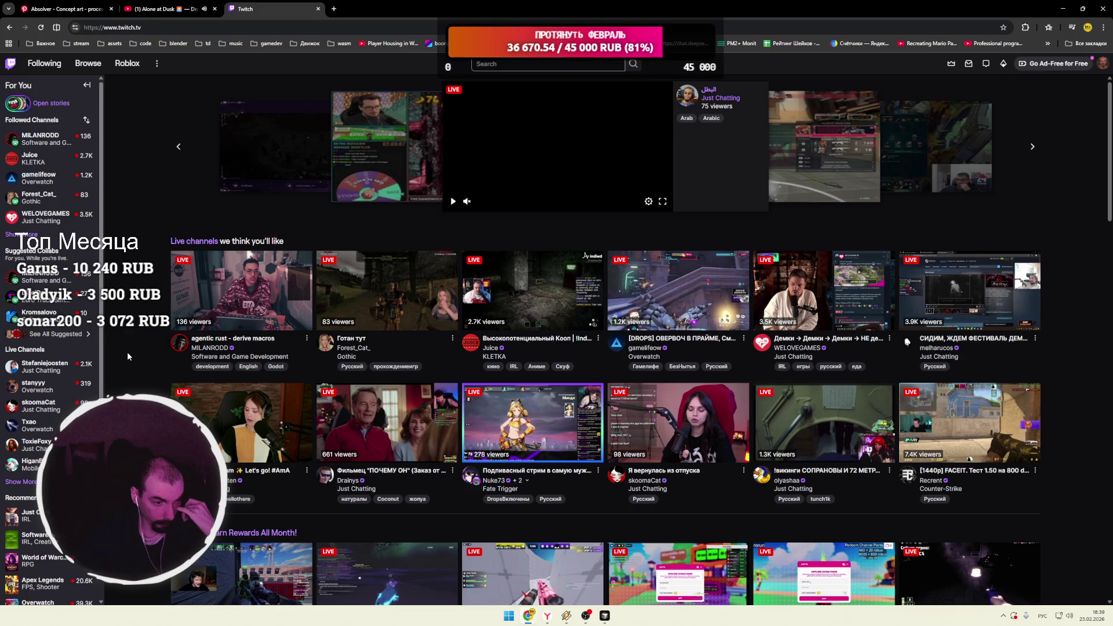
scroll(128, 352, down, 4)
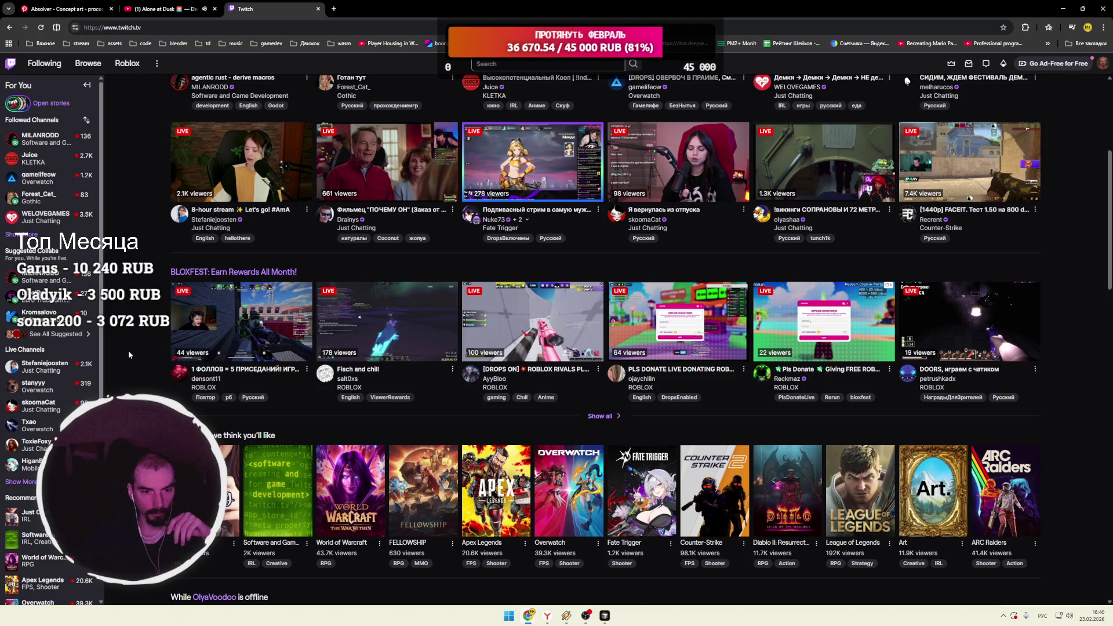
scroll(128, 355, down, 3)
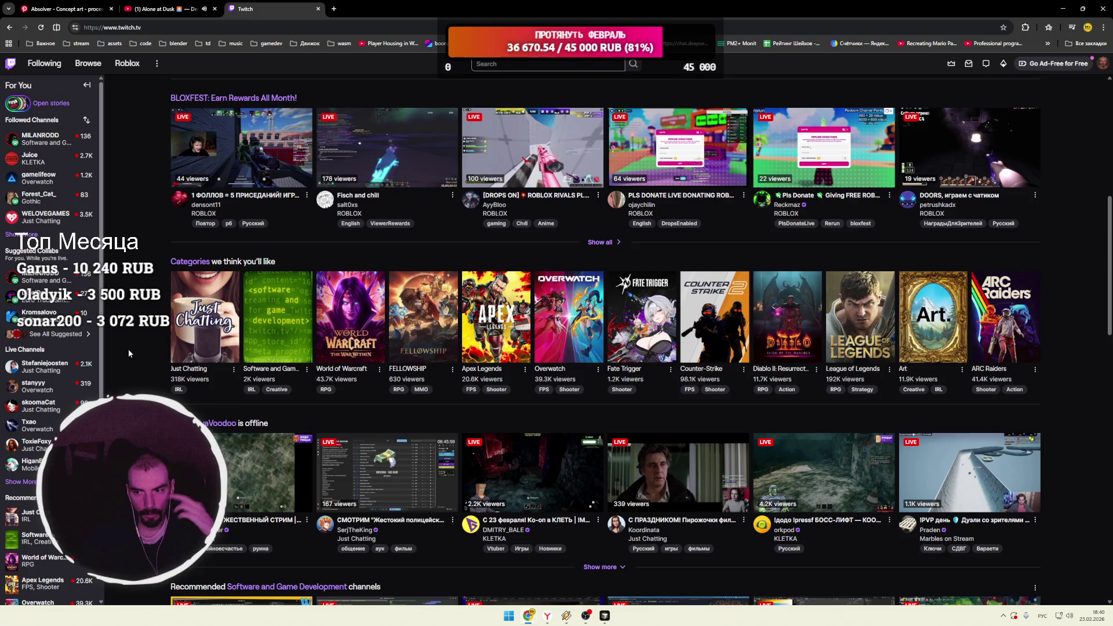
scroll(128, 353, down, 3)
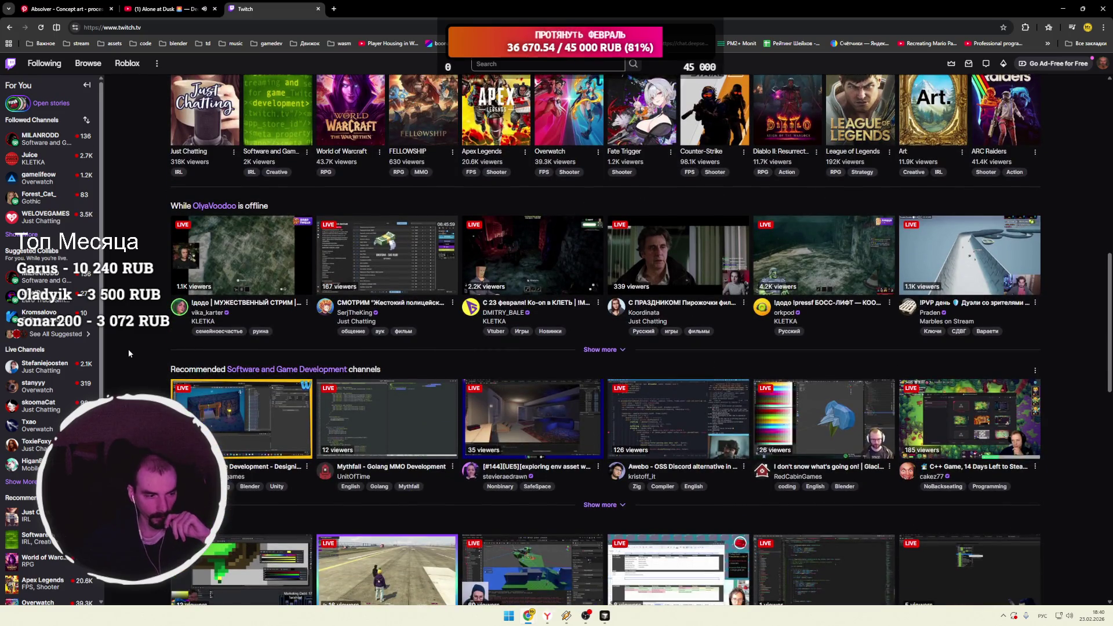
scroll(128, 352, down, 4)
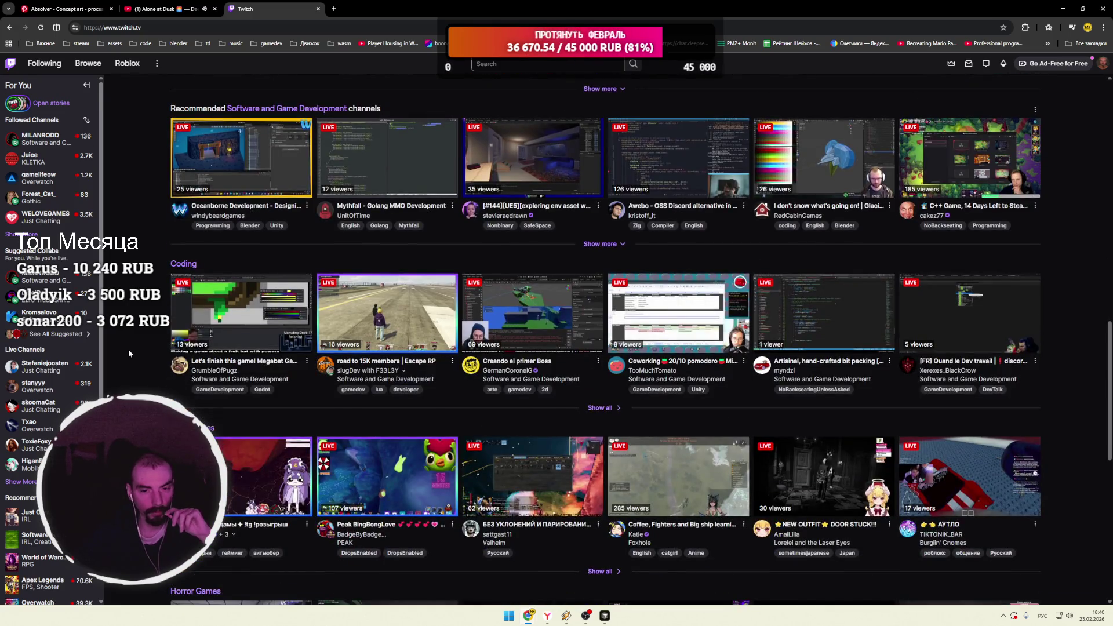
Step: Scroll through Horror Games, Team FPS and Just Chatting rows, then close the Twitch tab
scroll(129, 352, down, 4)
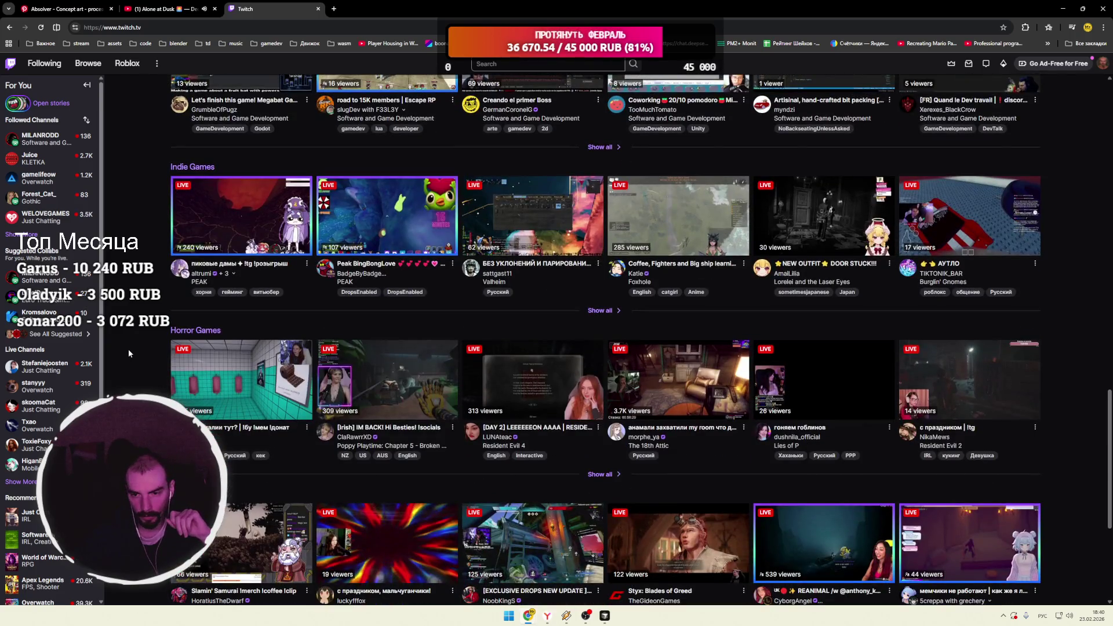
scroll(129, 352, down, 2)
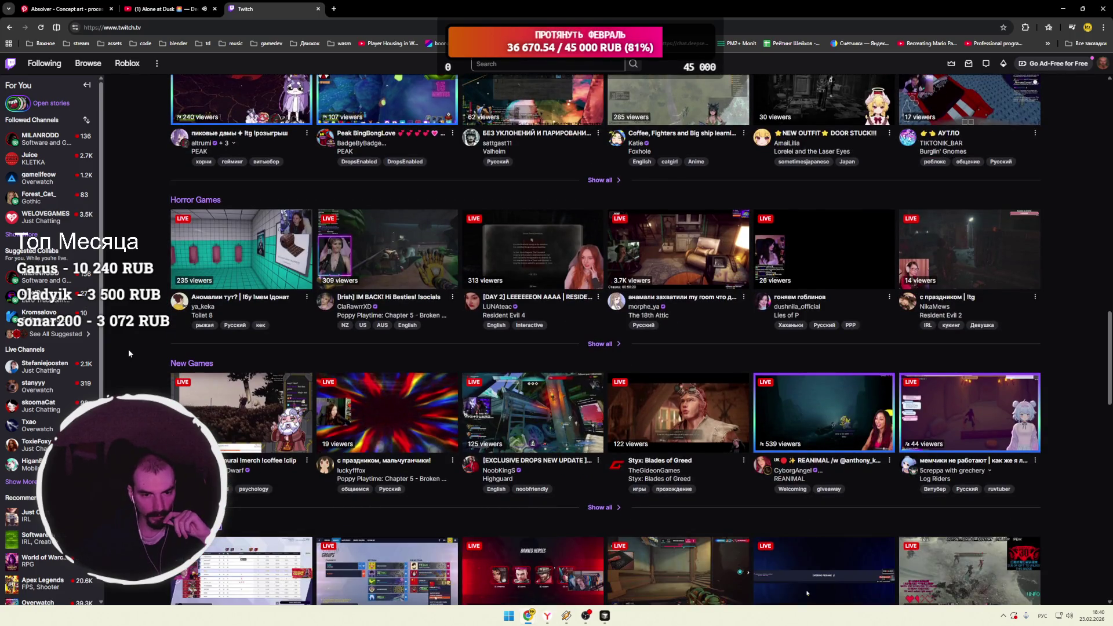
scroll(129, 352, down, 3)
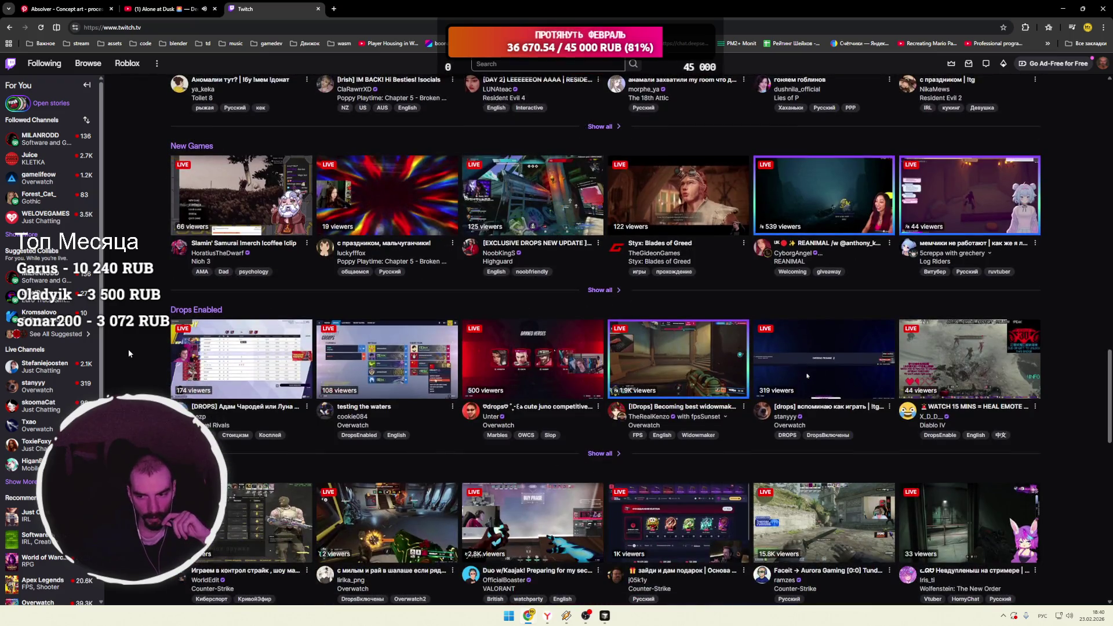
scroll(129, 352, down, 2)
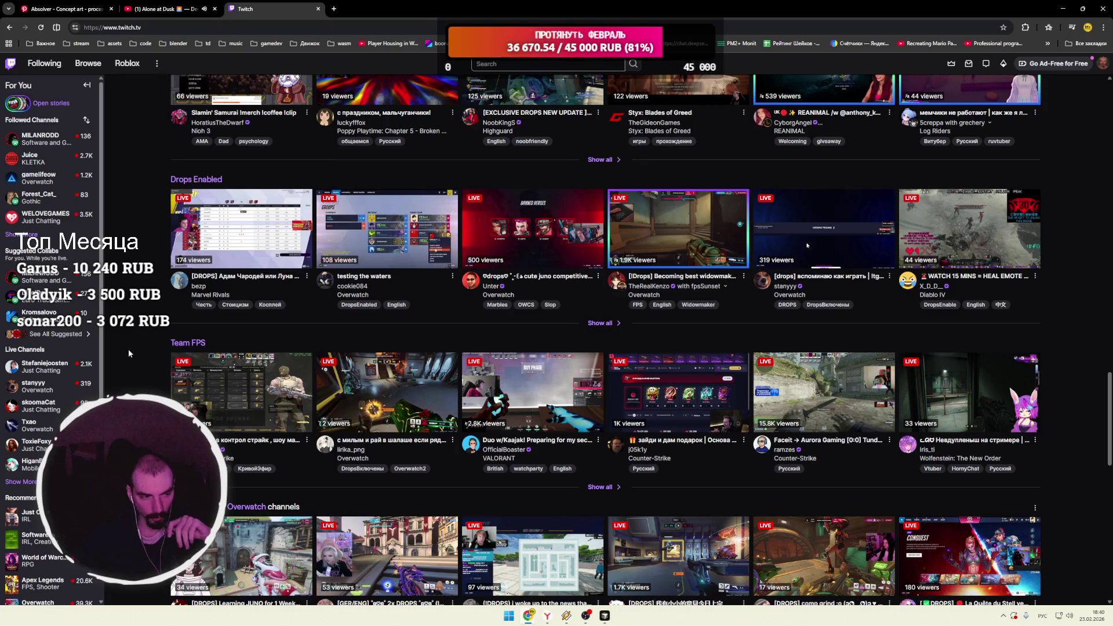
scroll(128, 352, down, 7)
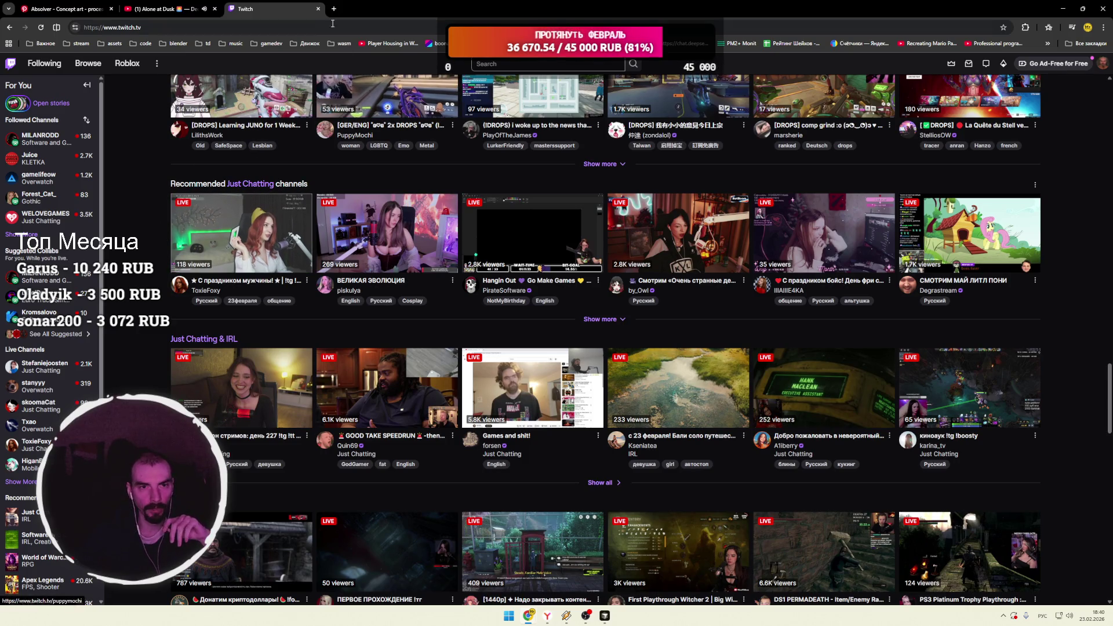
click(318, 9)
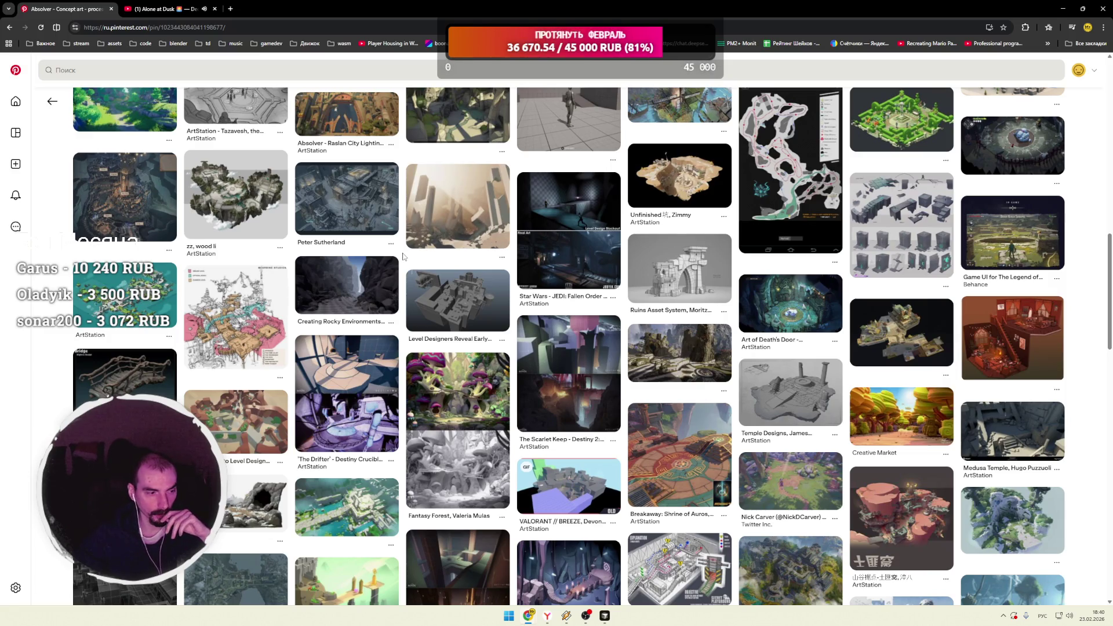
Step: Scroll far down the grid of related level-design, blockout and environment pins
scroll(404, 256, down, 2)
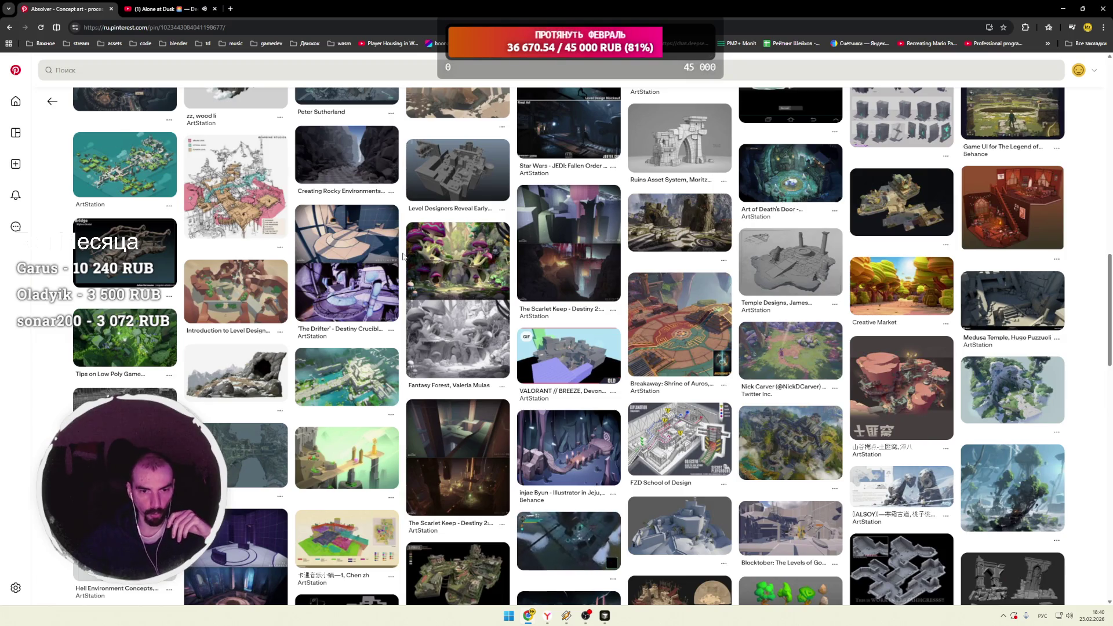
scroll(404, 257, down, 2)
scroll(404, 257, down, 2)
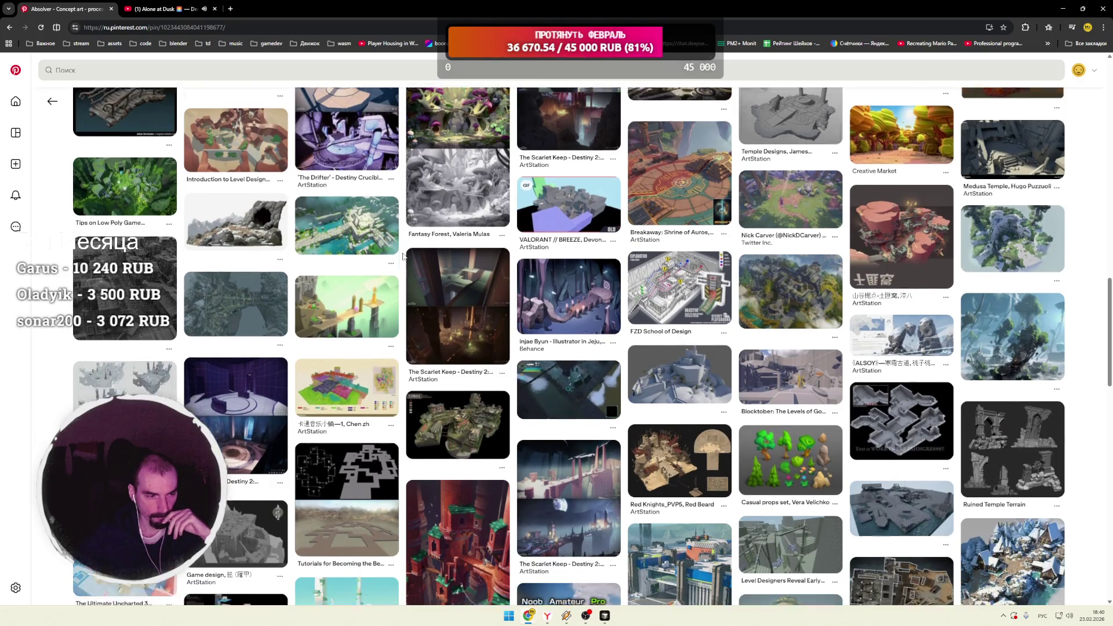
scroll(404, 257, down, 3)
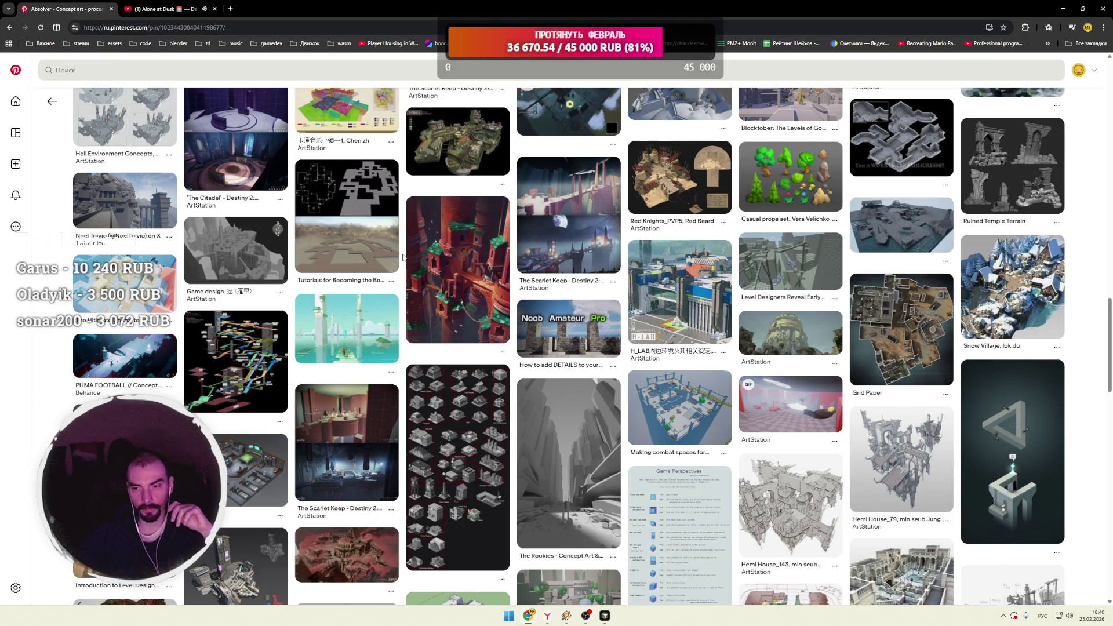
scroll(404, 253, down, 3)
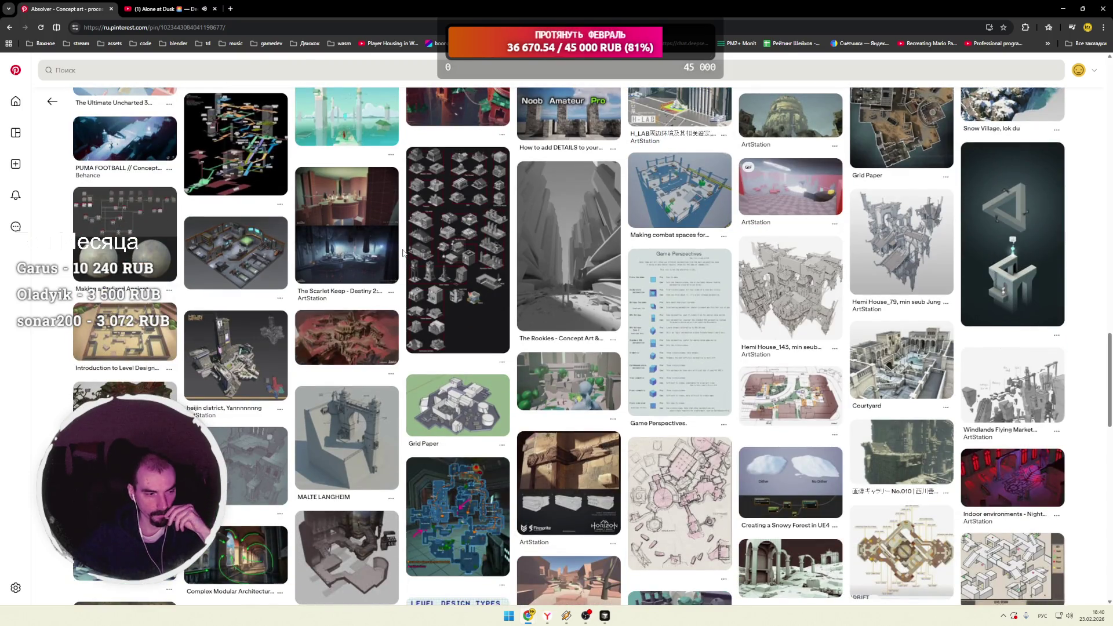
scroll(404, 253, down, 1)
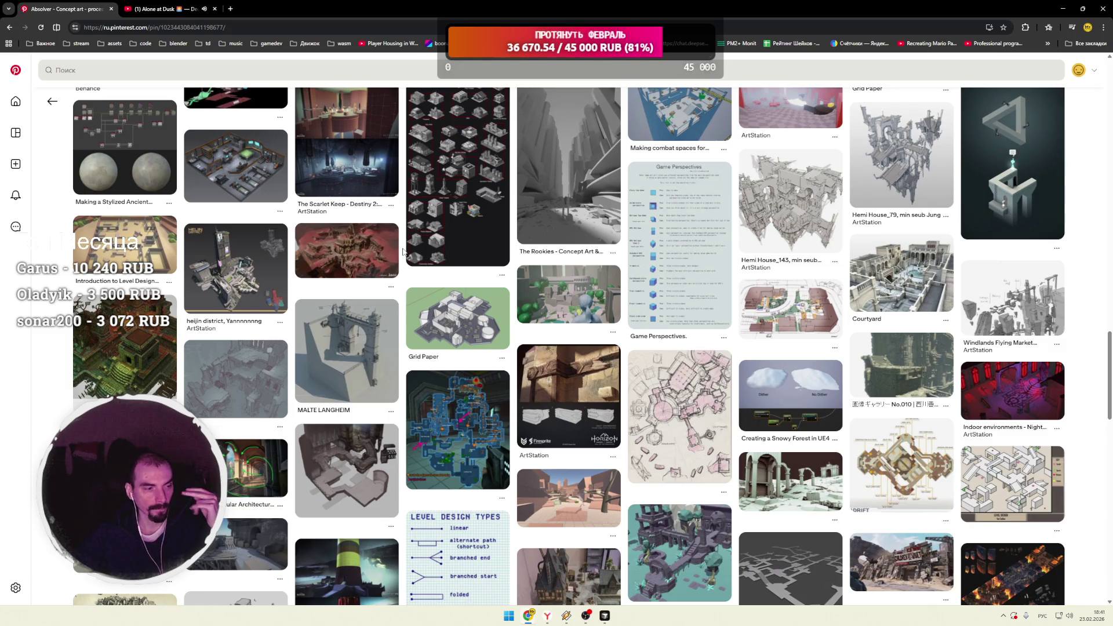
scroll(403, 251, down, 3)
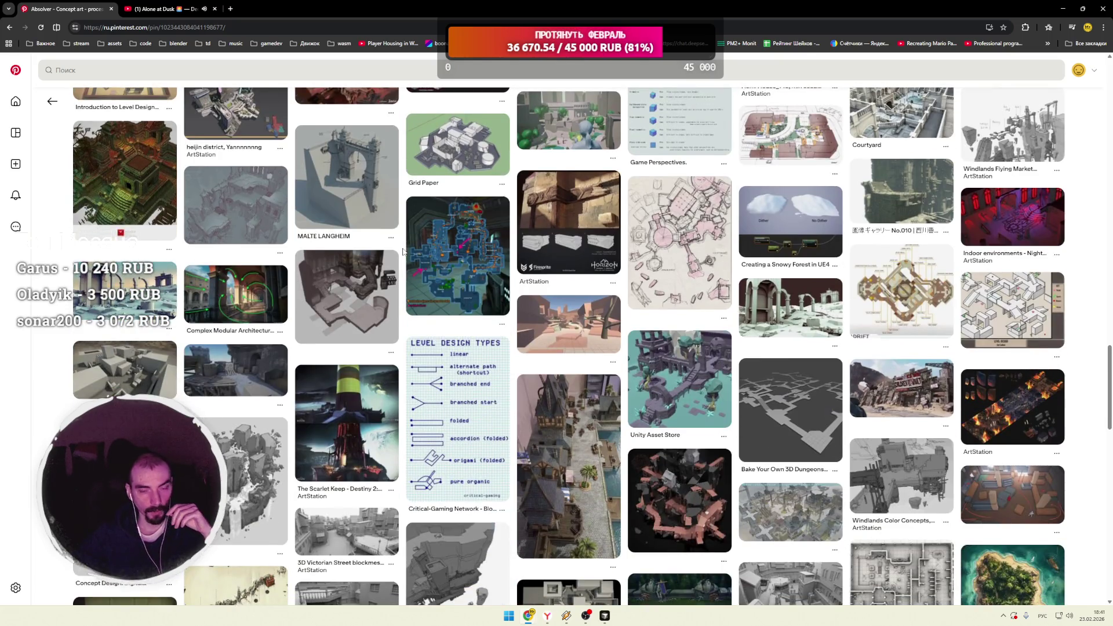
scroll(403, 251, down, 4)
scroll(403, 251, down, 1)
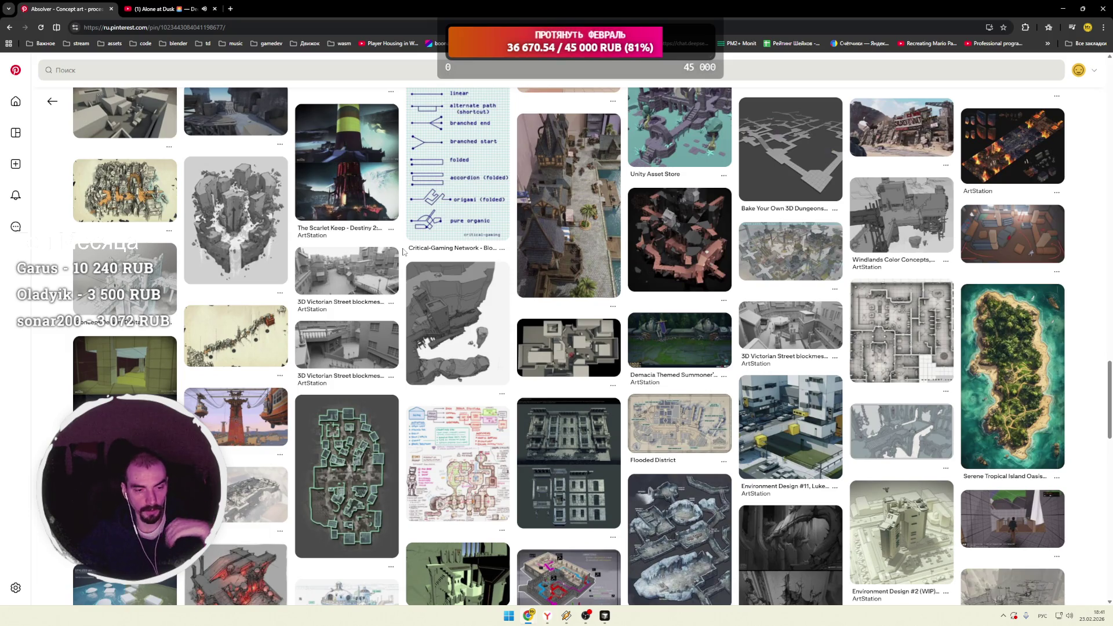
scroll(402, 251, down, 3)
scroll(403, 252, down, 2)
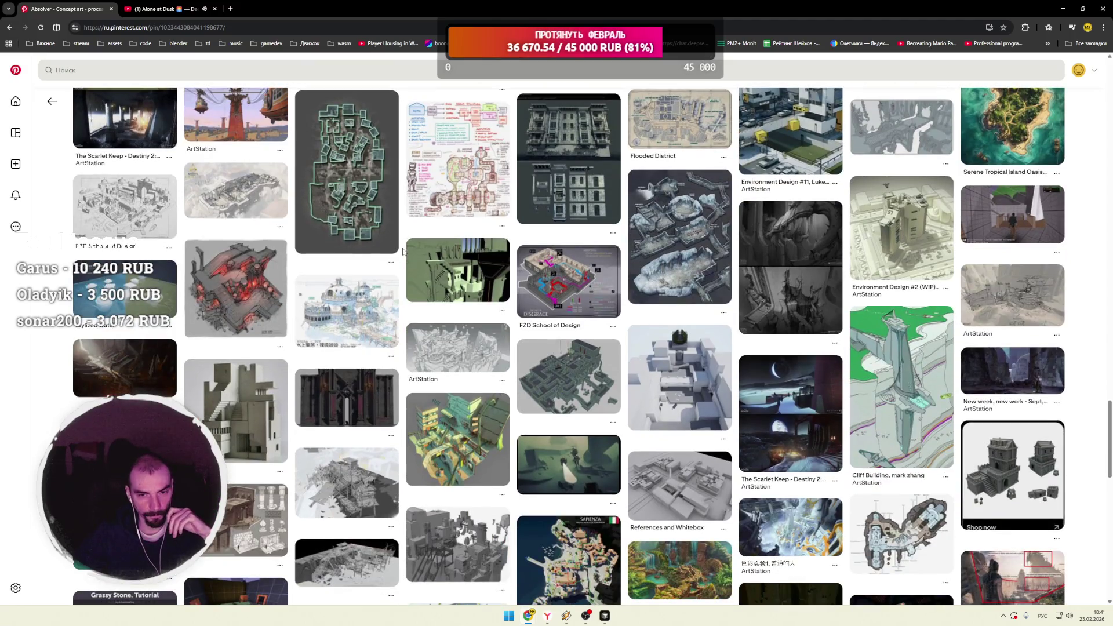
scroll(403, 251, down, 3)
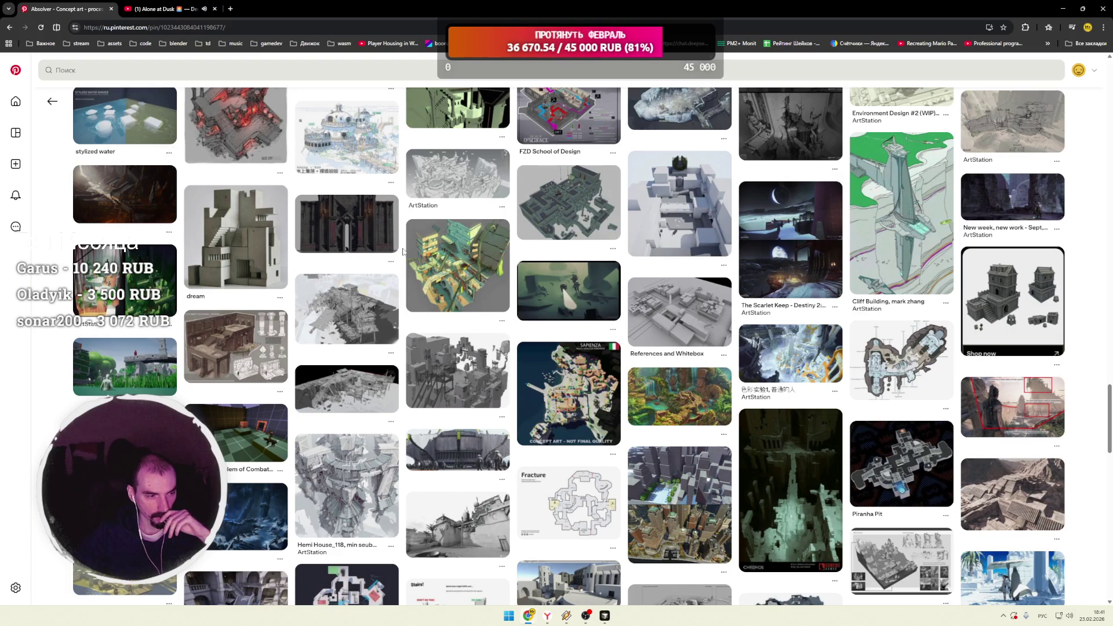
scroll(403, 251, down, 2)
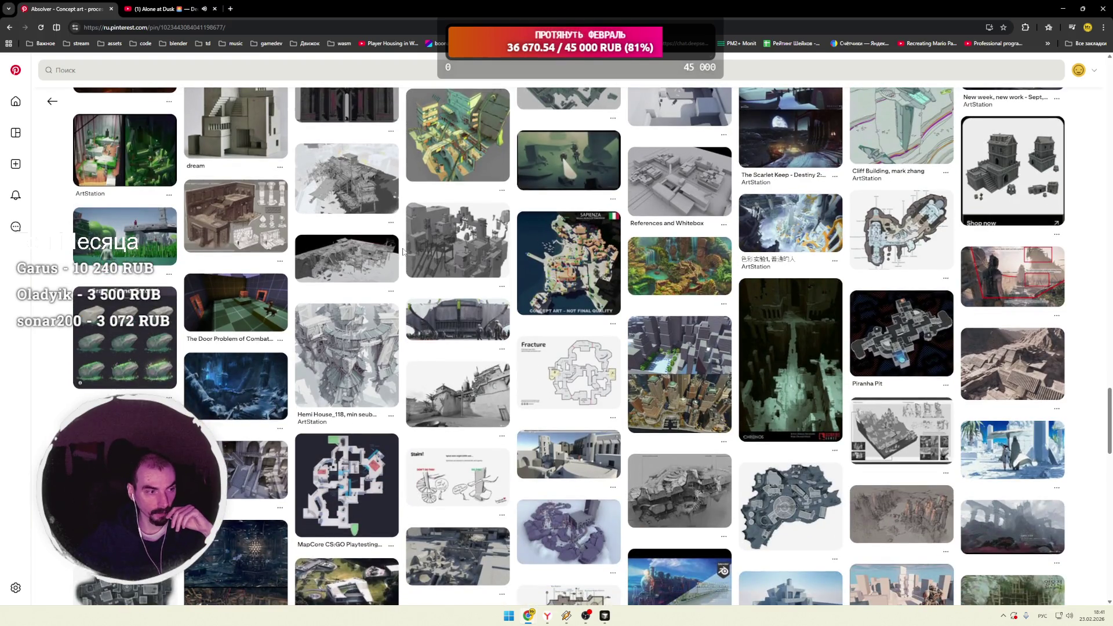
scroll(403, 251, down, 1)
scroll(403, 251, down, 3)
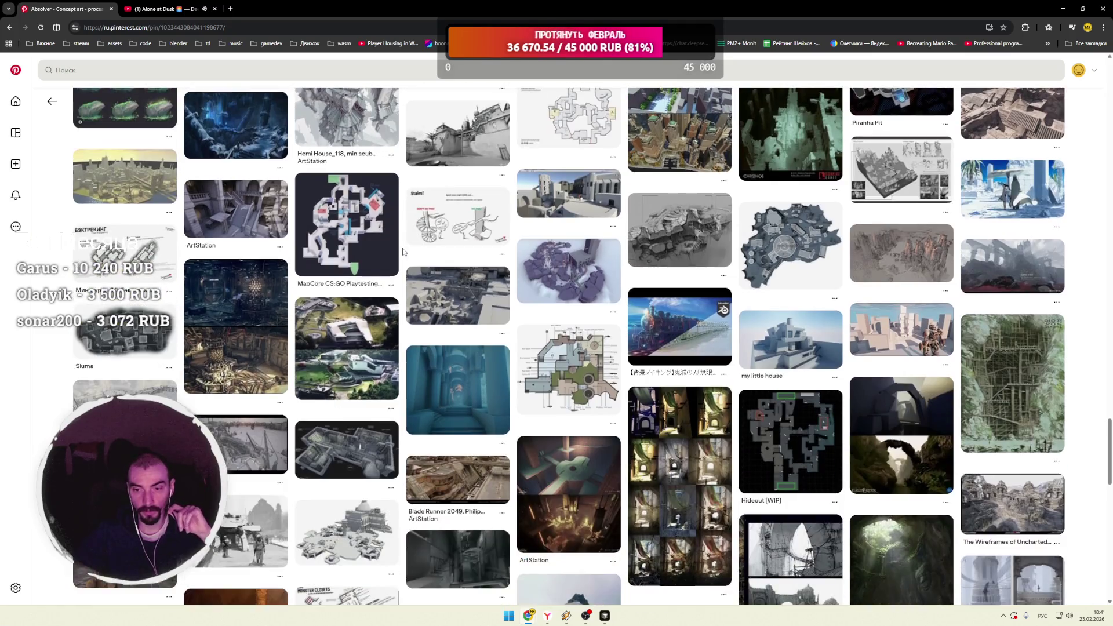
scroll(403, 251, down, 1)
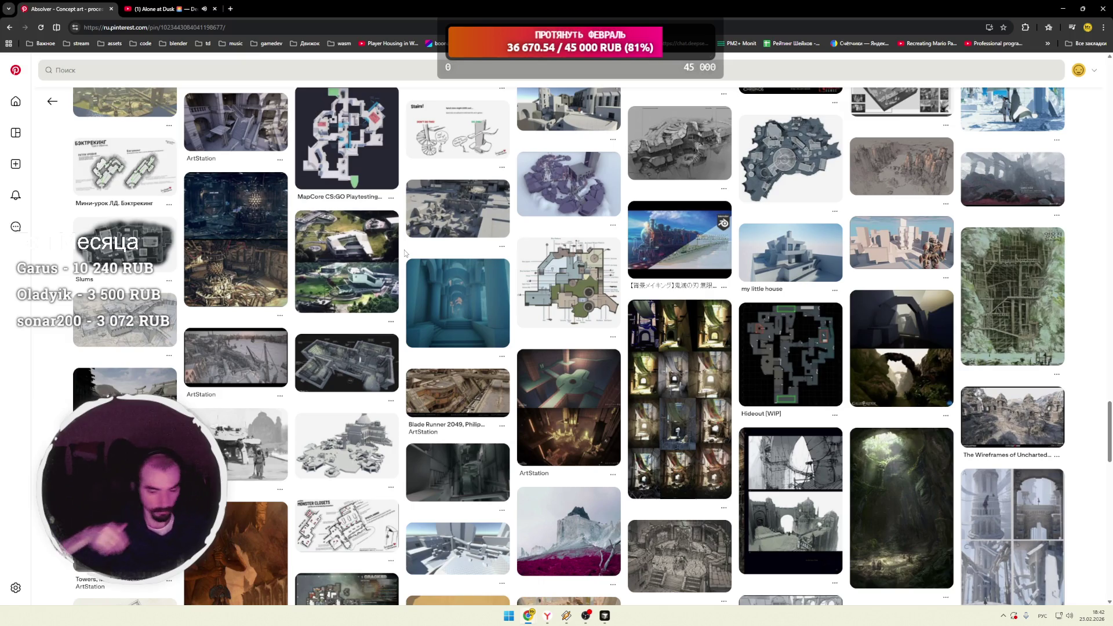
Step: Raise the system volume while scrolling, then open the wooden dock concept art pin
mouse_move(477, 270)
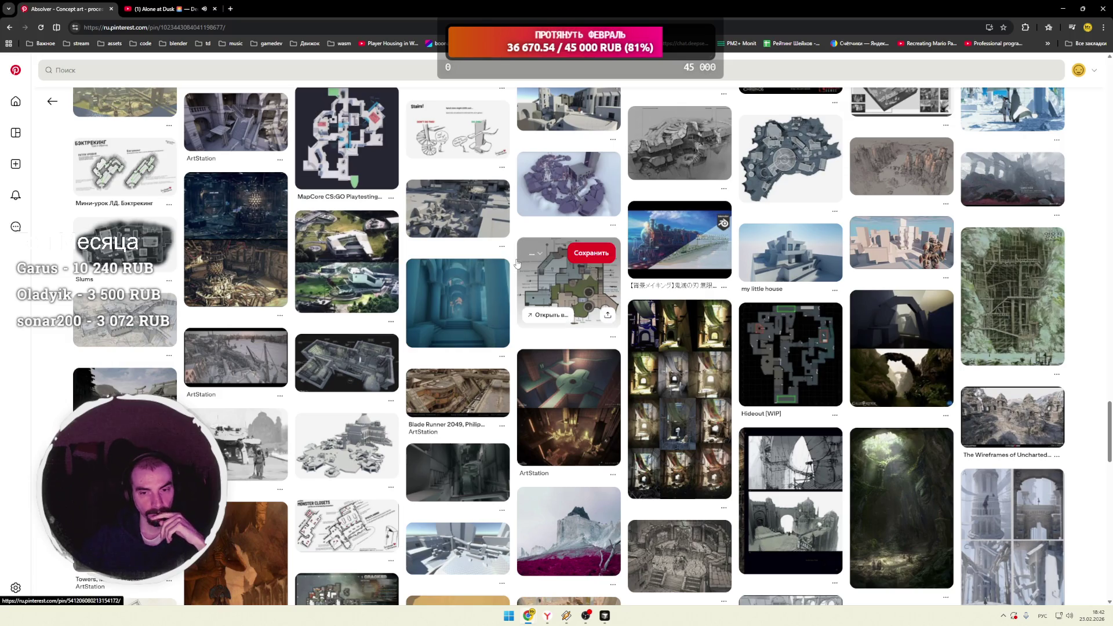
scroll(516, 262, down, 4)
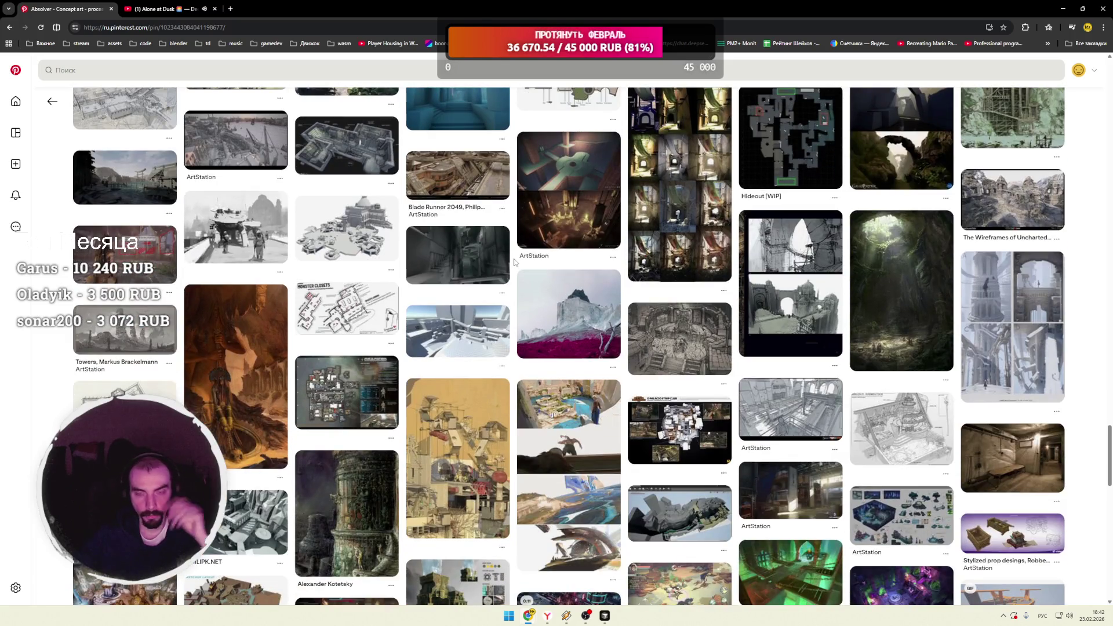
key(XF86AudioRaiseVolume)
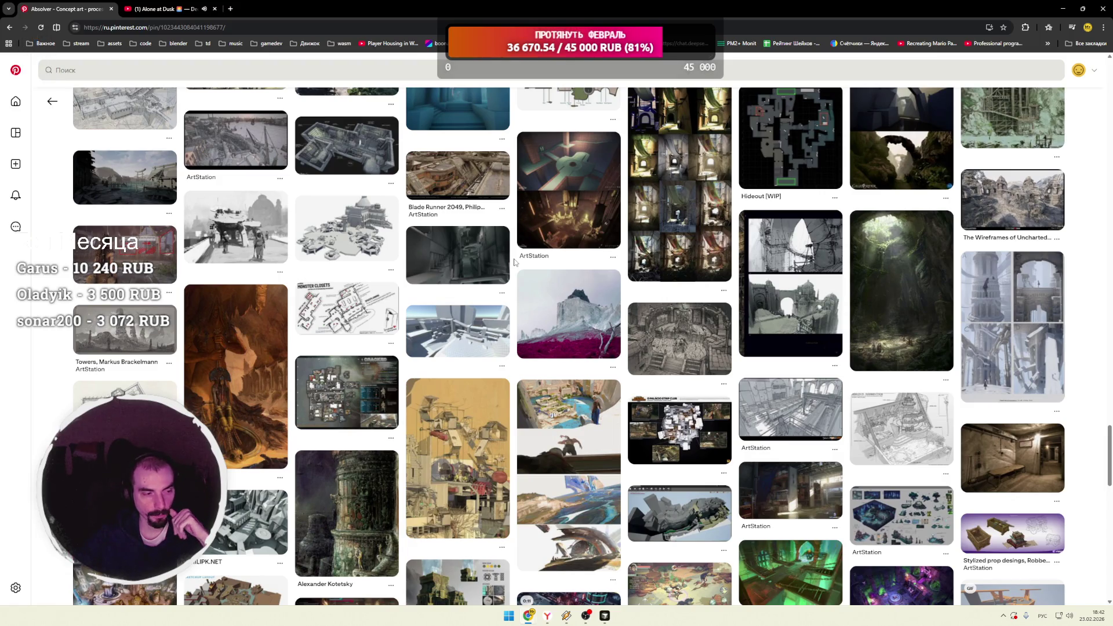
scroll(515, 262, down, 6)
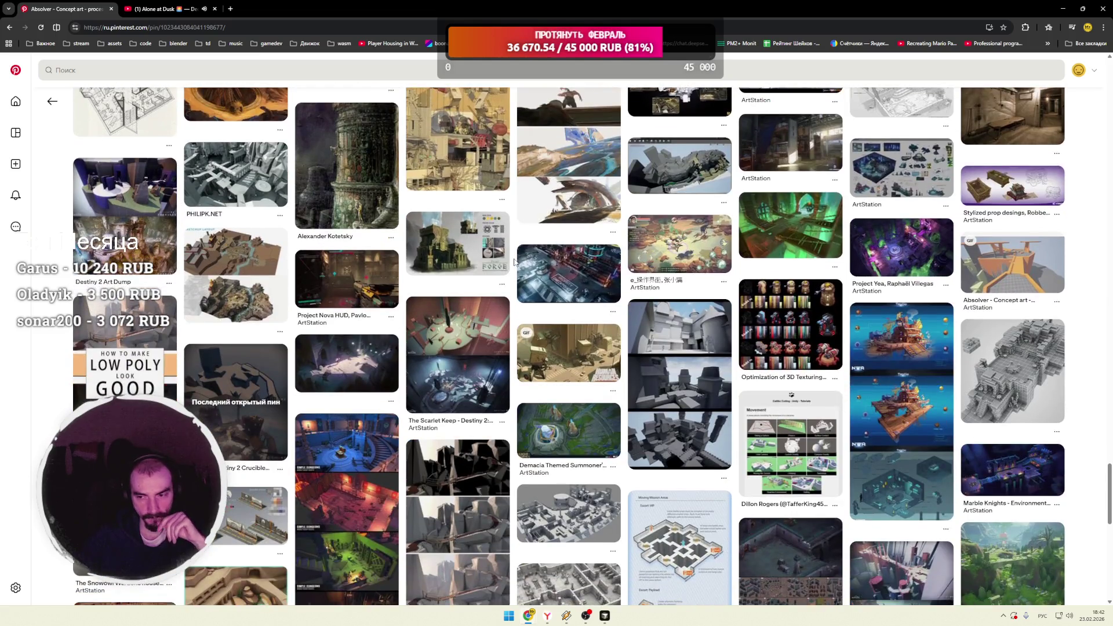
click(557, 284)
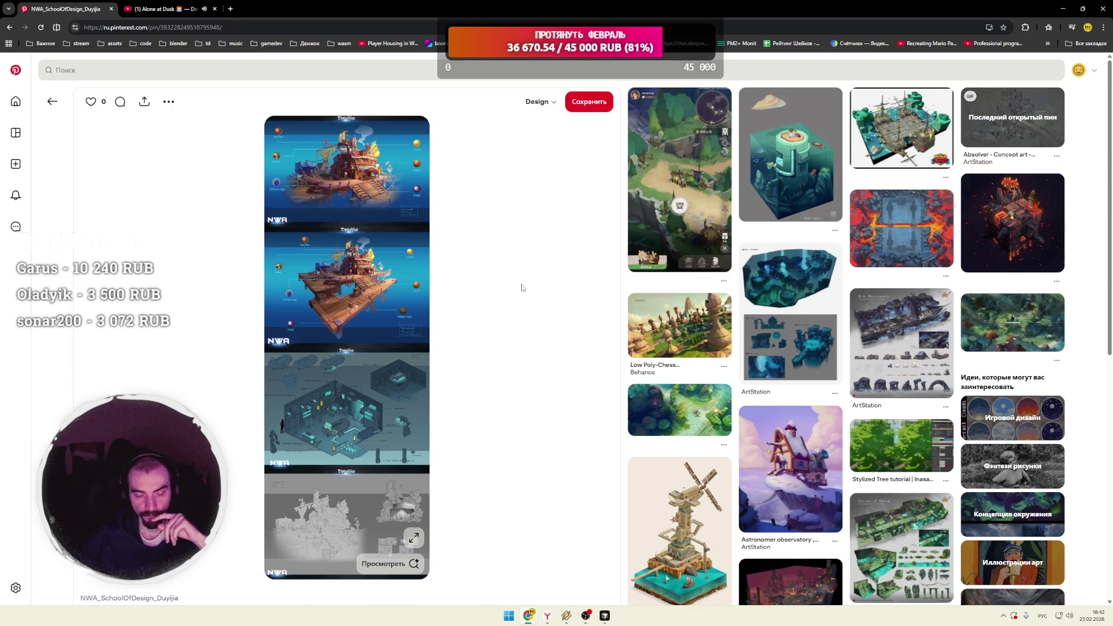
Step: View the dock illustration full-screen, zooming in on details, then back out until all four images fit
click(413, 538)
click(1093, 563)
scroll(751, 362, up, 10)
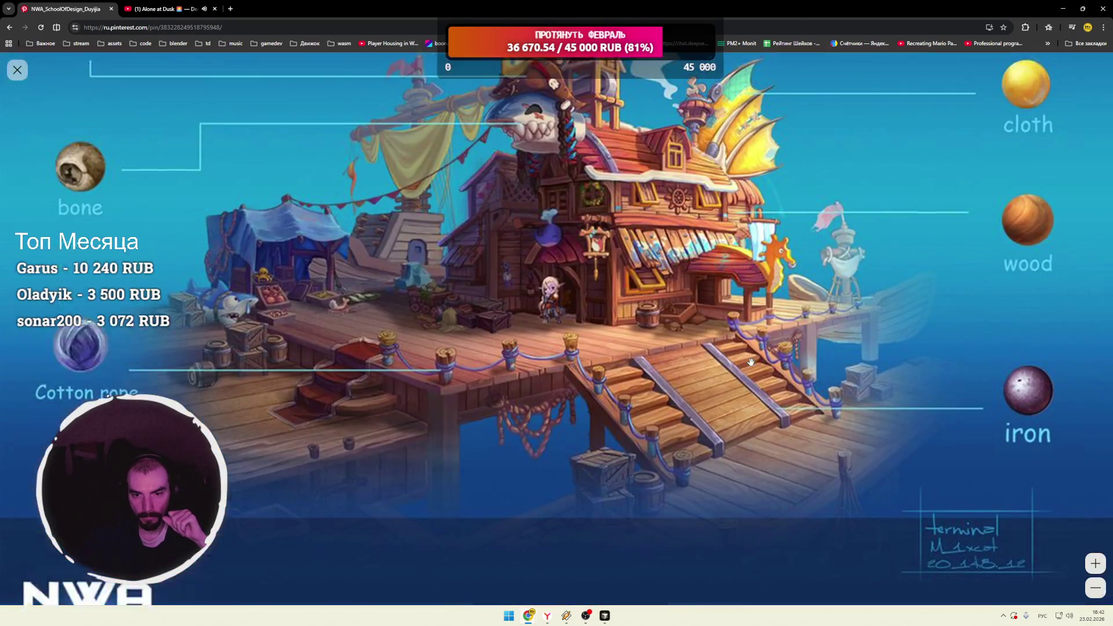
click(1095, 587)
click(1095, 587)
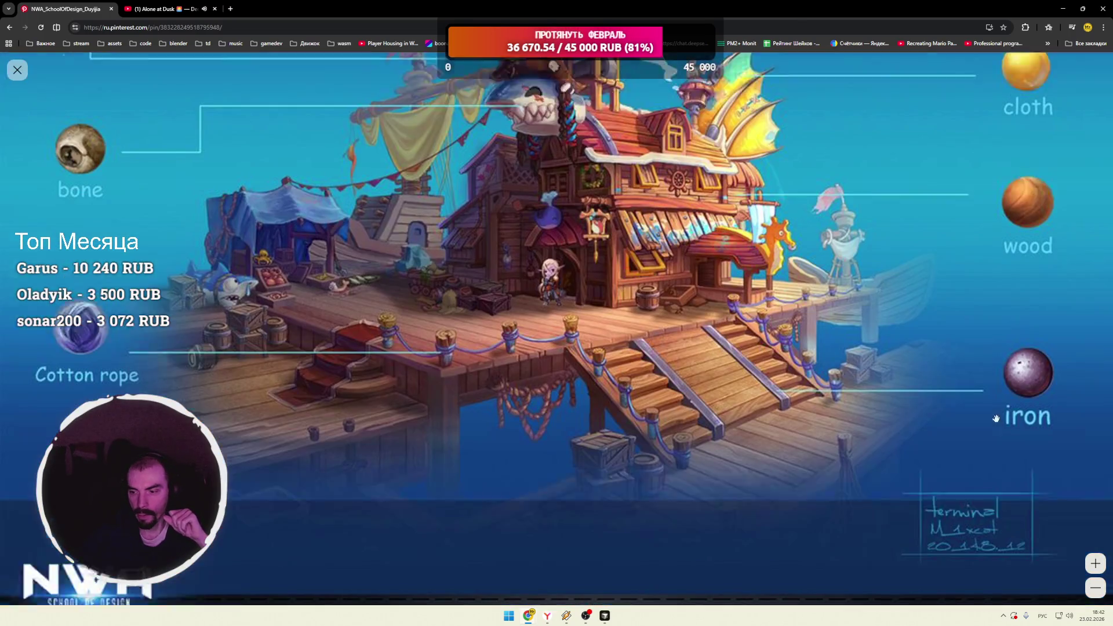
click(1095, 588)
Step: Close the full-screen closeup and return to the Pinterest home feed
key(Escape)
scroll(541, 296, down, 4)
click(15, 69)
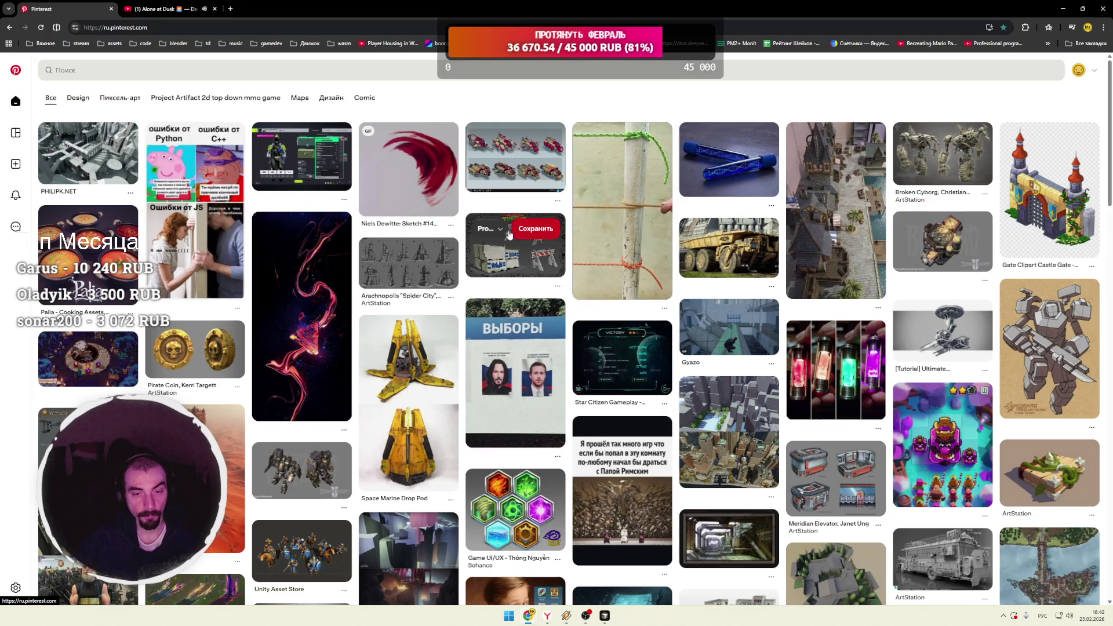
Step: Scroll far down the home feed and open the grey low-poly turret model pin
scroll(441, 232, down, 3)
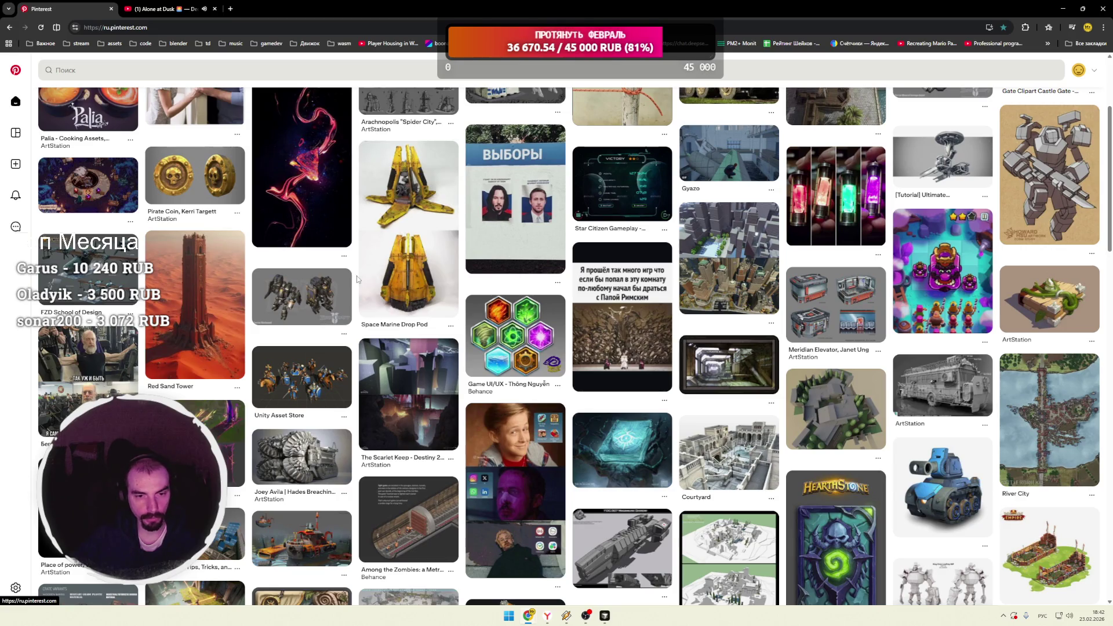
scroll(358, 279, down, 2)
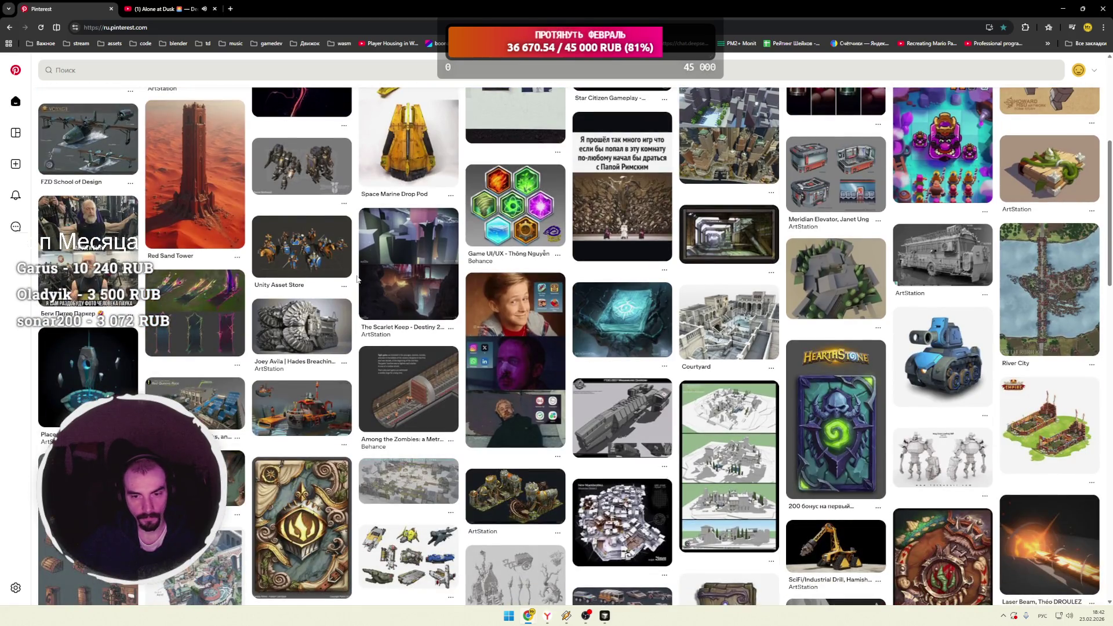
scroll(358, 280, down, 2)
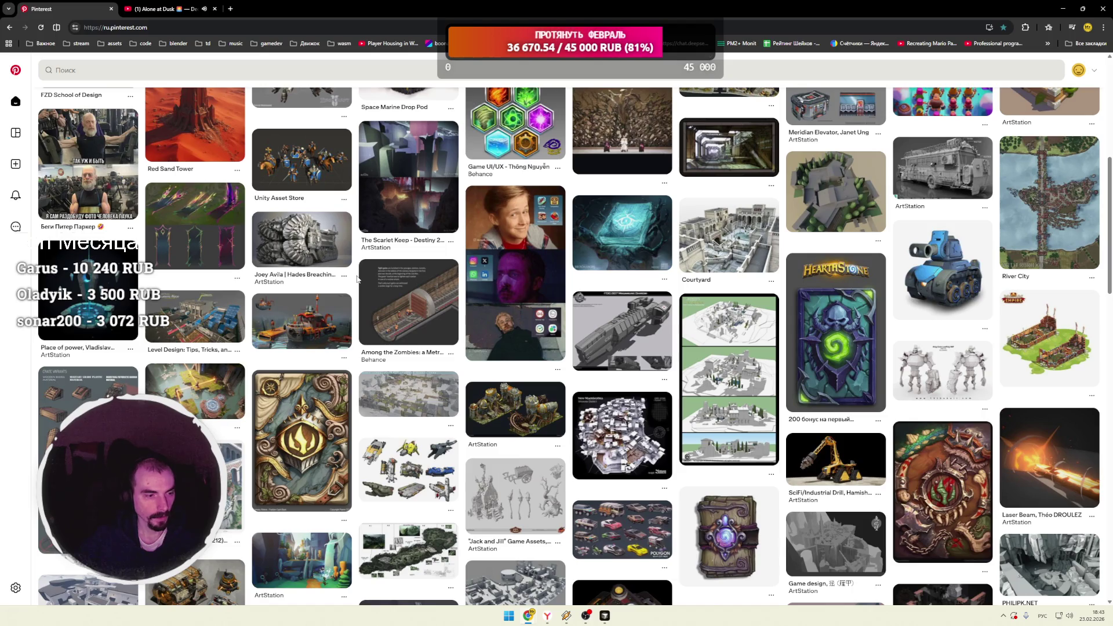
scroll(358, 279, down, 6)
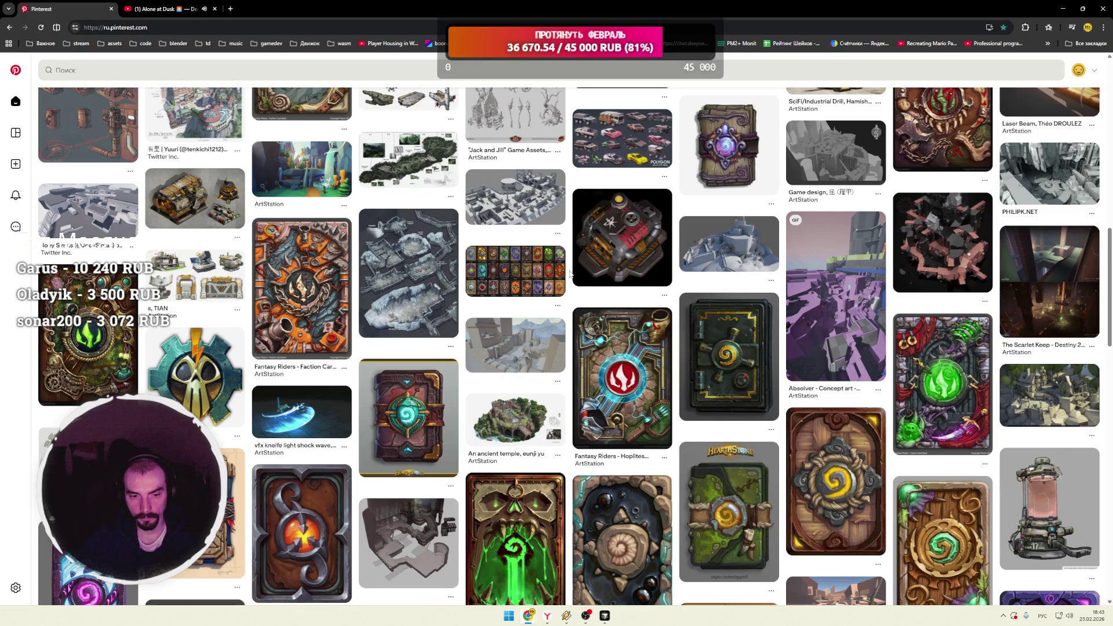
scroll(570, 274, down, 2)
scroll(570, 274, down, 2)
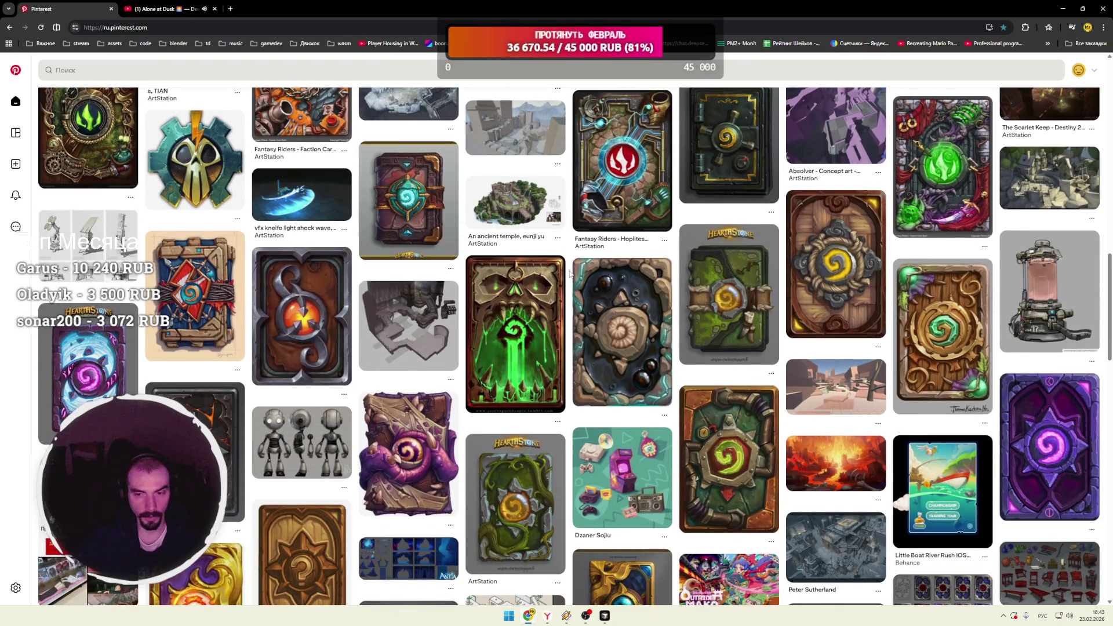
scroll(570, 274, down, 2)
scroll(570, 275, down, 5)
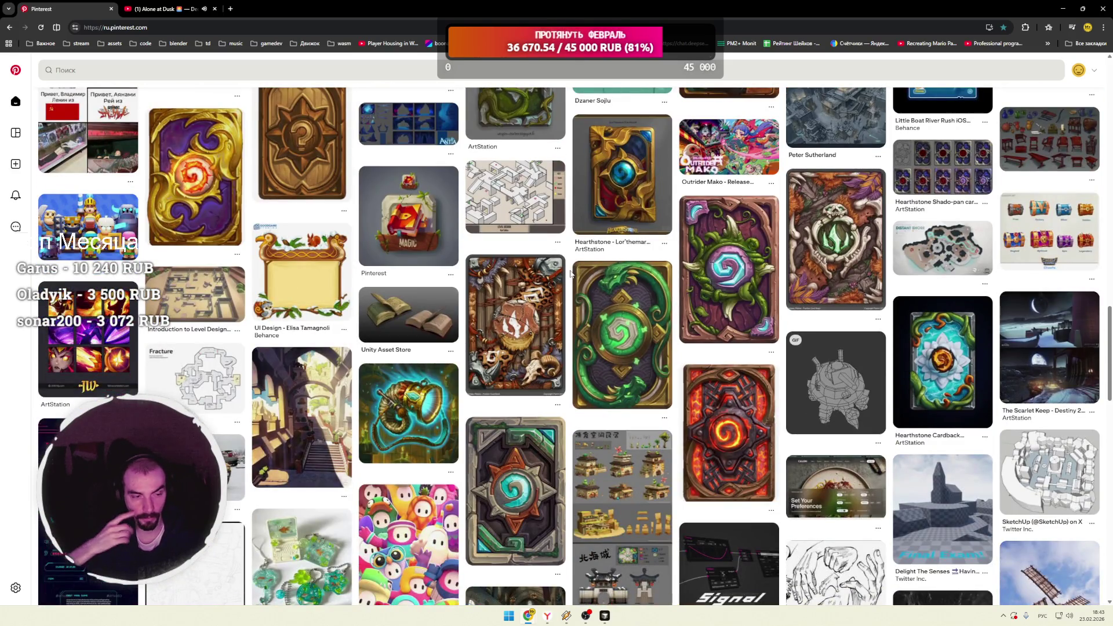
scroll(570, 274, down, 3)
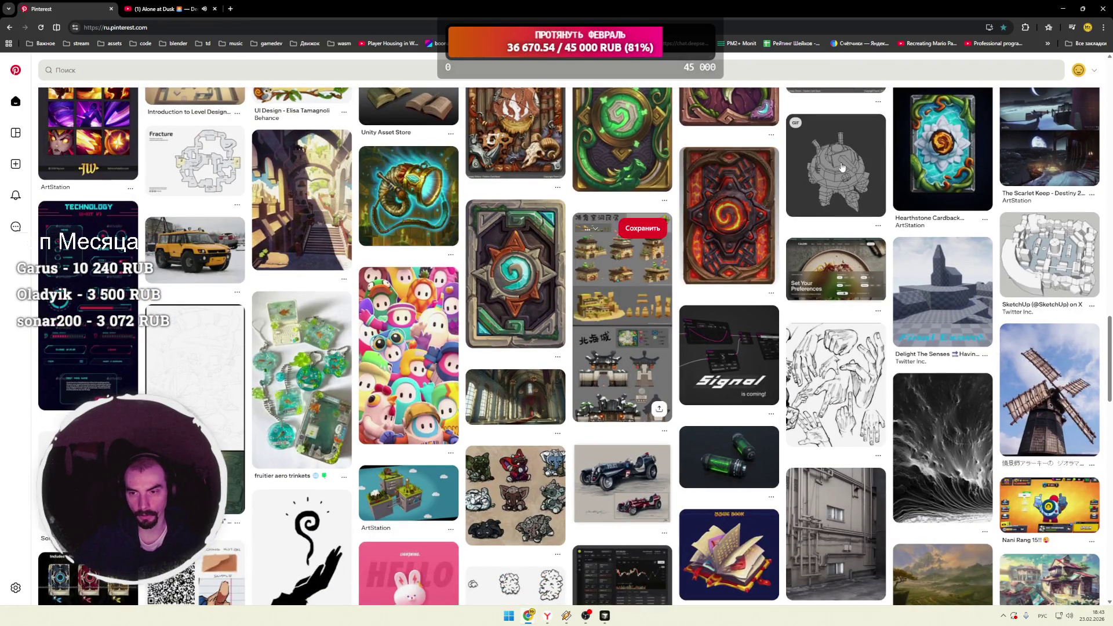
click(836, 165)
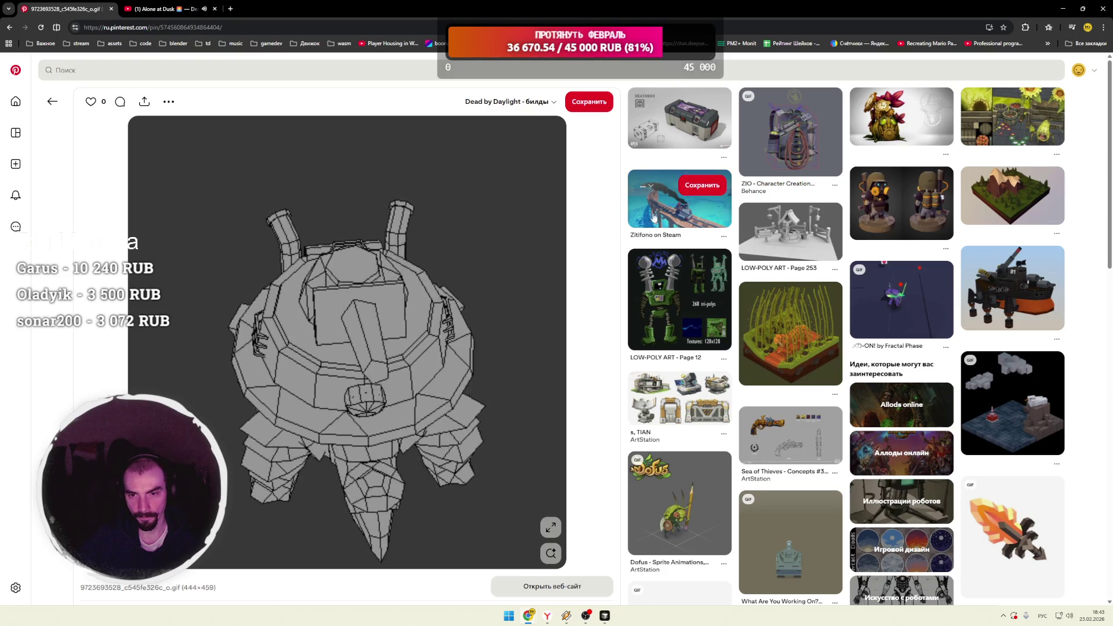
Step: Visit the Zitifono train, yellow pixel-art spaceship and spaceship combat GIF pins, then go home
click(673, 197)
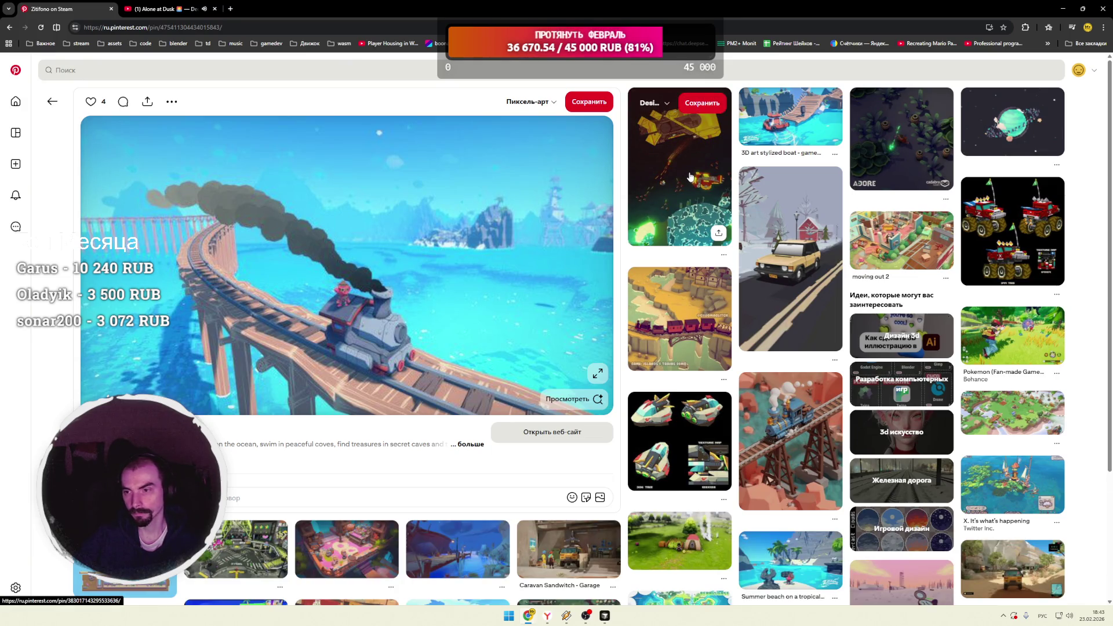
click(690, 176)
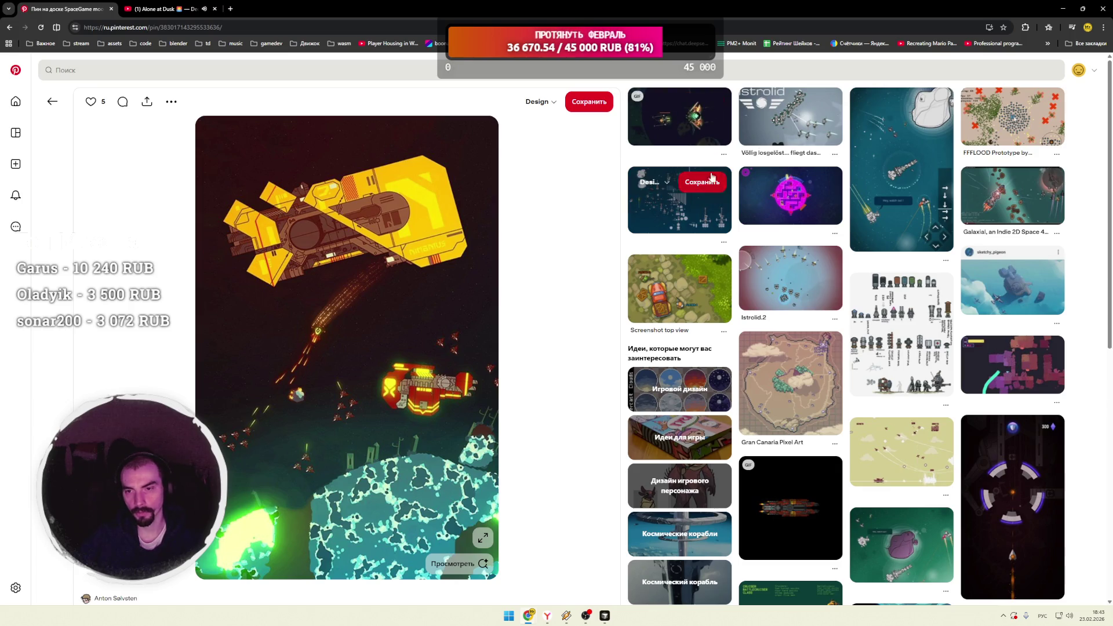
click(679, 139)
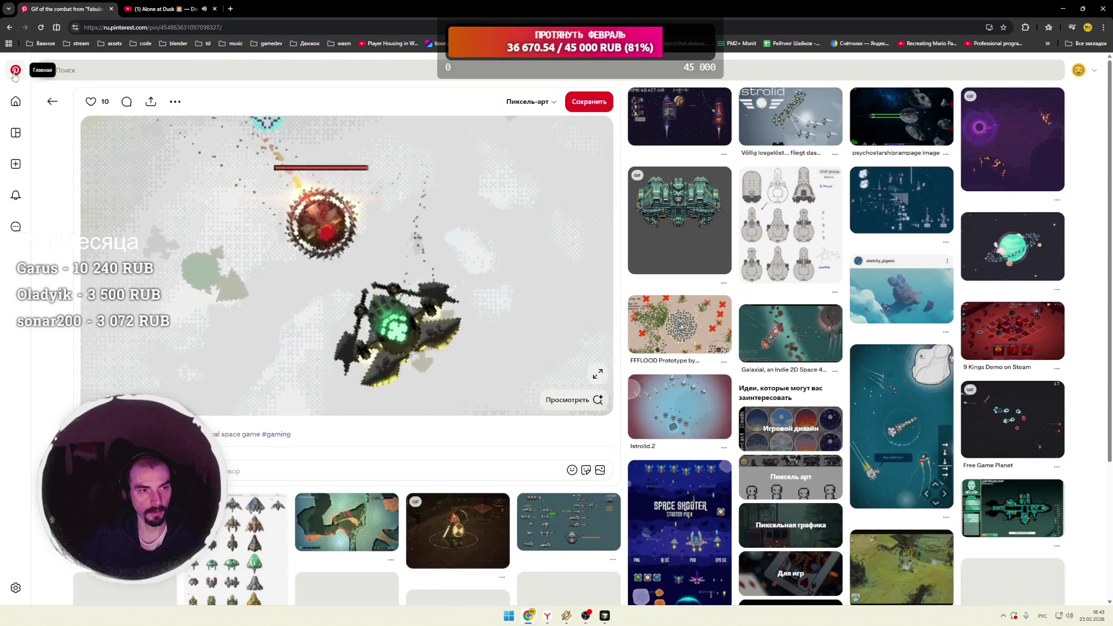
click(15, 72)
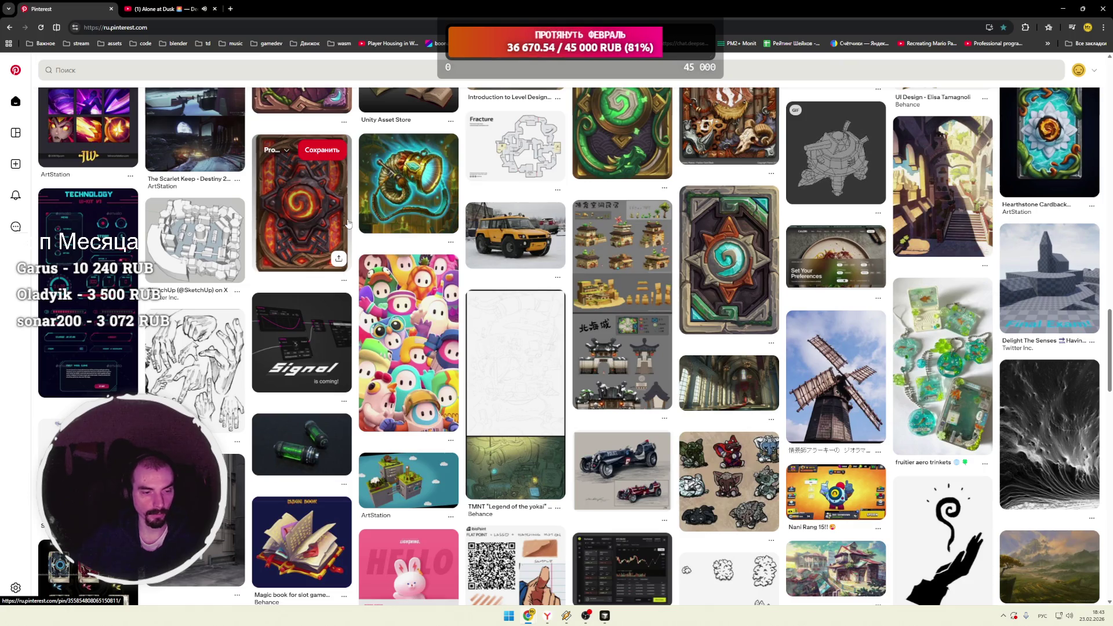
Step: Scroll down the home feed, glance at a UI design pin, and come back to the feed
scroll(462, 243, down, 3)
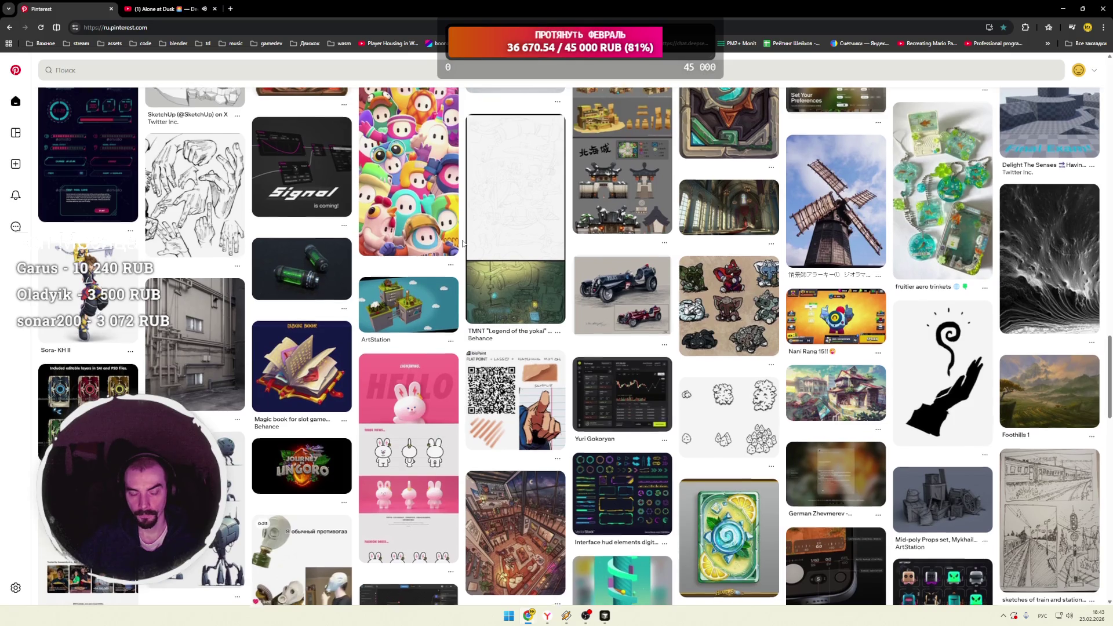
scroll(463, 243, down, 3)
scroll(463, 244, down, 3)
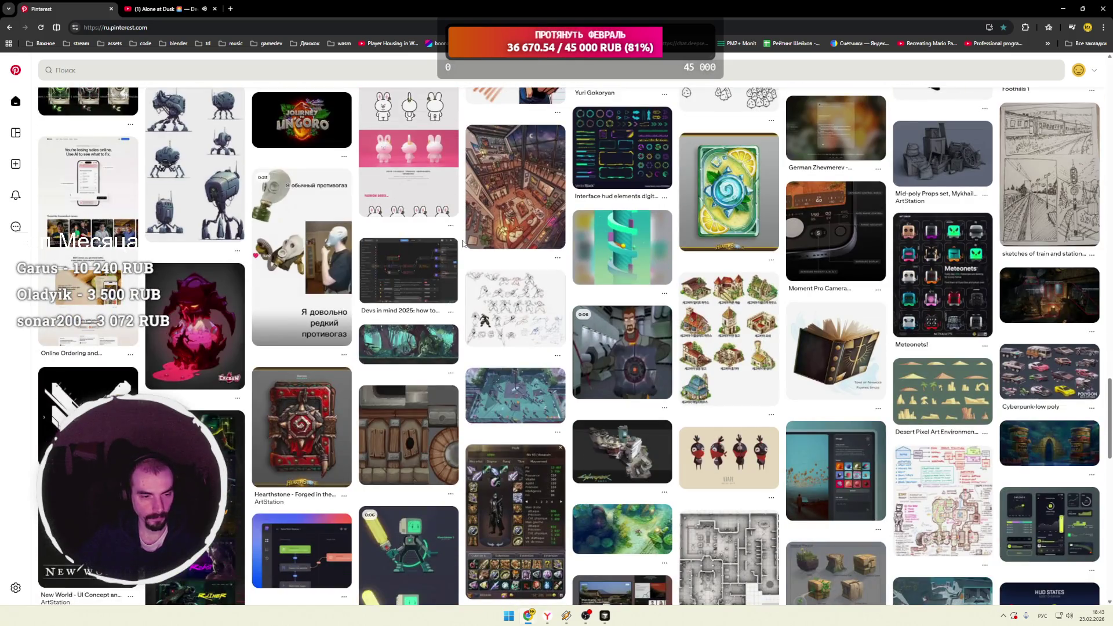
scroll(462, 244, down, 3)
scroll(463, 244, down, 5)
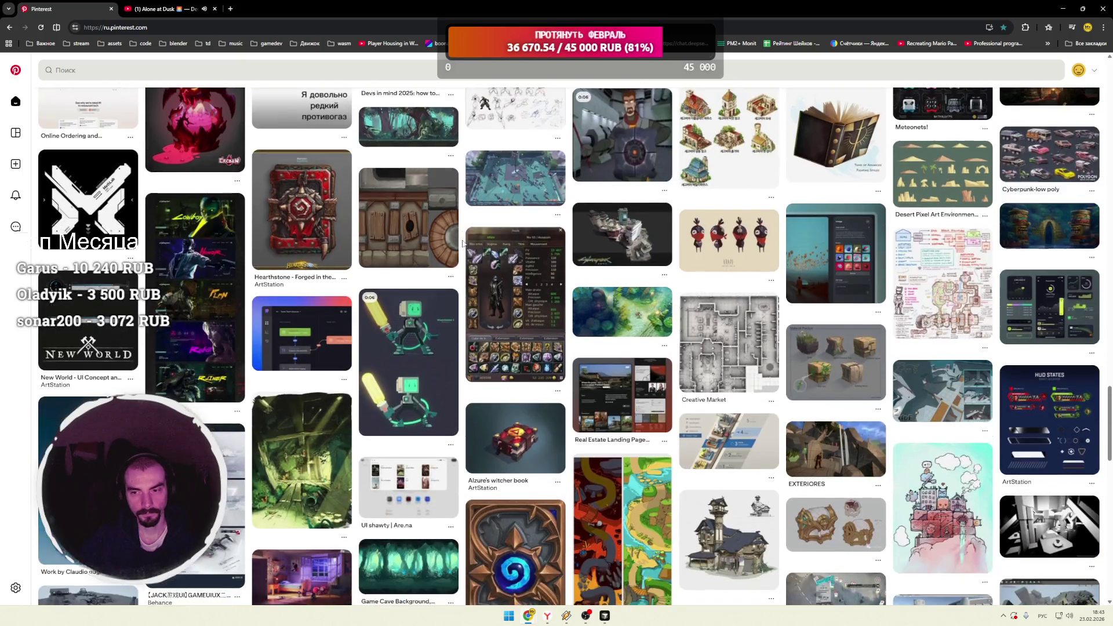
click(832, 182)
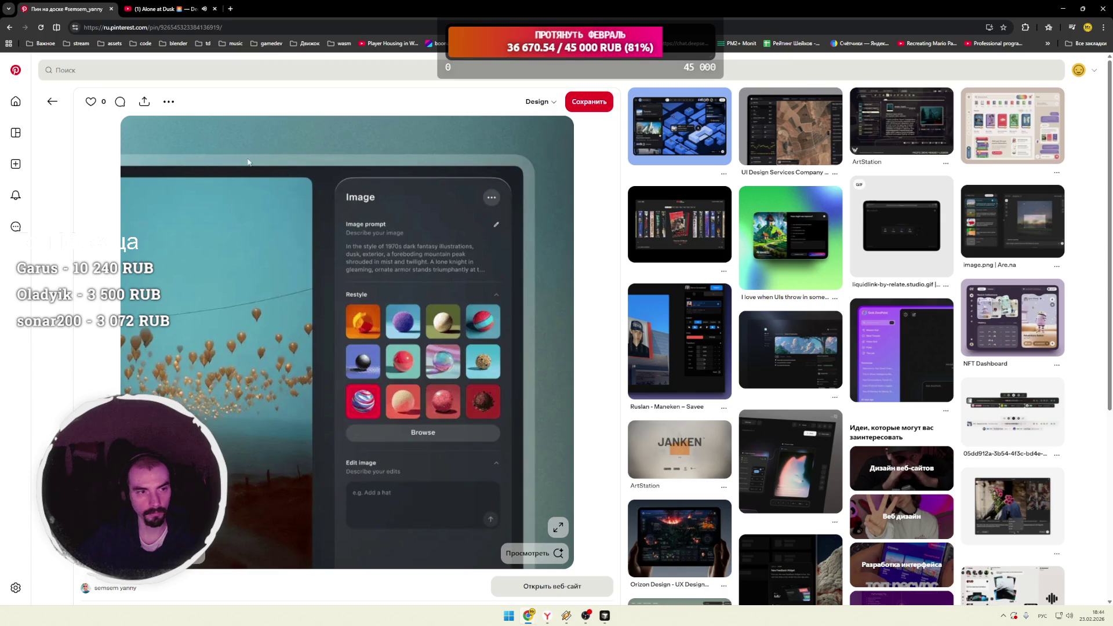
click(15, 69)
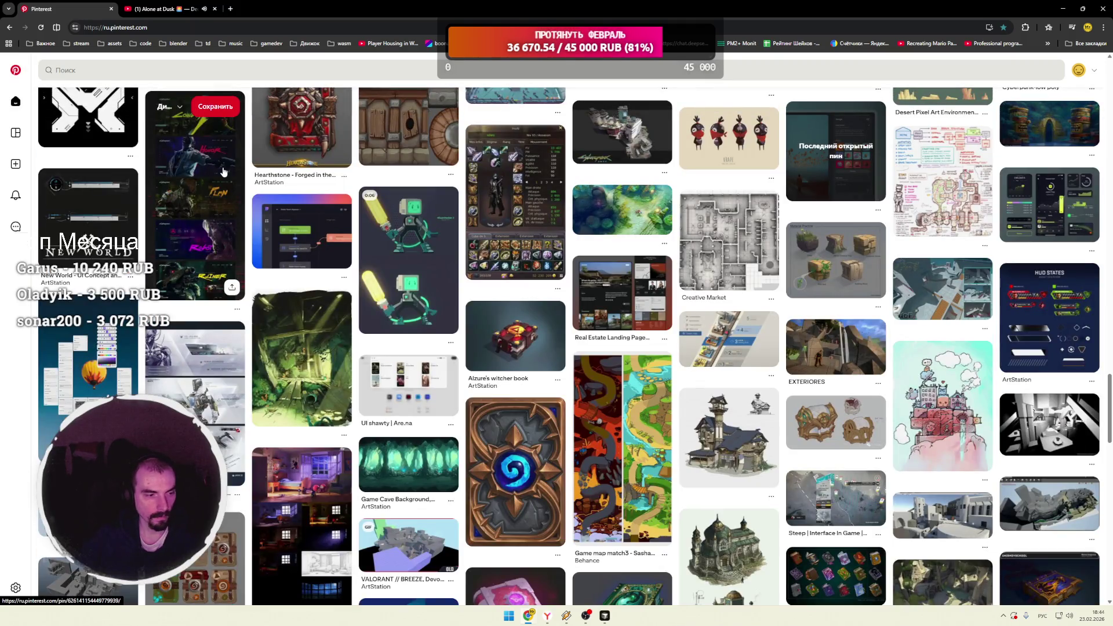
Step: Scroll much further down the feed and open the Battle Tanks stylised tank models pin
scroll(465, 211, down, 3)
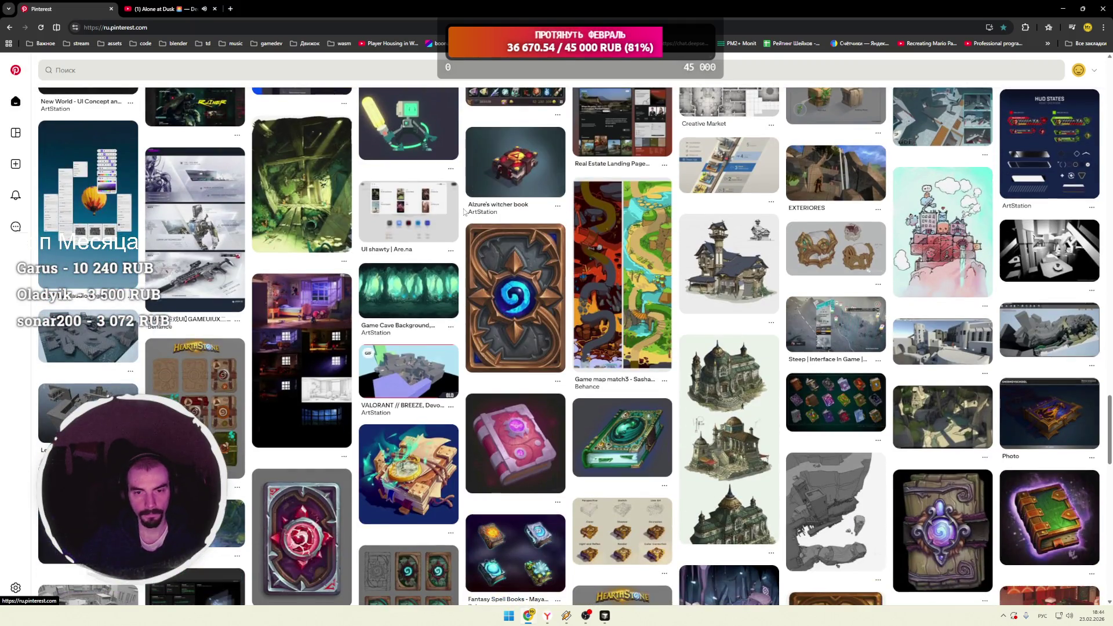
scroll(465, 211, down, 5)
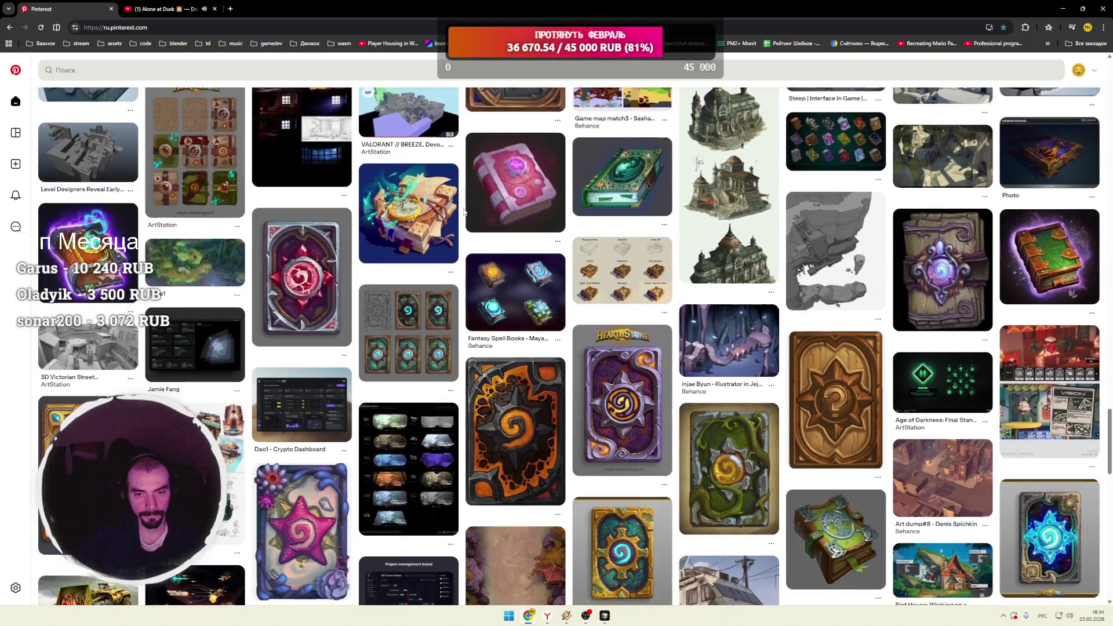
scroll(464, 211, down, 3)
scroll(464, 211, down, 2)
scroll(464, 211, down, 3)
scroll(464, 212, down, 2)
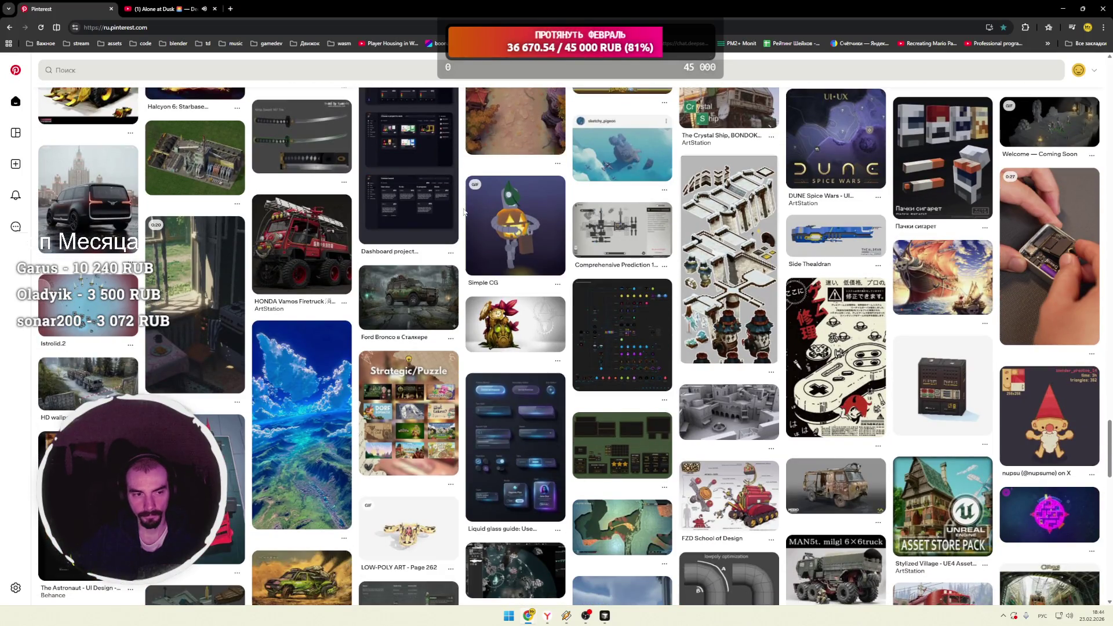
scroll(463, 212, down, 3)
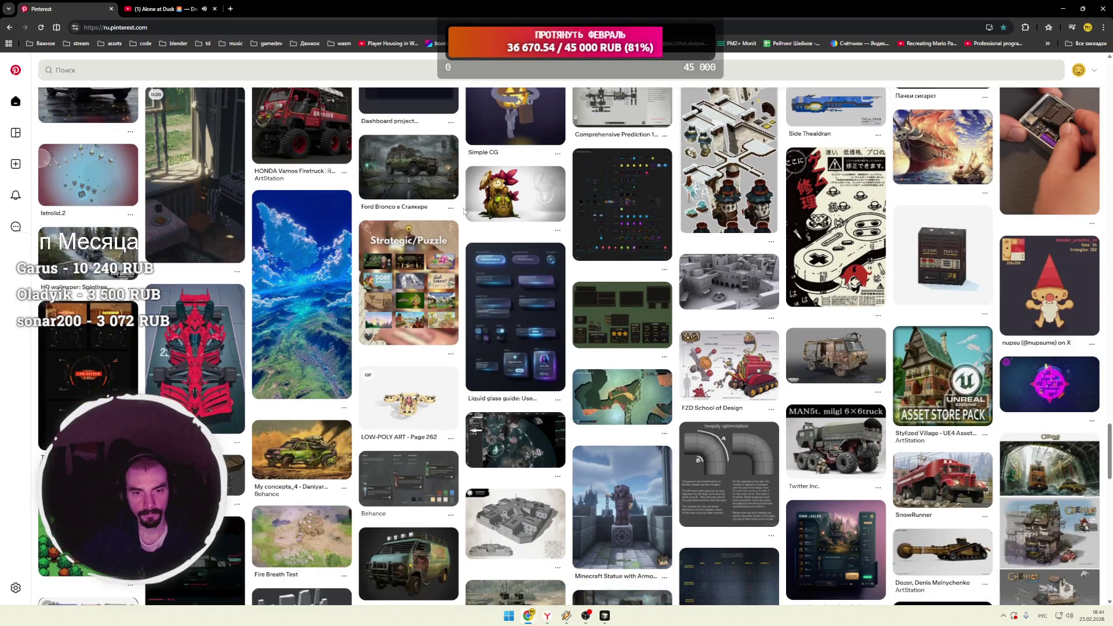
scroll(463, 212, down, 3)
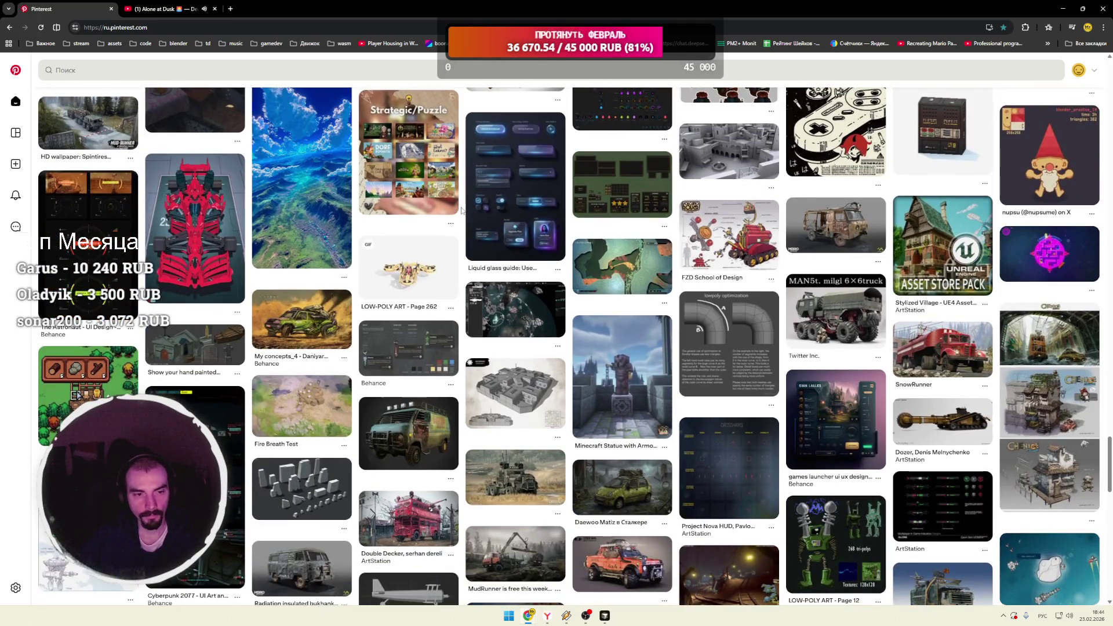
scroll(463, 210, down, 3)
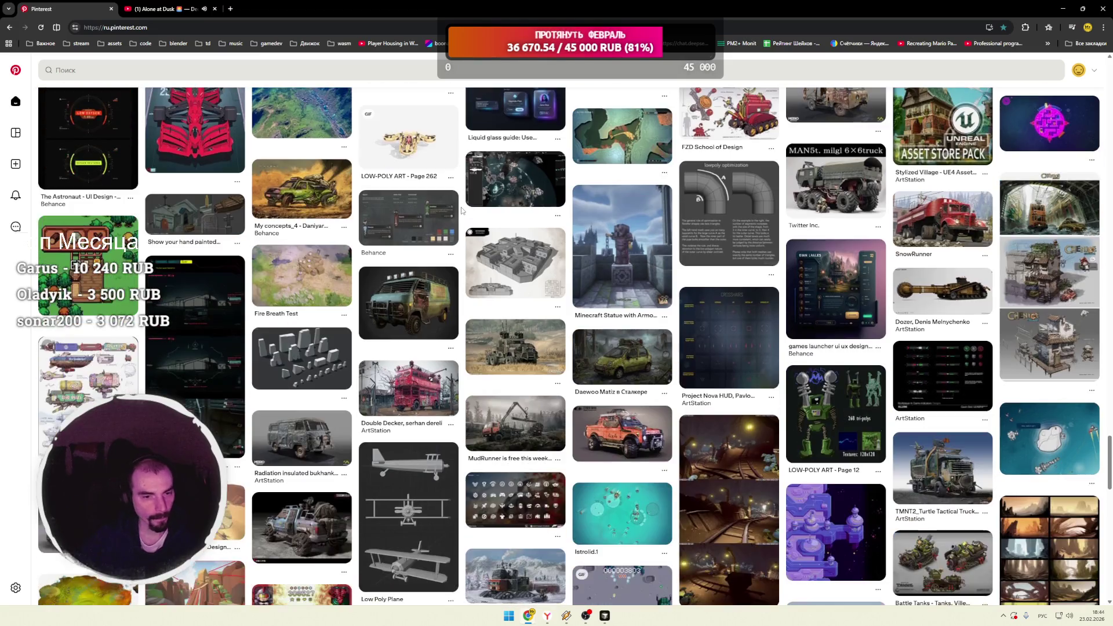
scroll(463, 210, down, 3)
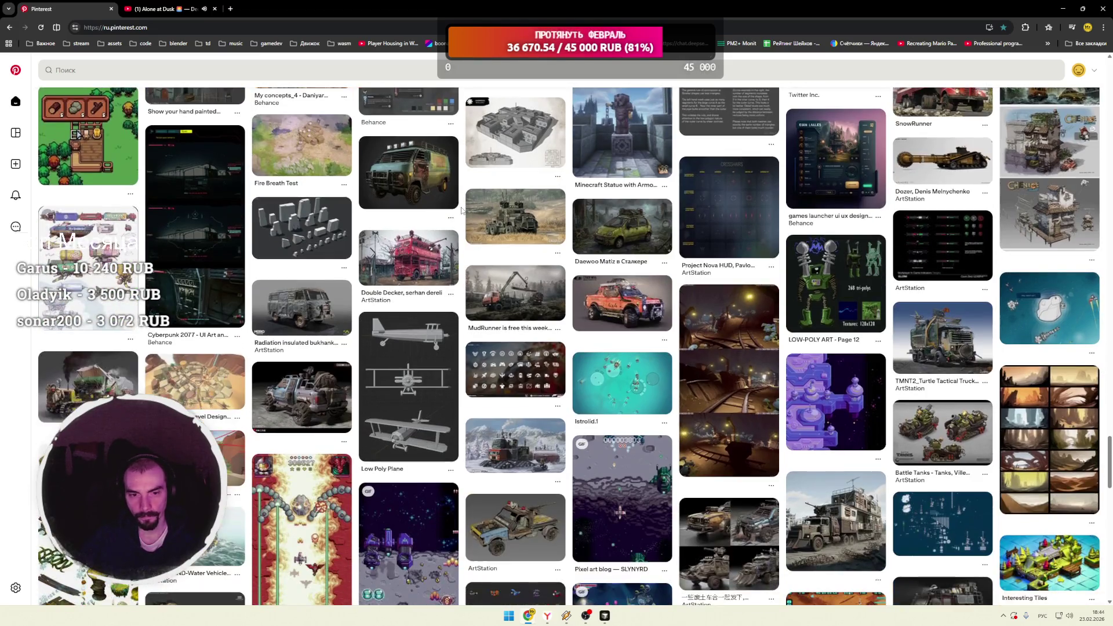
scroll(463, 210, down, 3)
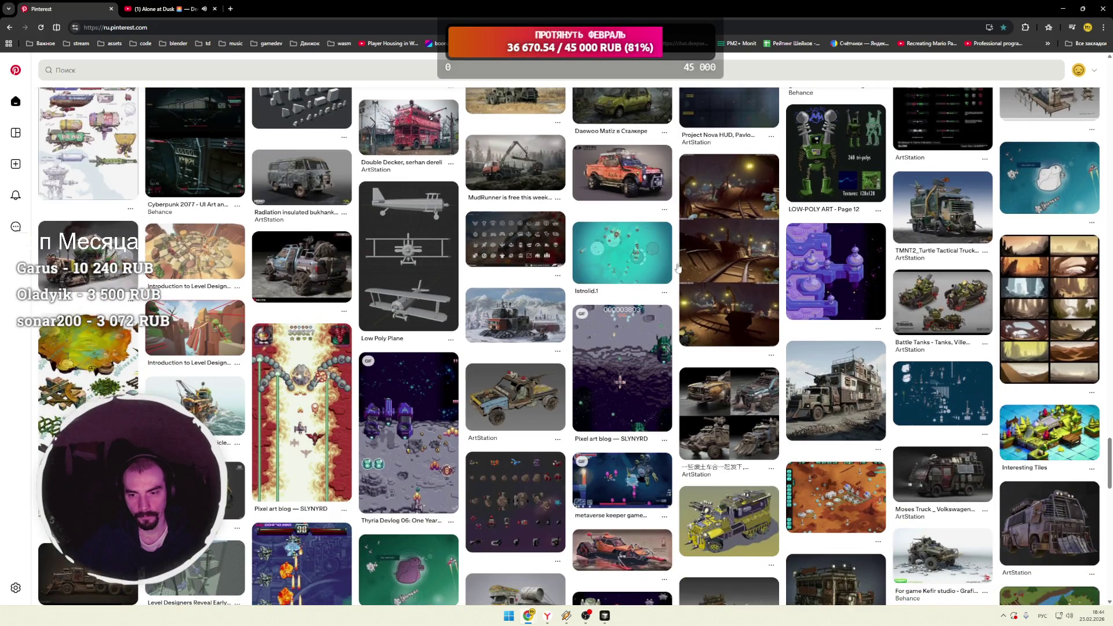
scroll(511, 250, down, 1)
scroll(511, 250, down, 3)
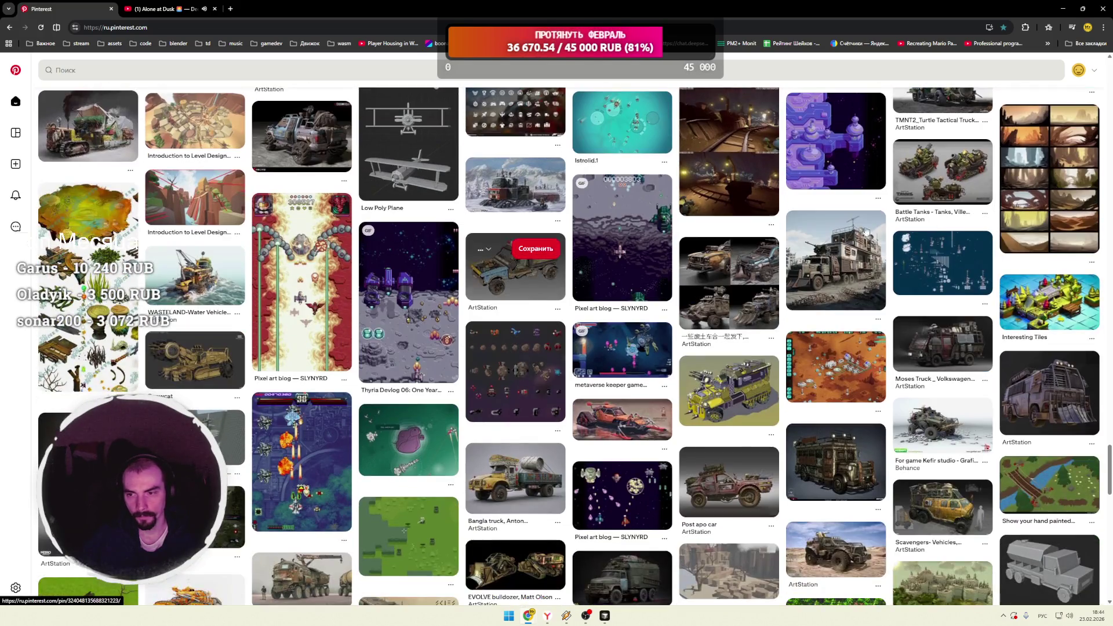
click(942, 186)
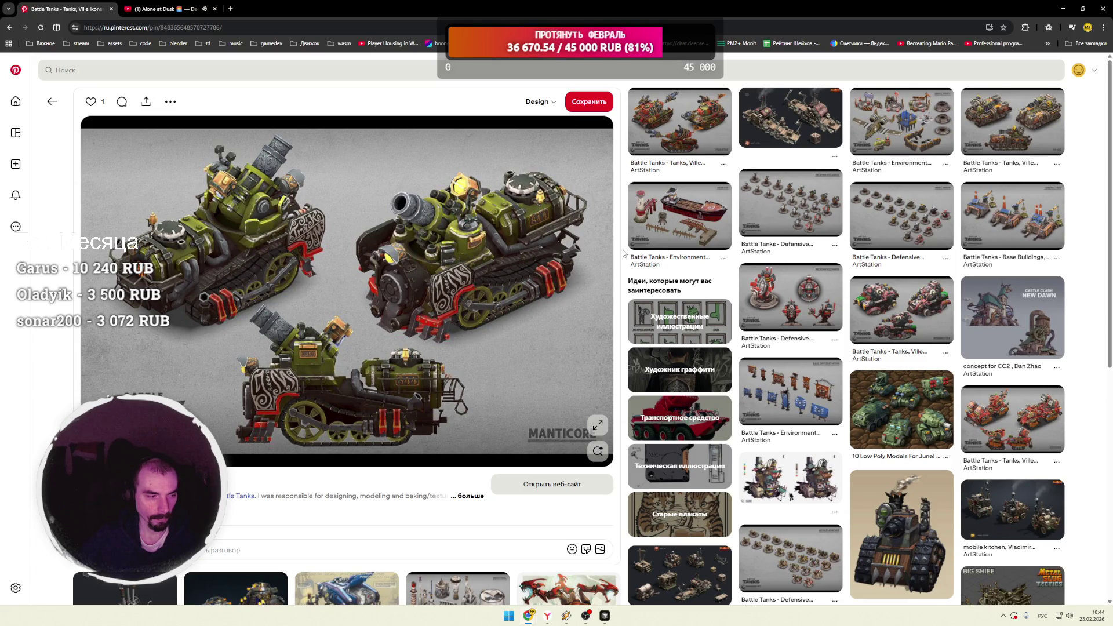
Step: Scroll deep into the Battle Tanks related pins and open the cartoon turrets and drones pin
scroll(625, 253, down, 3)
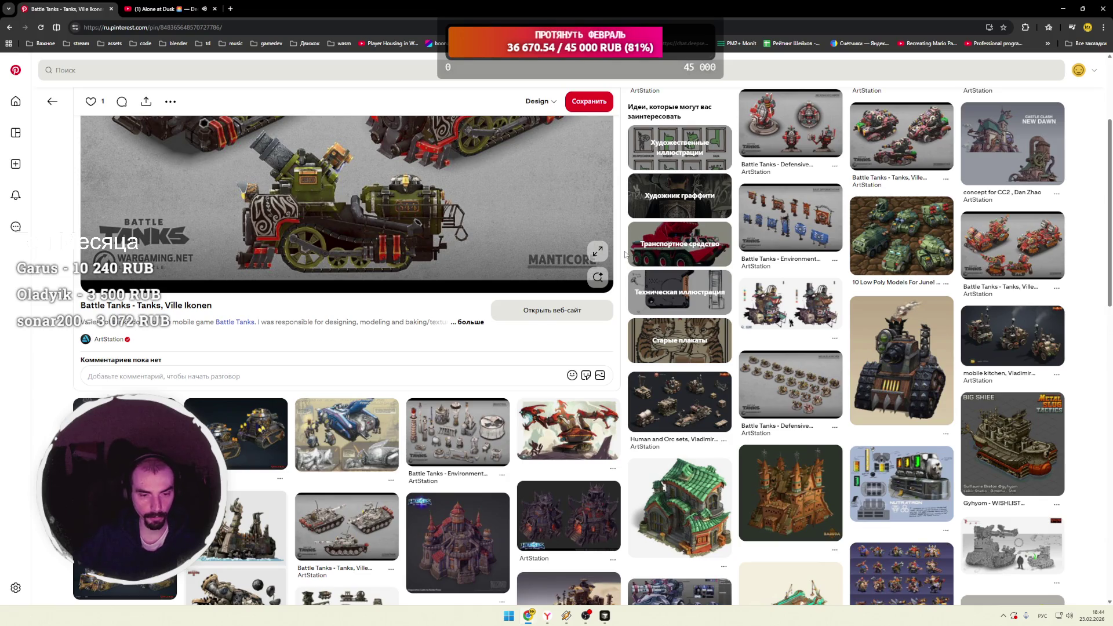
scroll(625, 253, down, 3)
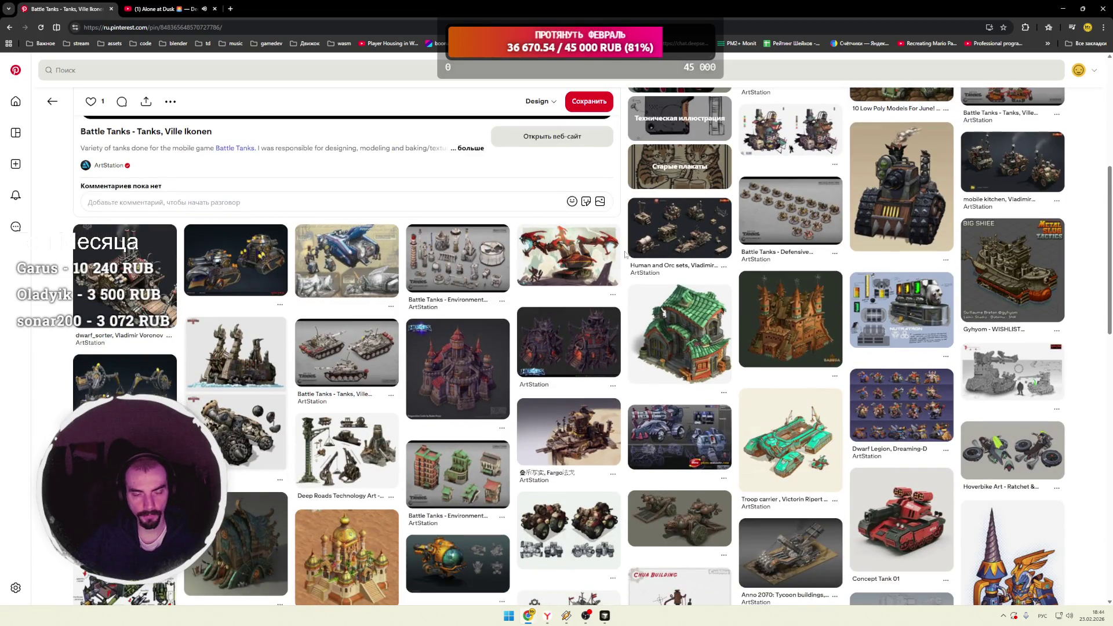
scroll(625, 254, down, 3)
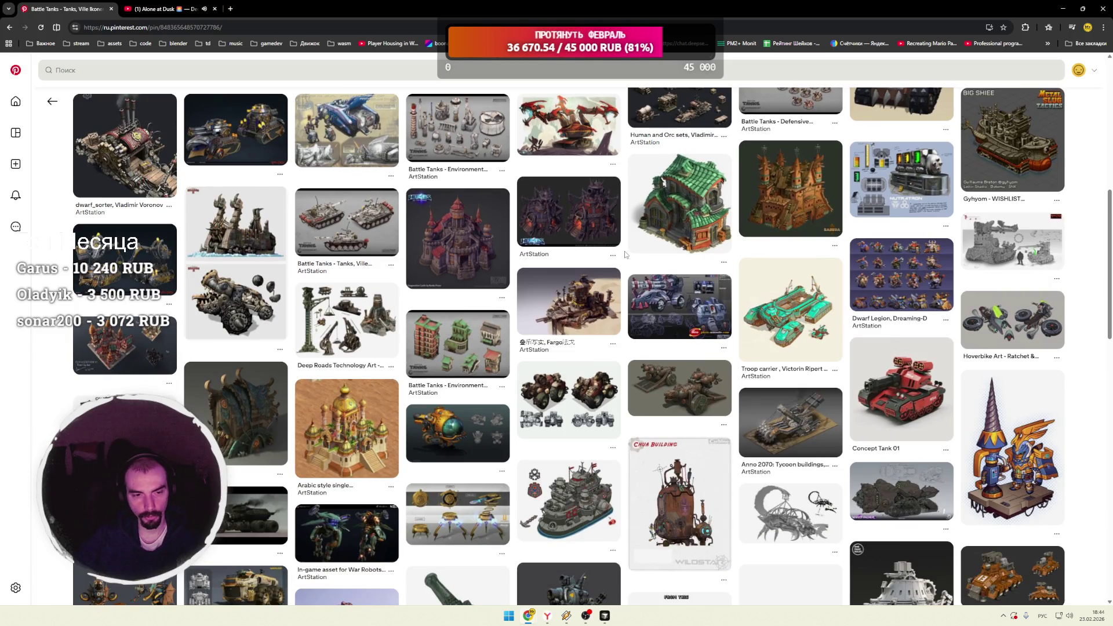
scroll(625, 251, down, 3)
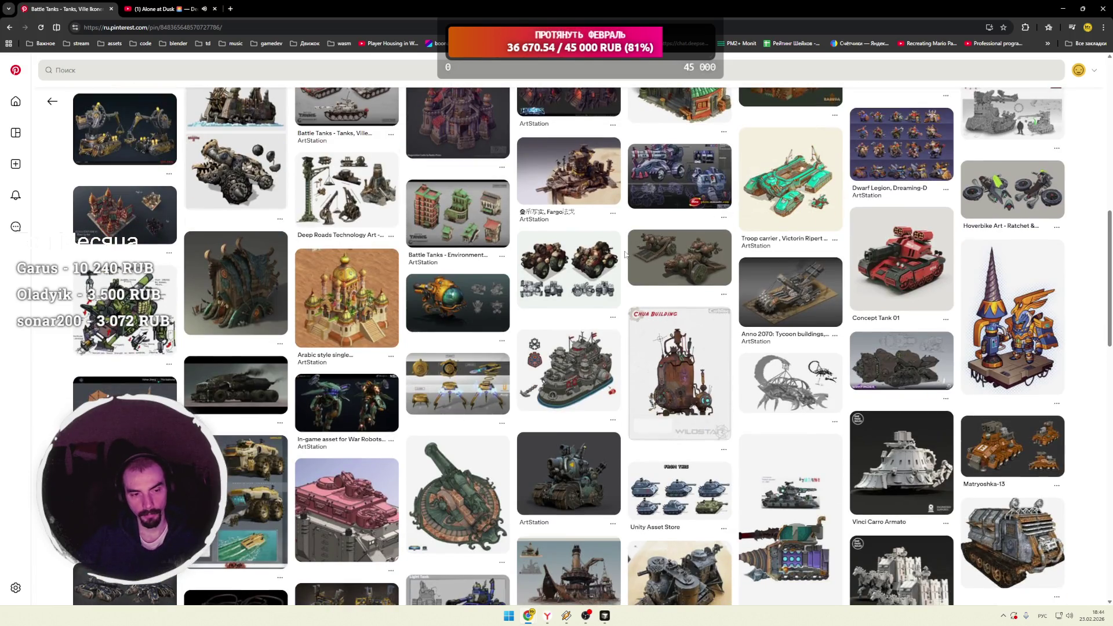
scroll(625, 252, down, 3)
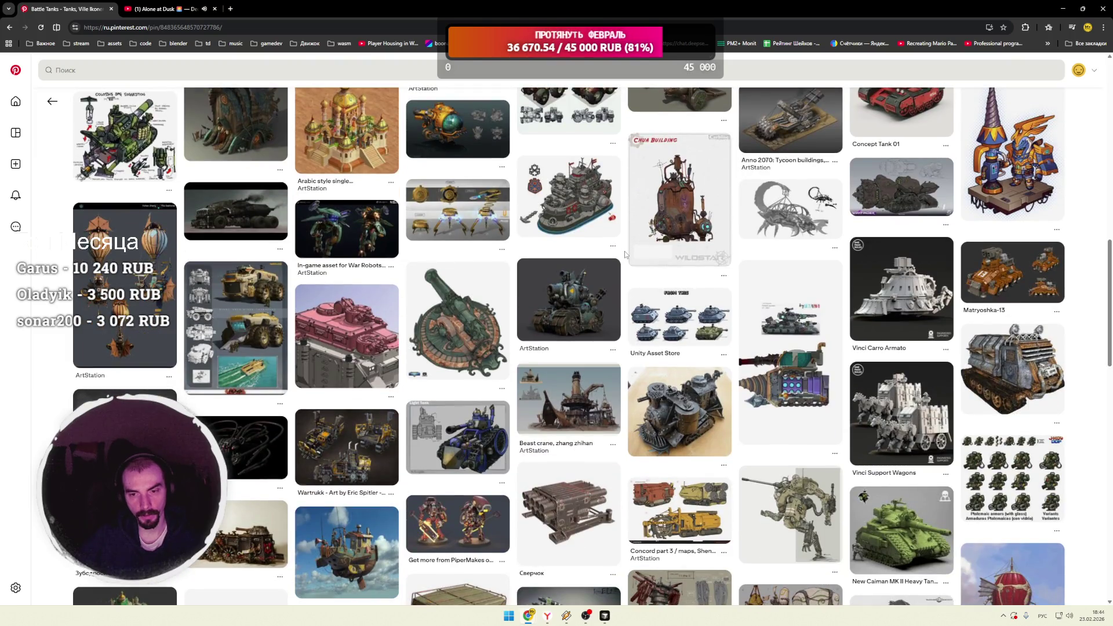
scroll(625, 252, down, 3)
scroll(625, 252, down, 3)
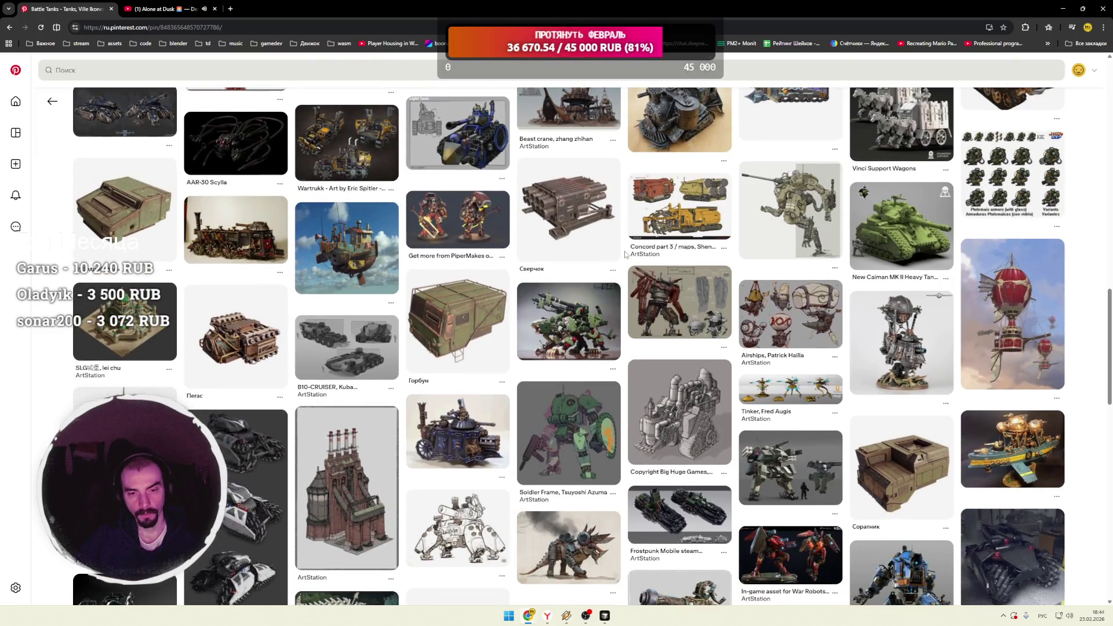
scroll(625, 253, down, 2)
scroll(624, 252, down, 3)
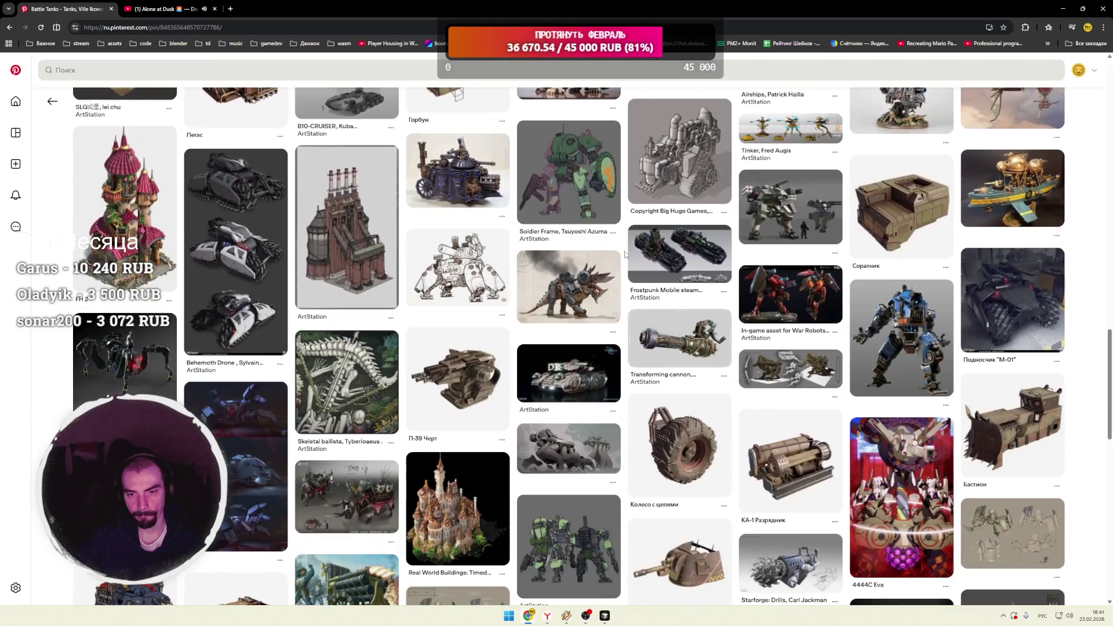
scroll(626, 253, down, 3)
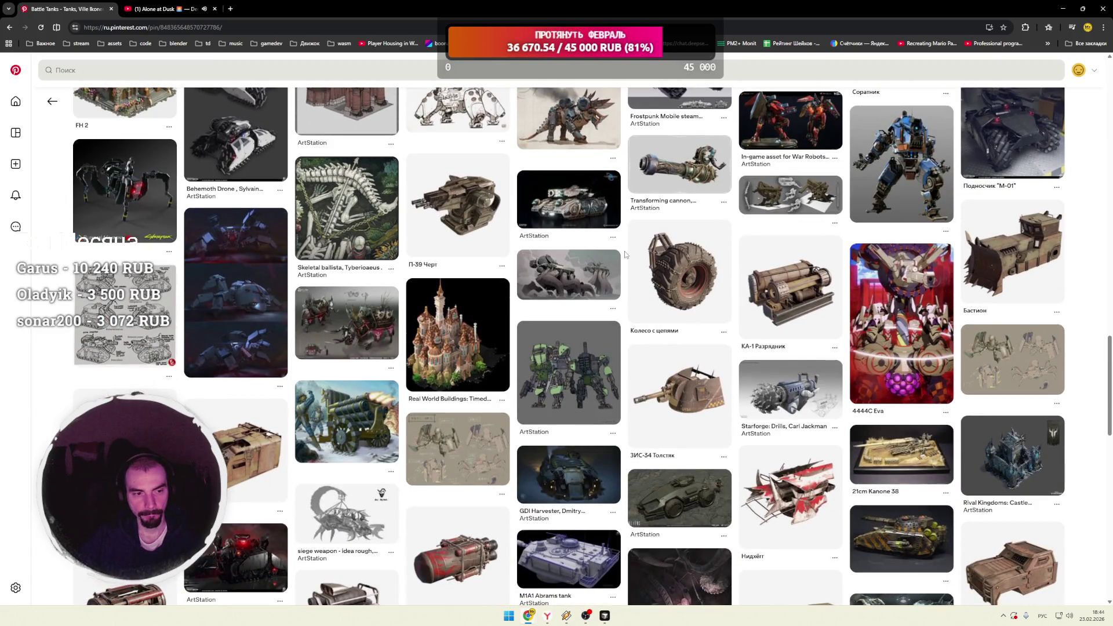
scroll(625, 253, down, 1)
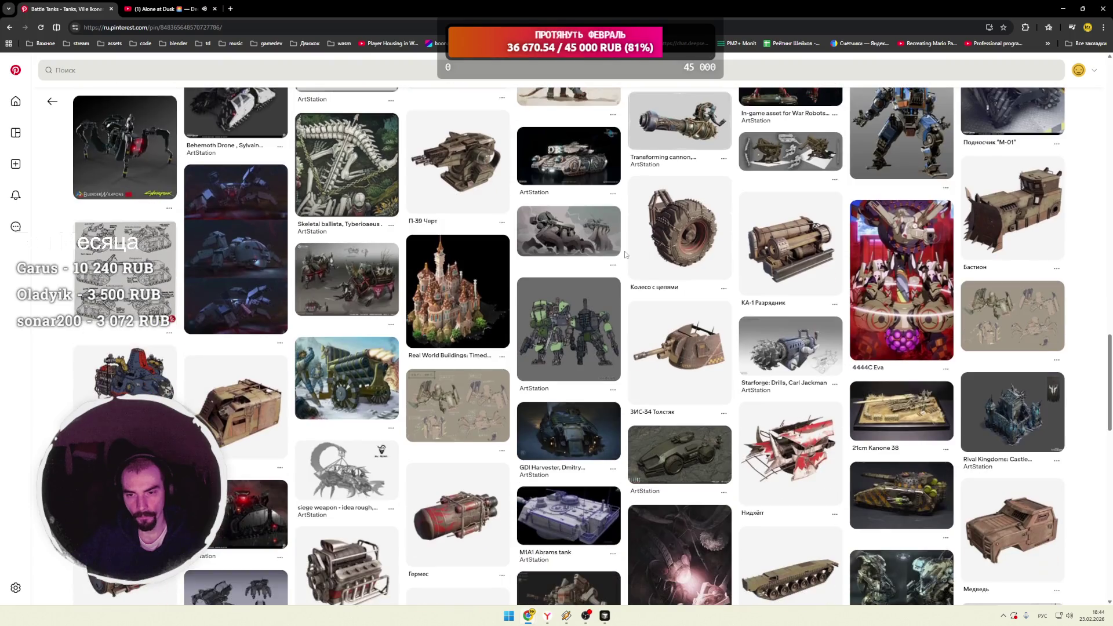
scroll(624, 252, down, 3)
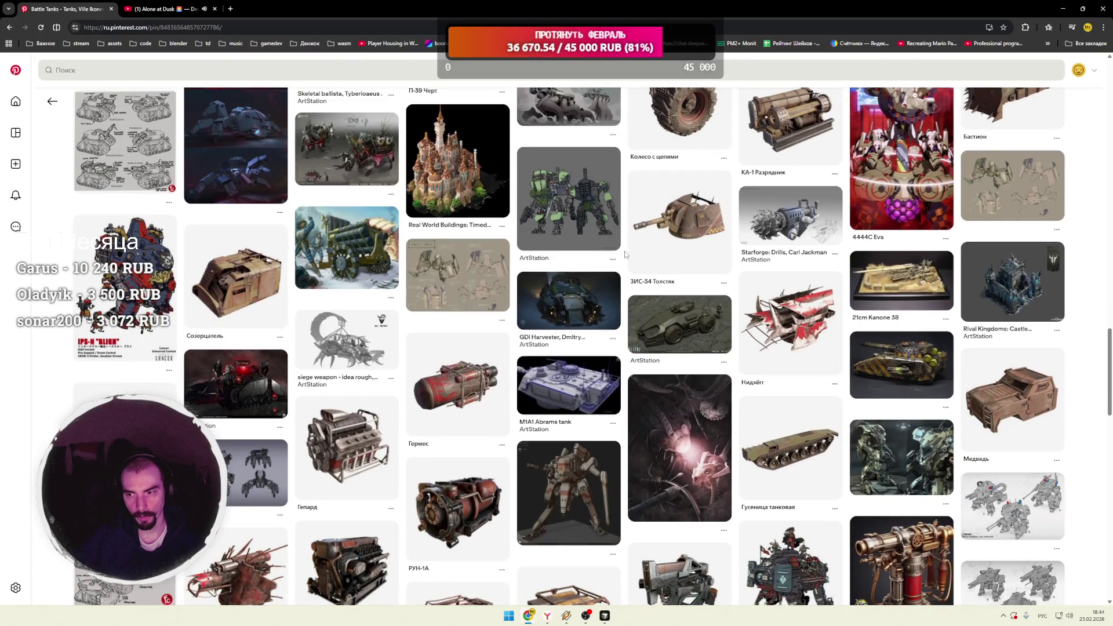
scroll(624, 252, down, 3)
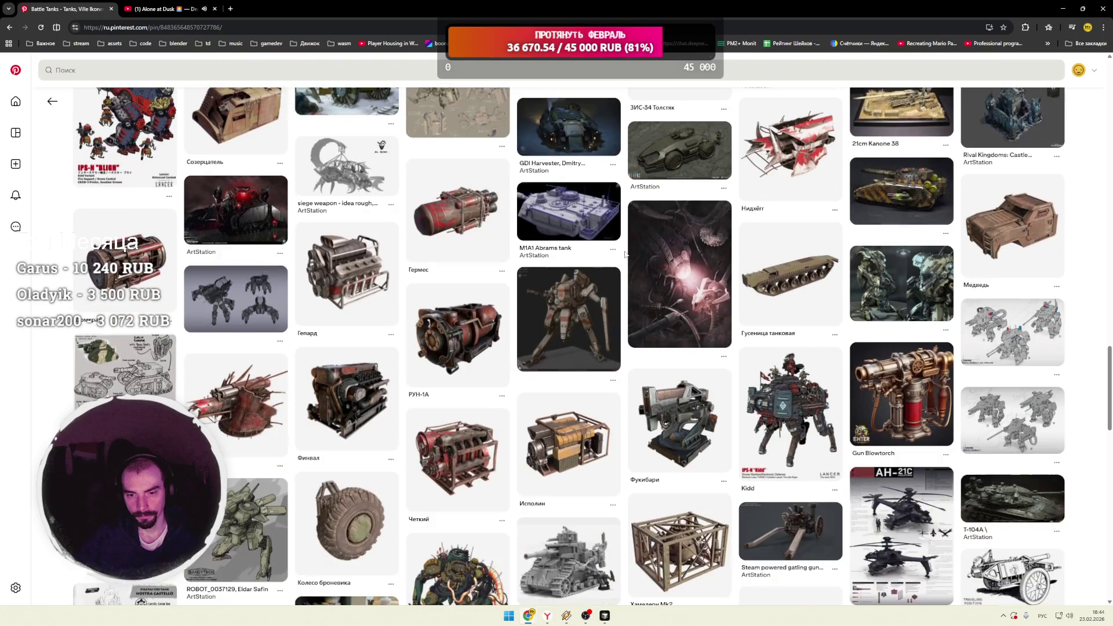
scroll(625, 253, down, 10)
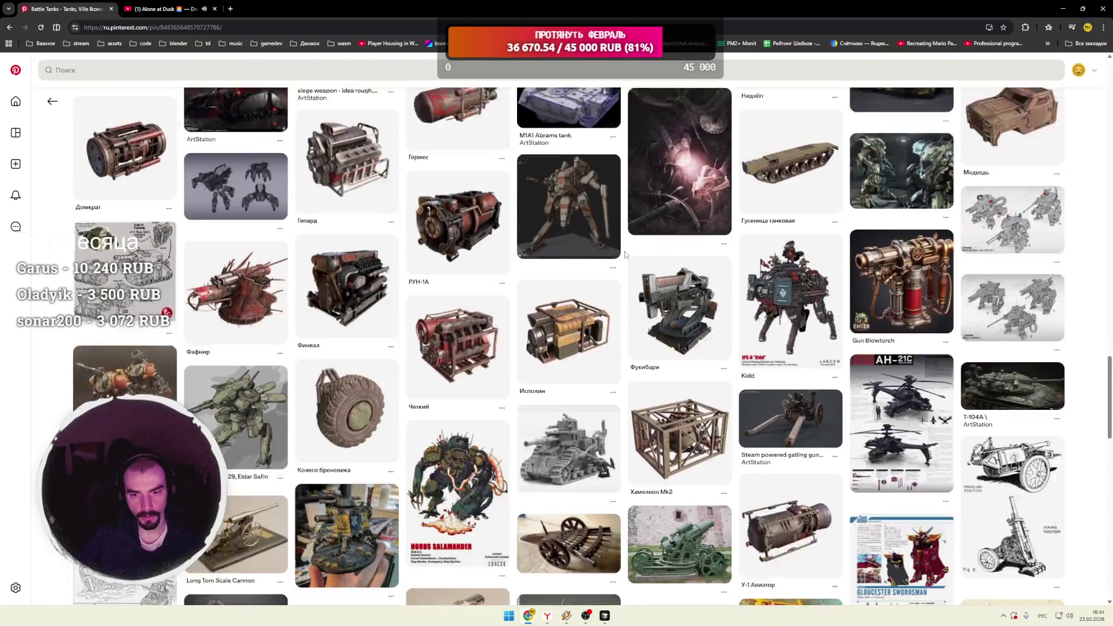
scroll(624, 254, down, 3)
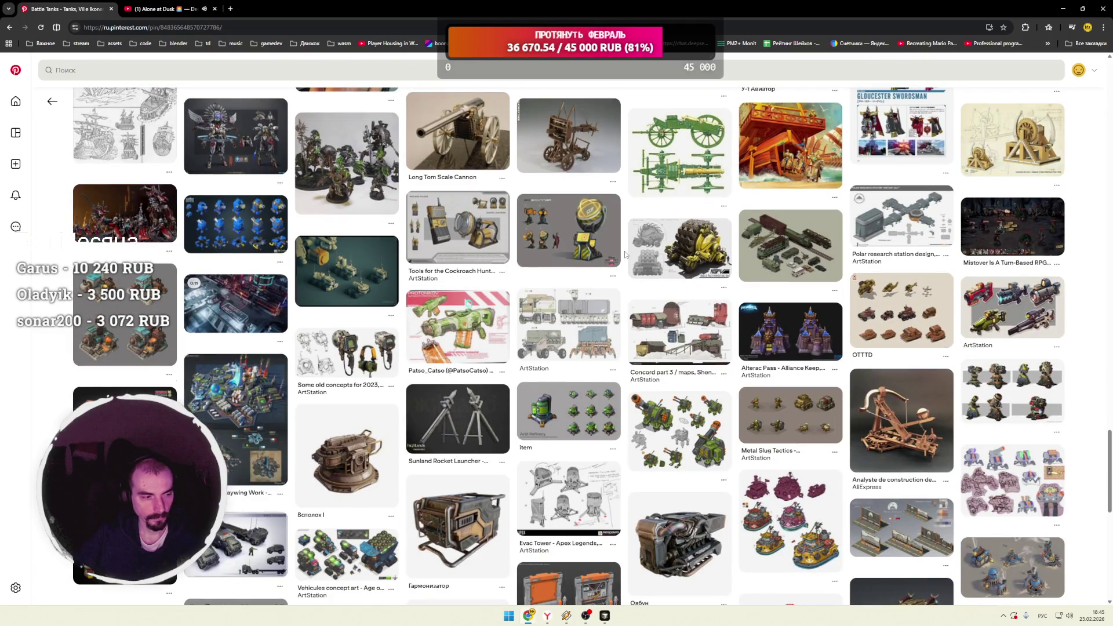
scroll(624, 254, down, 2)
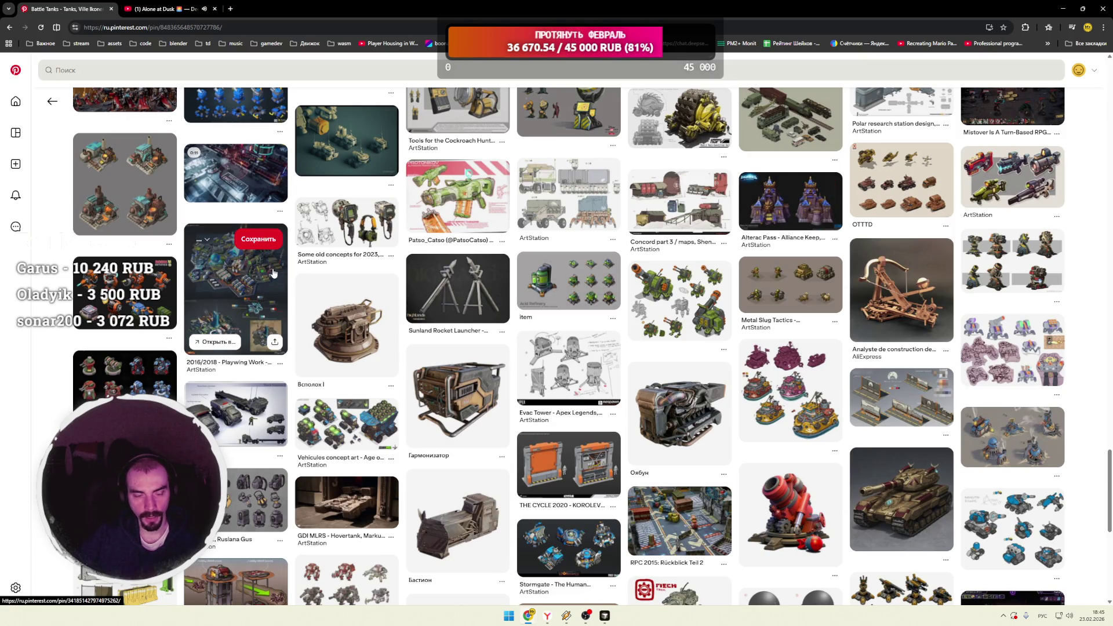
click(141, 298)
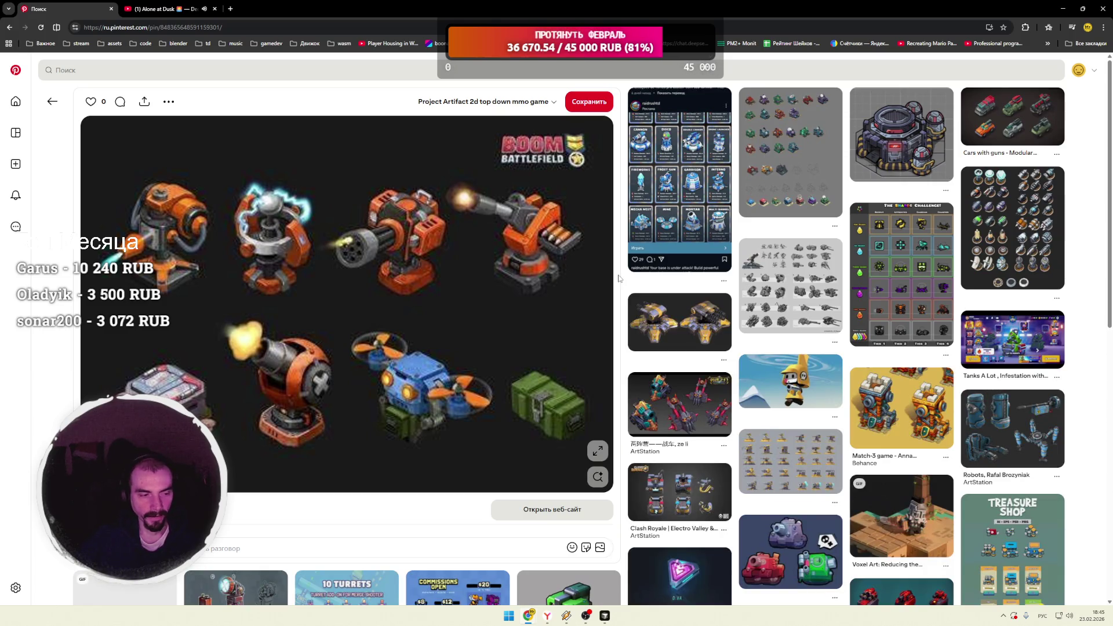
Step: Scroll the turret pin's related pins, open Voxel Valkyrie Animation, then go back
scroll(619, 279, down, 5)
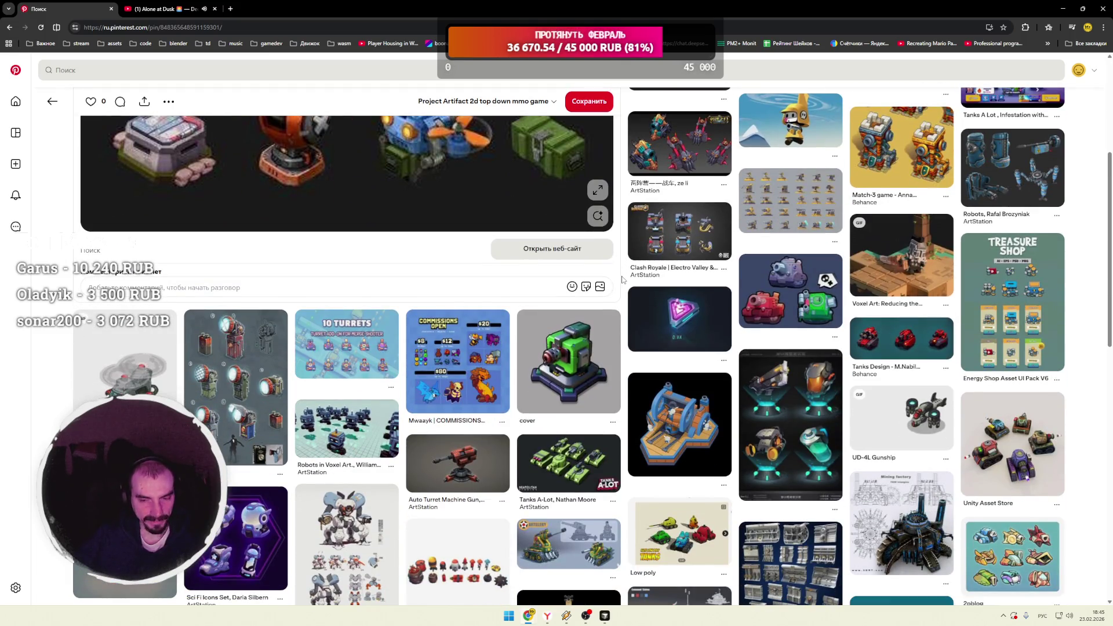
scroll(623, 280, down, 1)
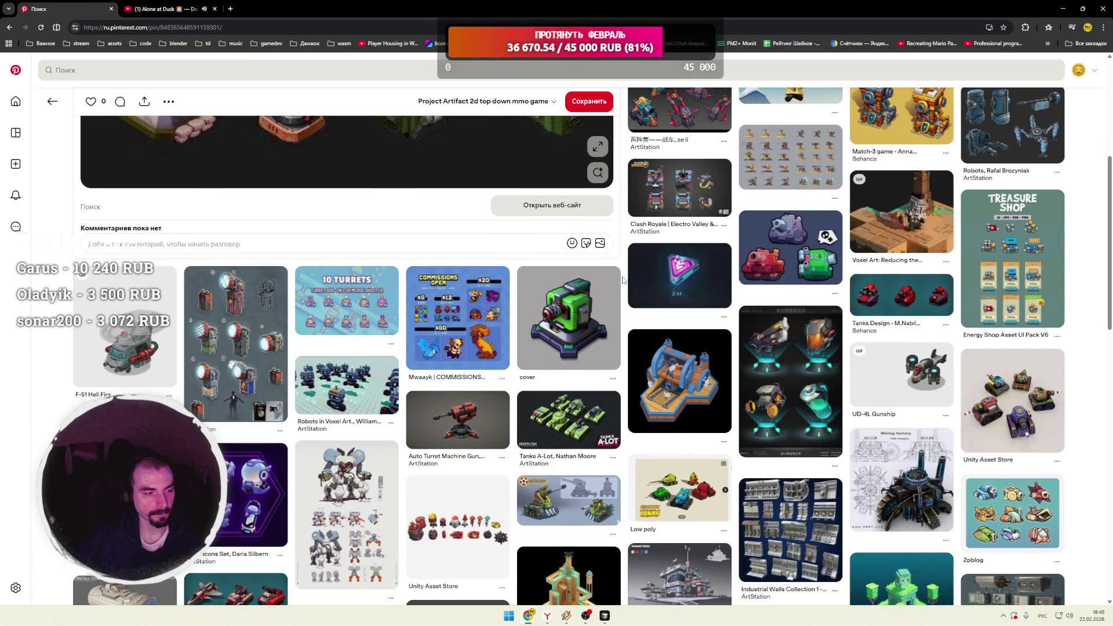
scroll(624, 280, down, 4)
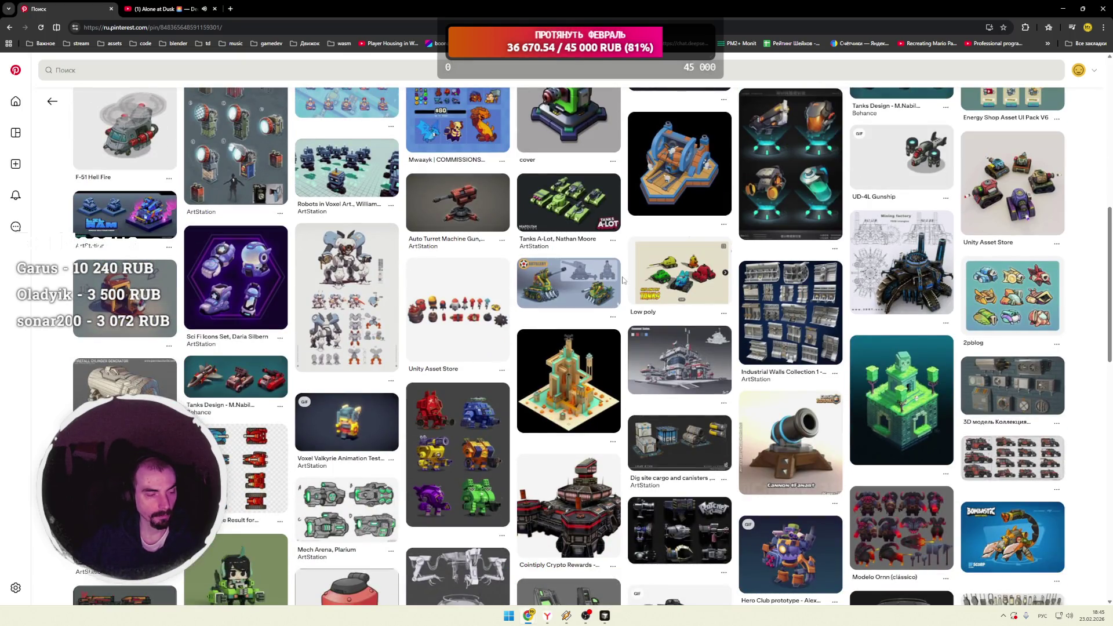
scroll(623, 280, down, 4)
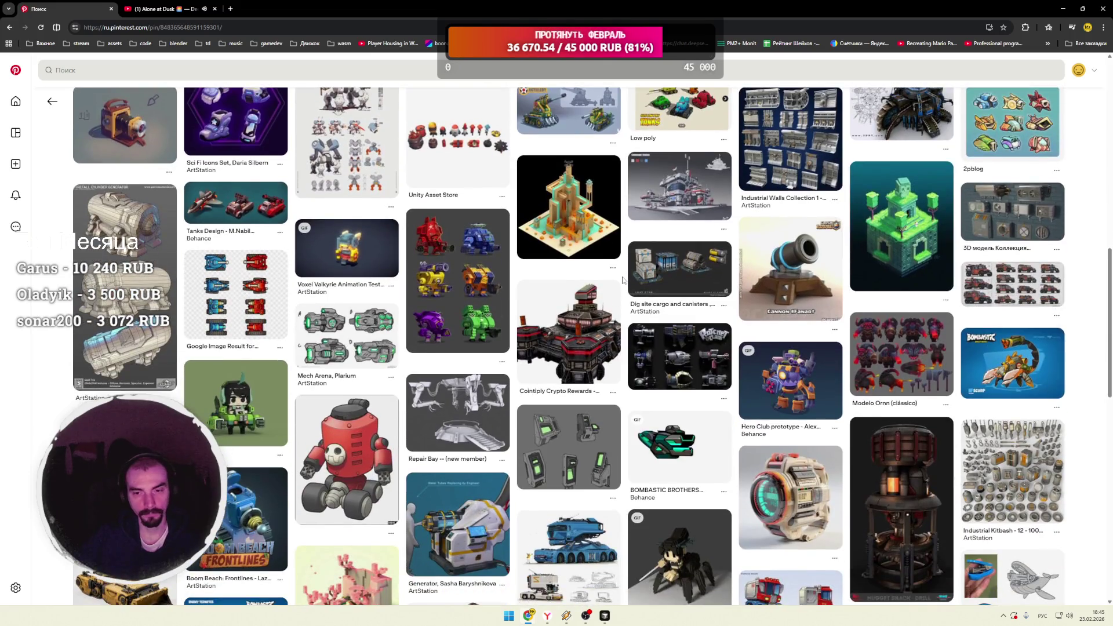
click(345, 264)
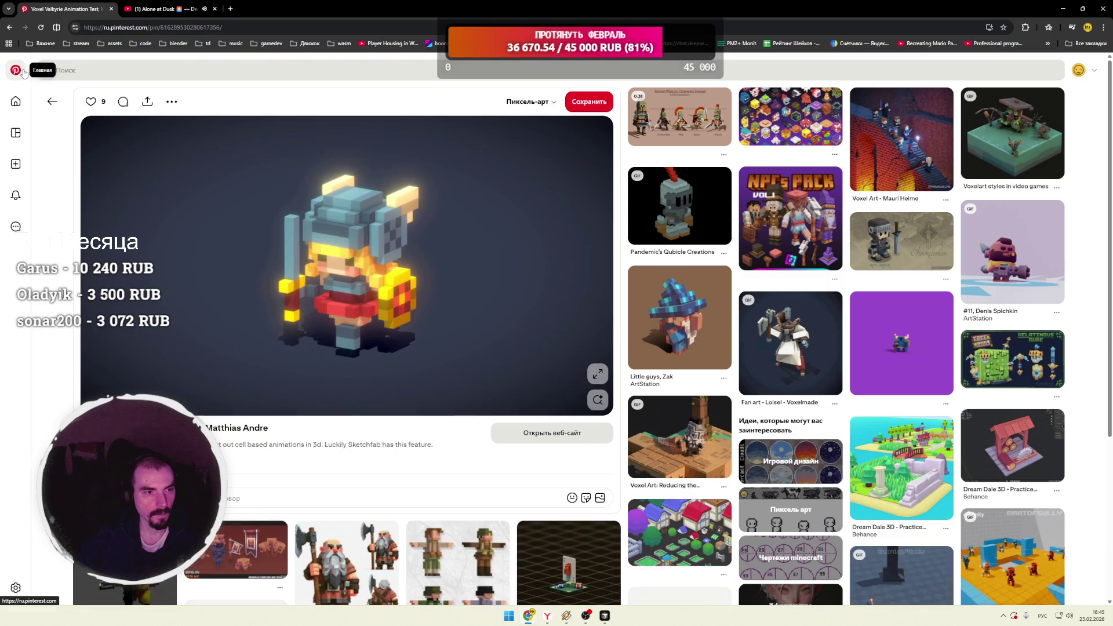
key(alt+Left)
Step: Scroll down the home feed to the Battle Tanks pin and open it again
scroll(571, 245, down, 4)
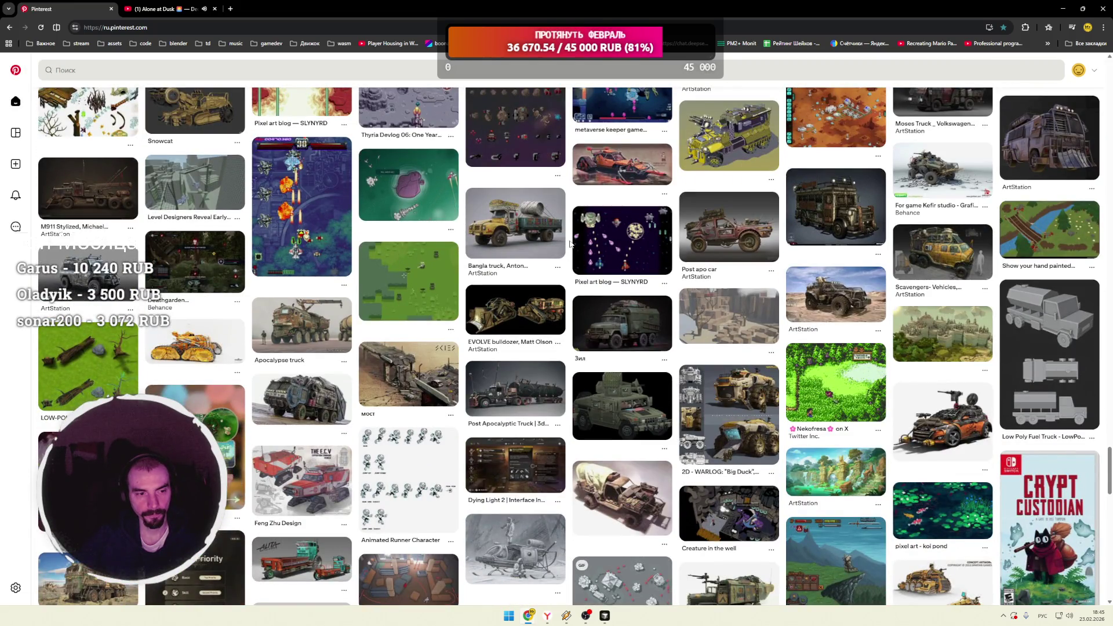
scroll(571, 244, down, 5)
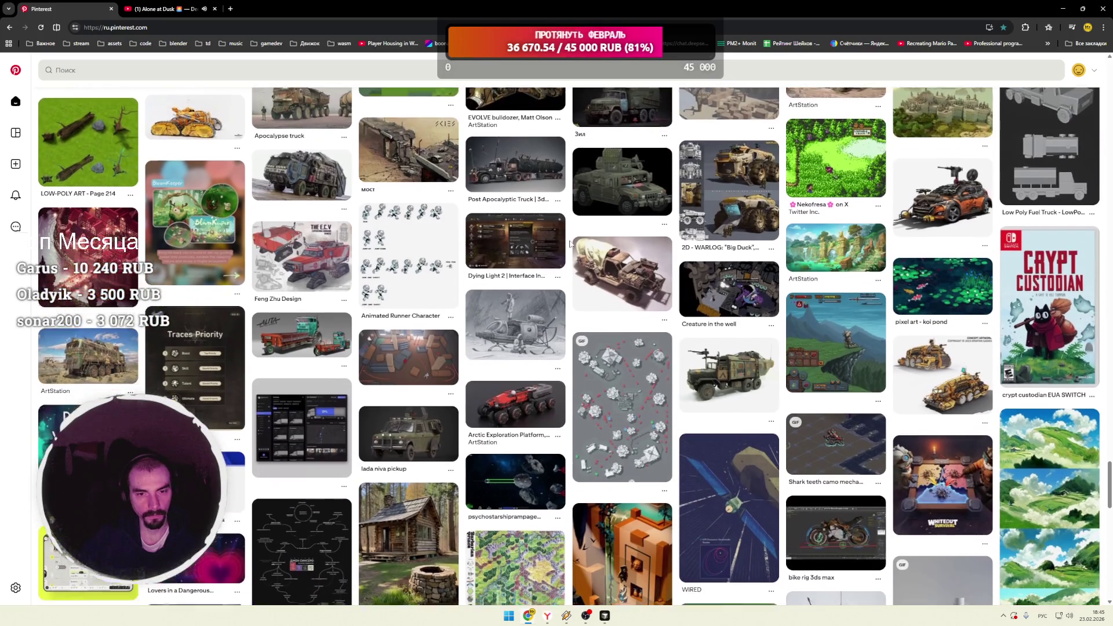
scroll(571, 244, down, 2)
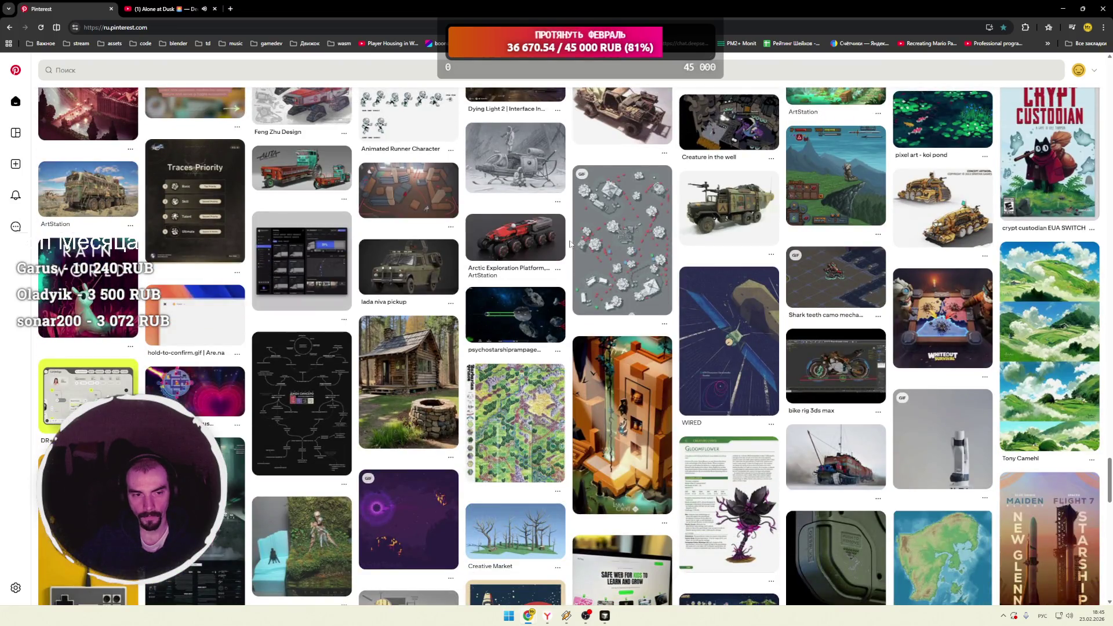
scroll(571, 244, down, 3)
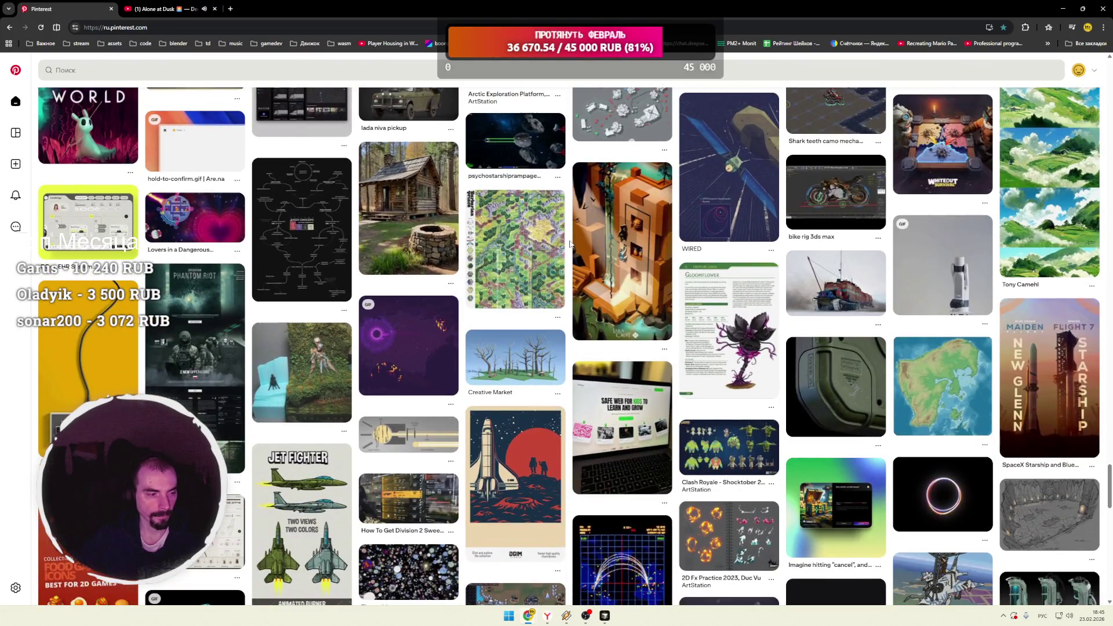
scroll(571, 245, down, 3)
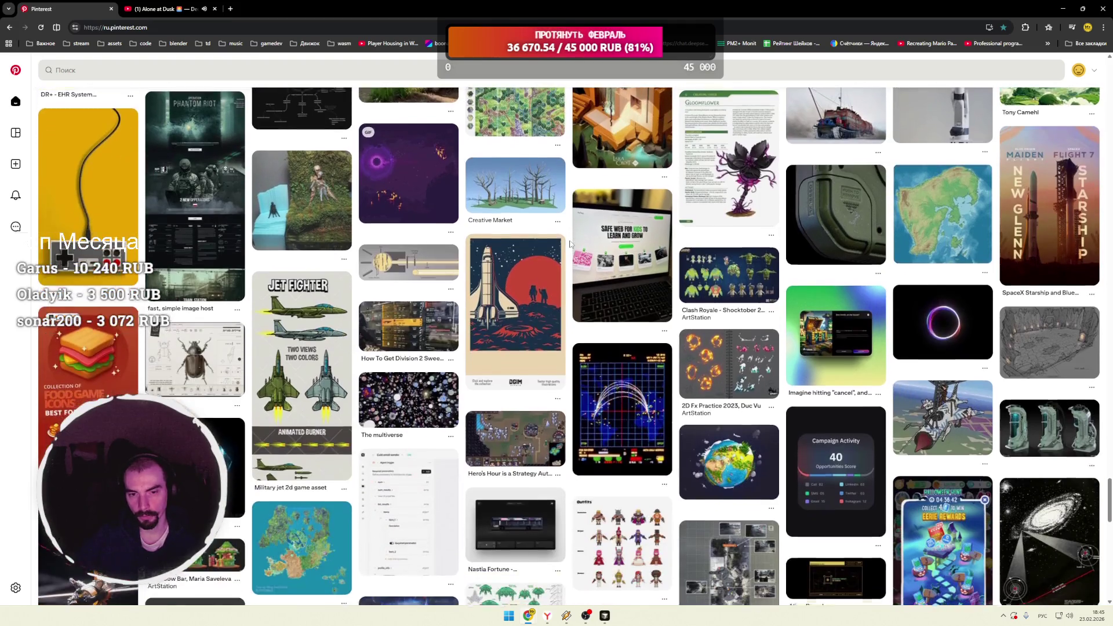
scroll(571, 244, down, 4)
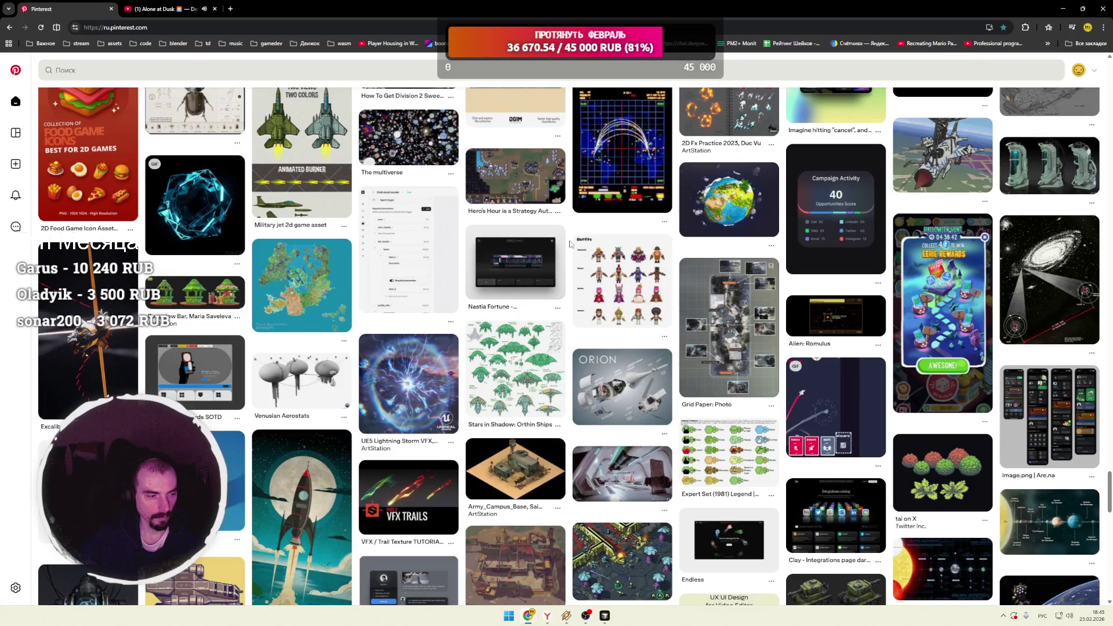
scroll(571, 244, down, 3)
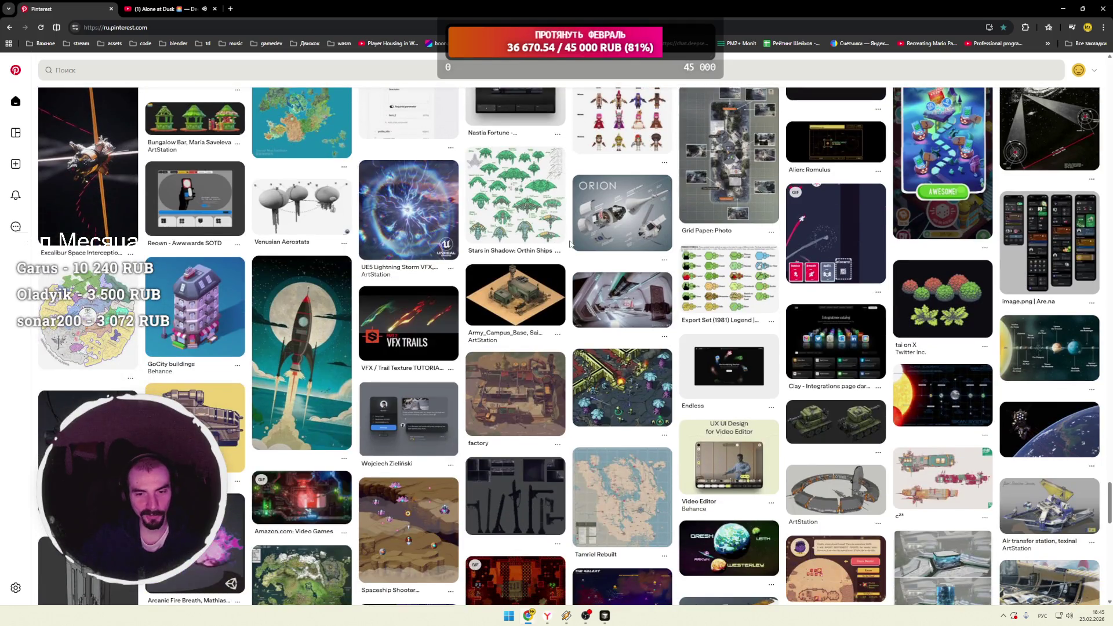
scroll(571, 245, down, 2)
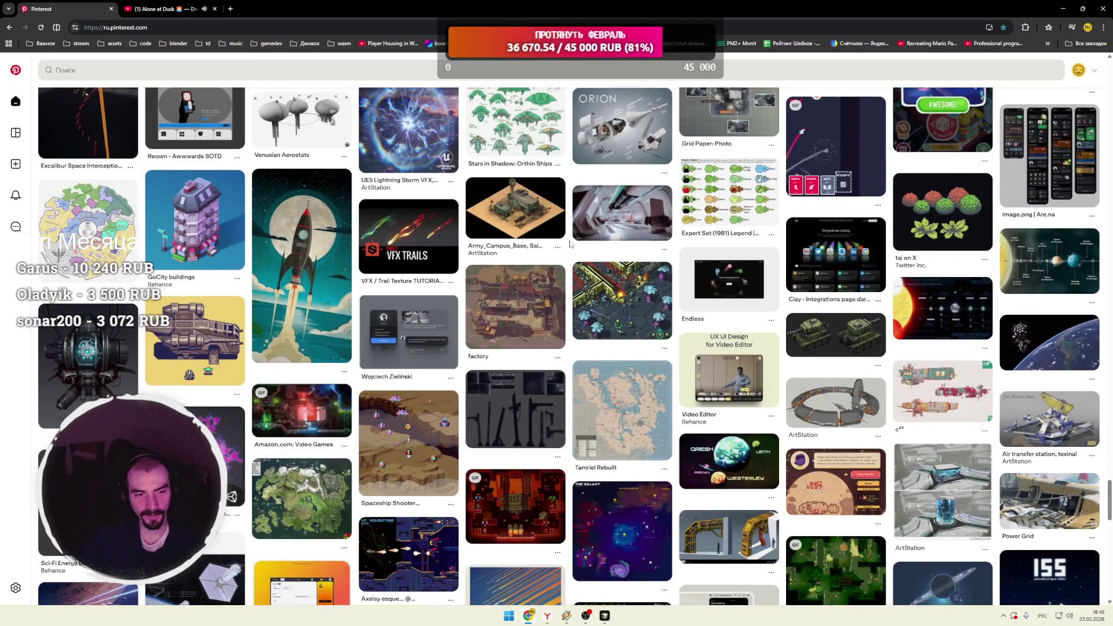
scroll(571, 244, down, 2)
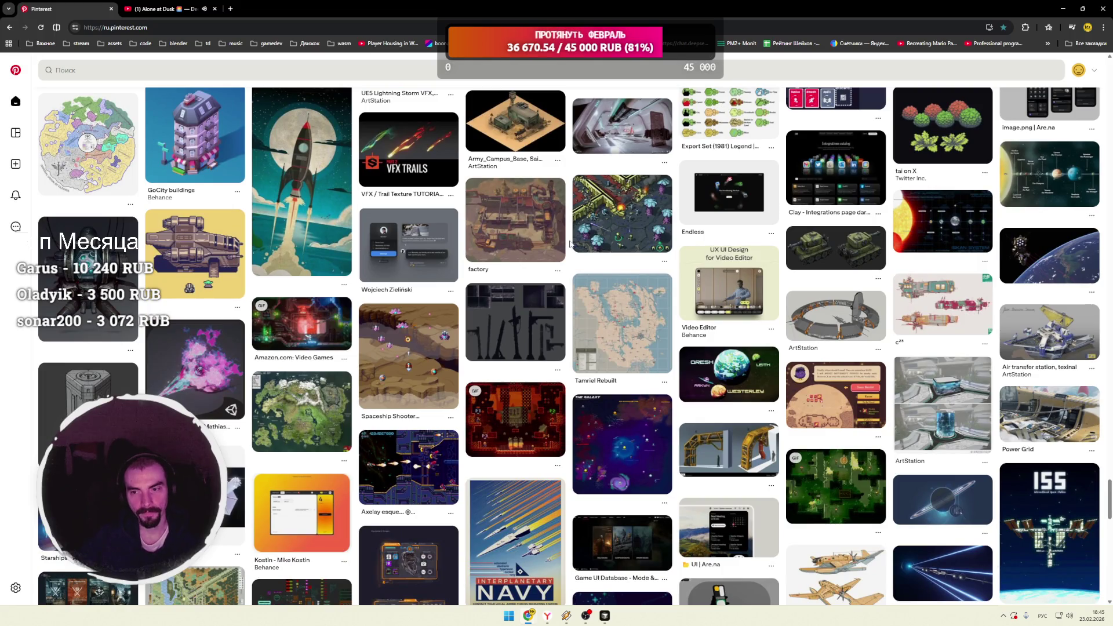
scroll(571, 244, down, 3)
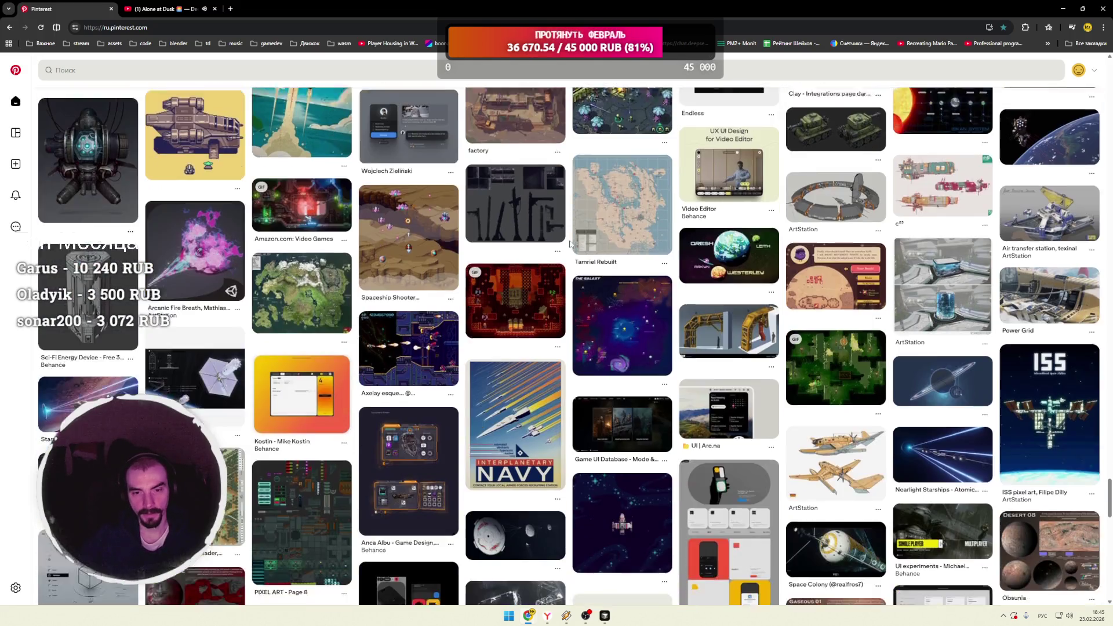
scroll(570, 244, down, 3)
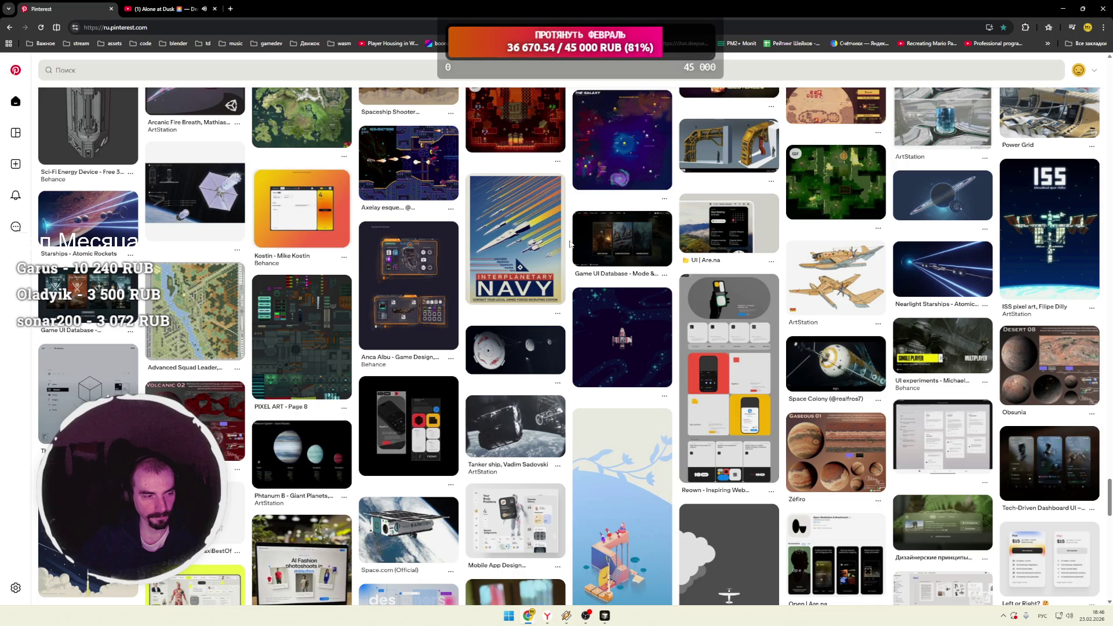
scroll(570, 243, down, 3)
scroll(570, 244, down, 2)
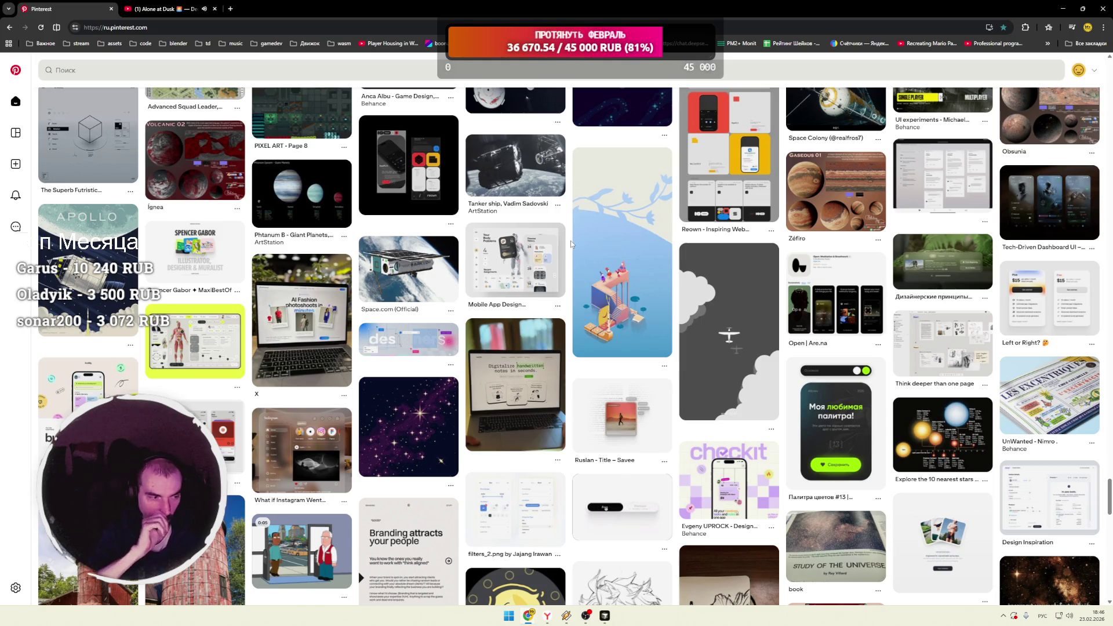
scroll(571, 244, down, 5)
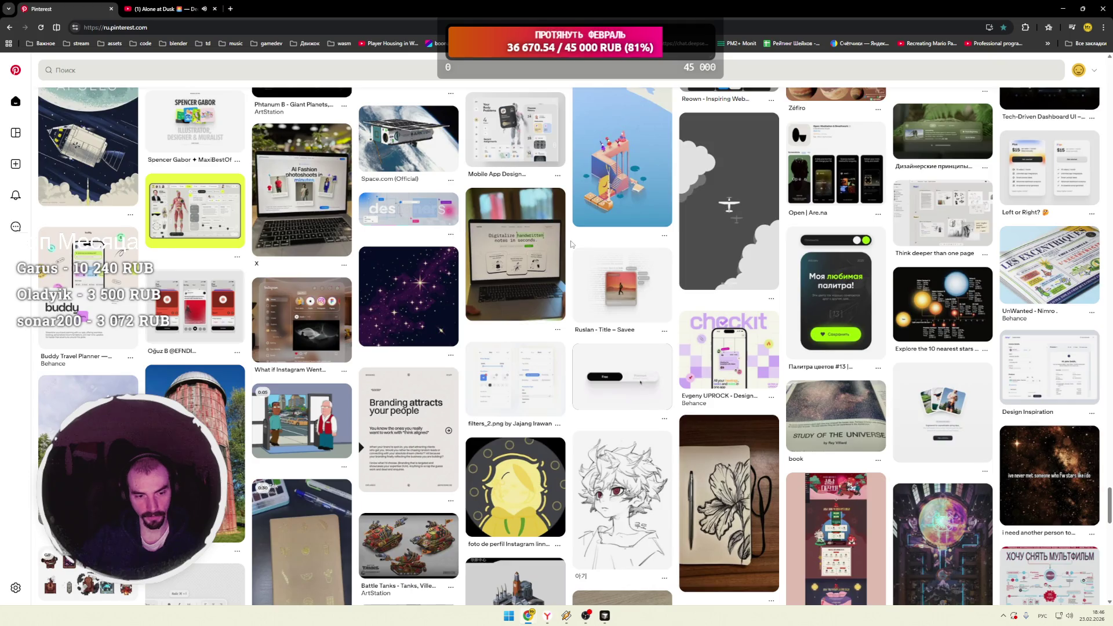
scroll(571, 243, down, 2)
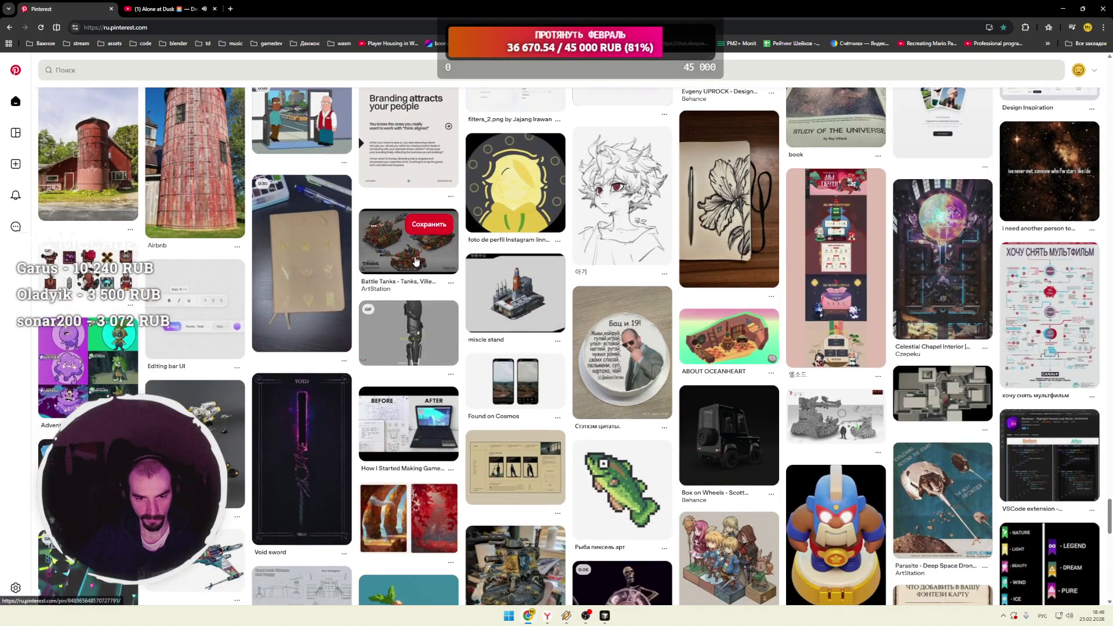
click(420, 256)
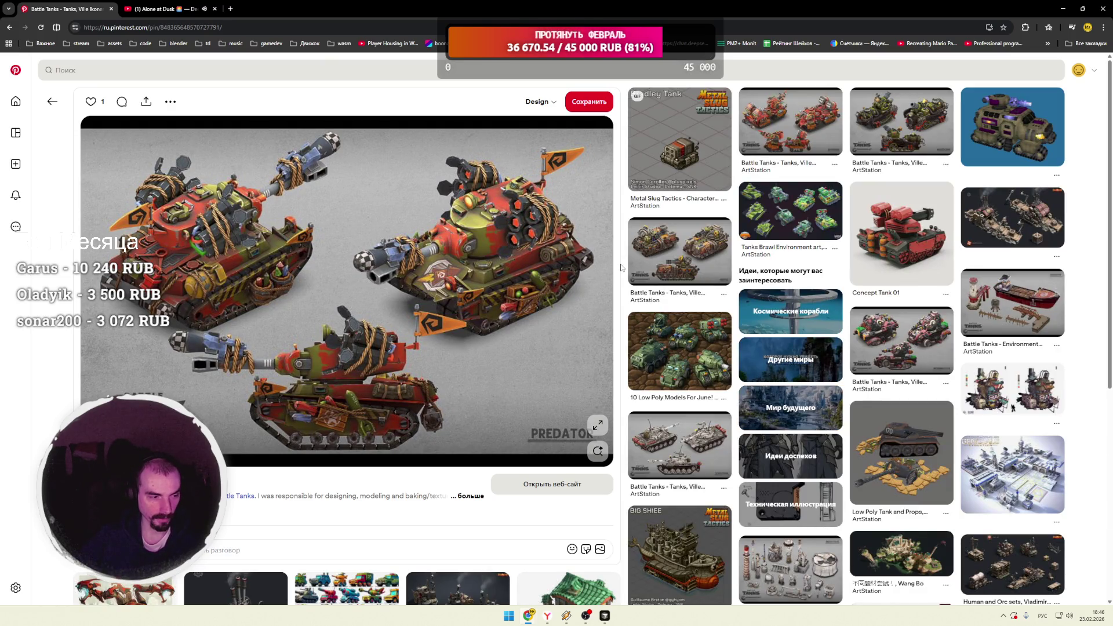
Step: Go from the Battle Tanks page through the mobile kitchen and C_PORP_TRAPS pins to Defensive Turrets
scroll(621, 268, down, 2)
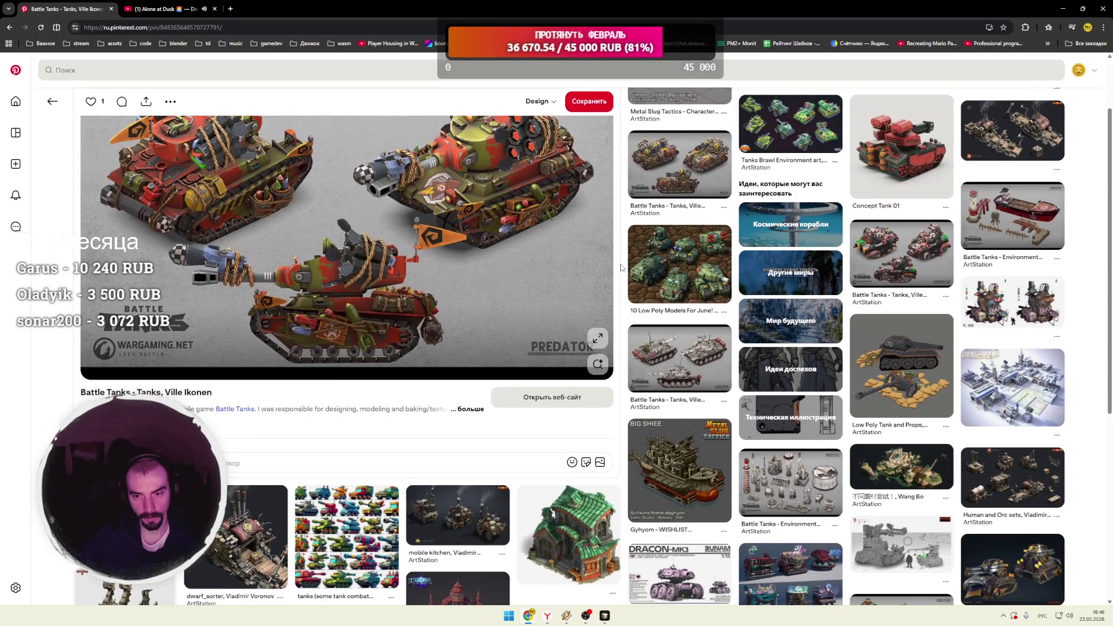
scroll(621, 268, down, 2)
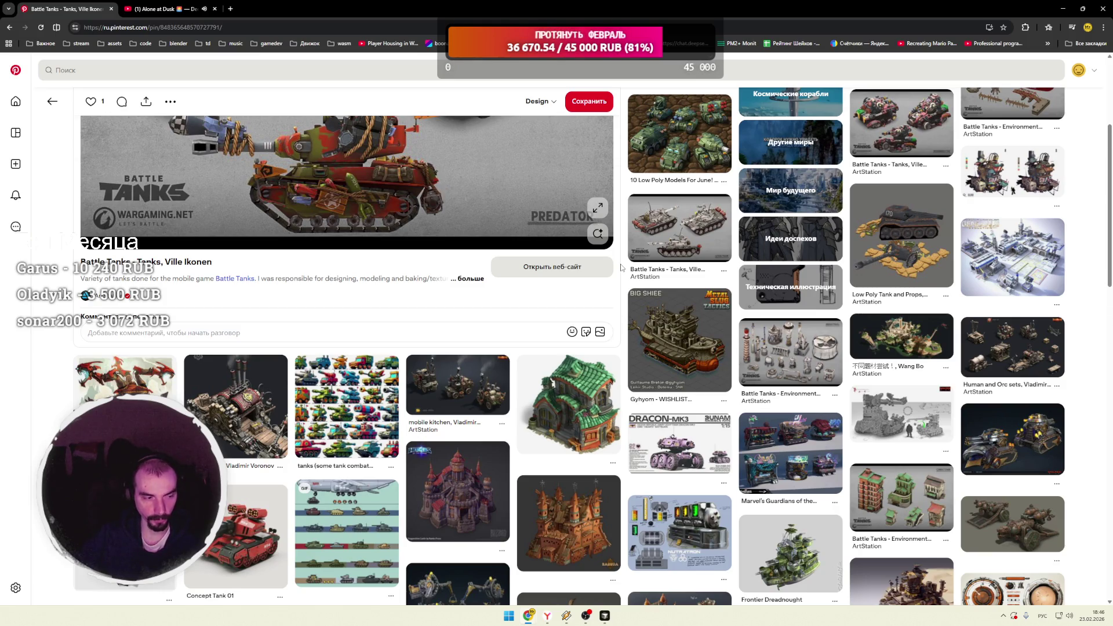
scroll(621, 268, down, 2)
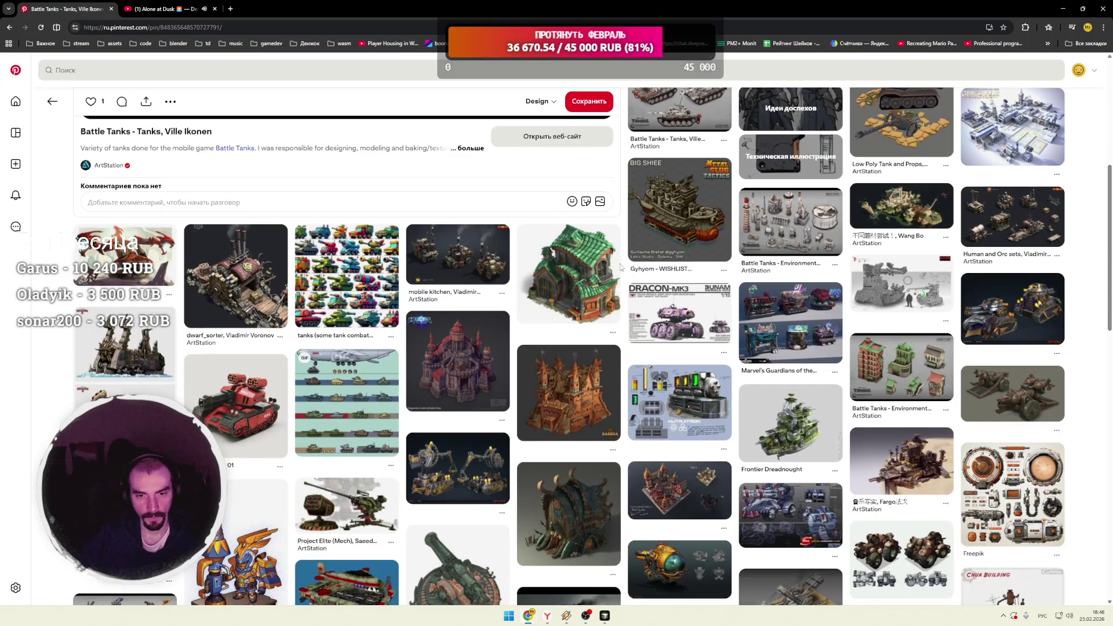
click(471, 269)
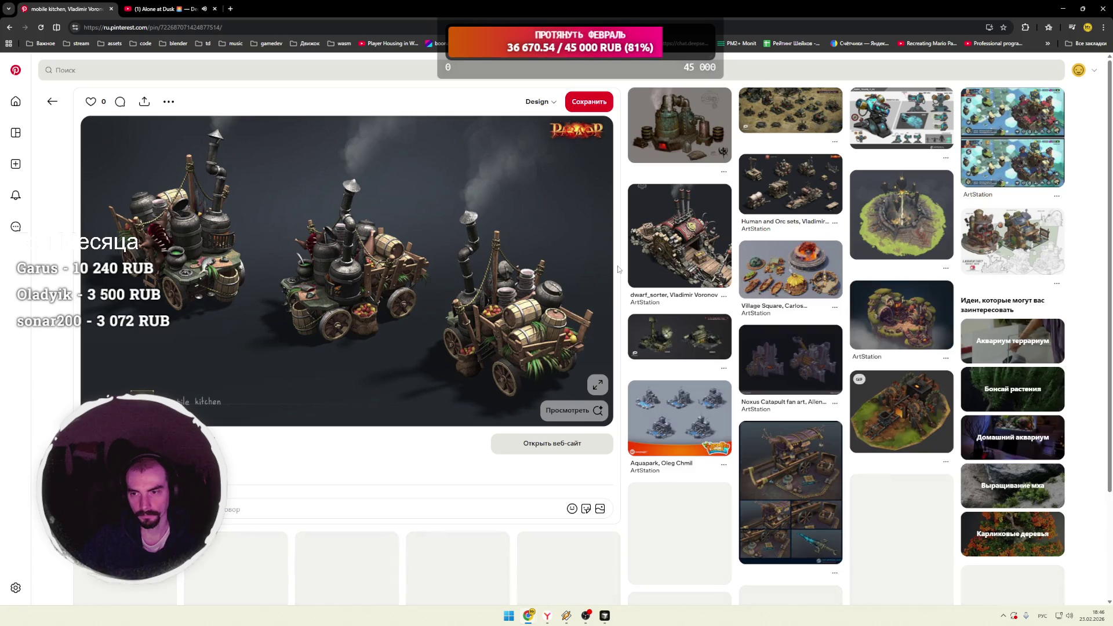
click(896, 127)
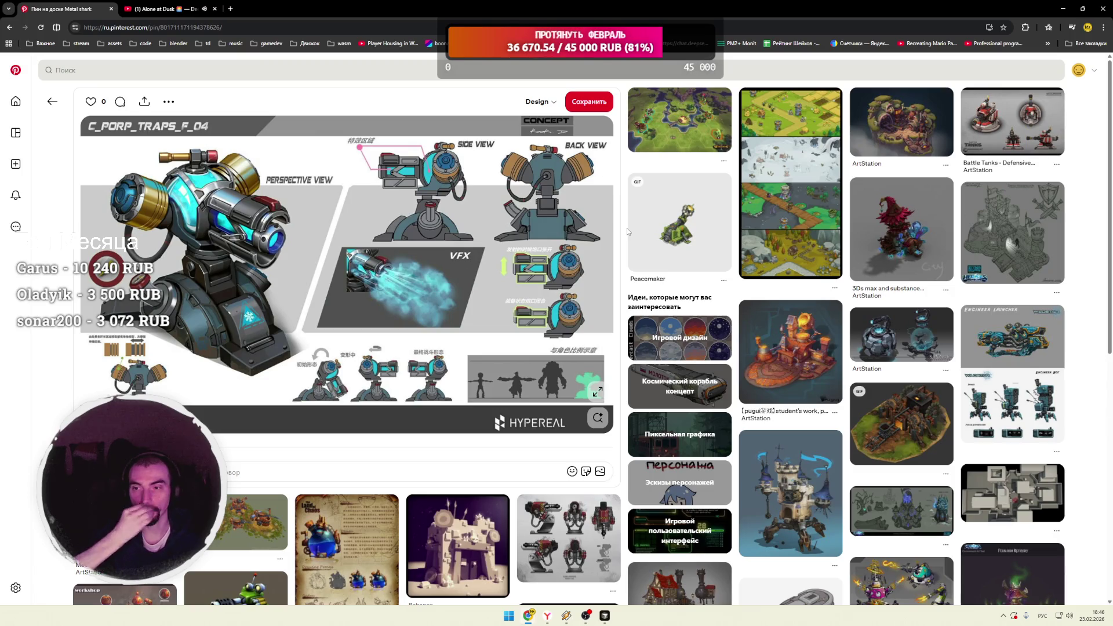
click(986, 133)
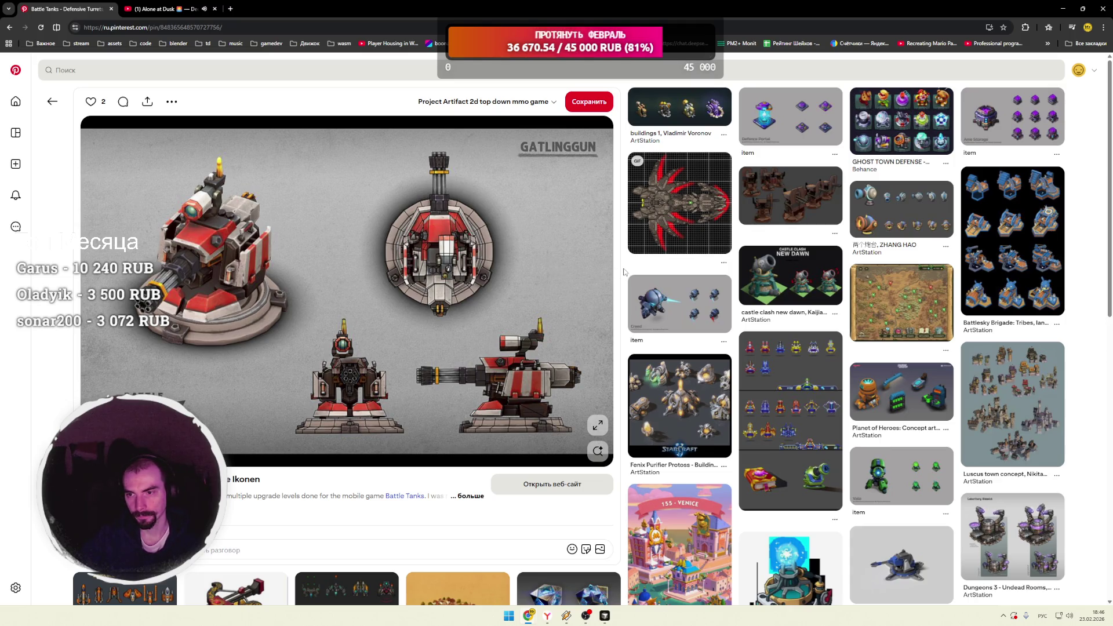
Step: Scroll through the Defensive Turrets related pins, such as Halo Missile Turret, Laser Rifle and Jet Designs
scroll(624, 272, down, 4)
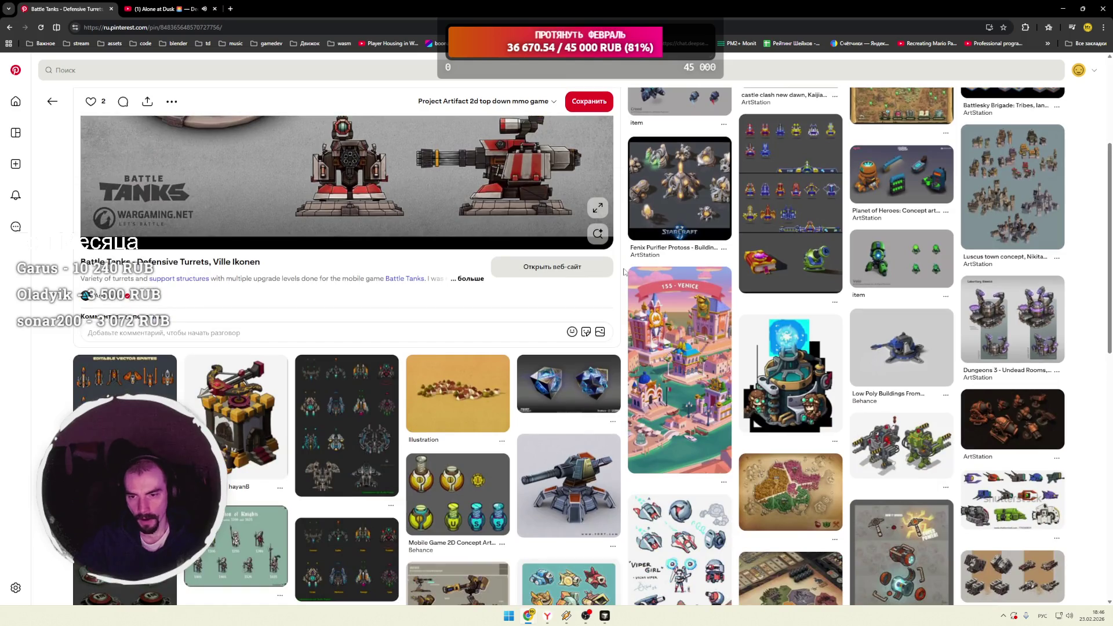
scroll(625, 272, down, 2)
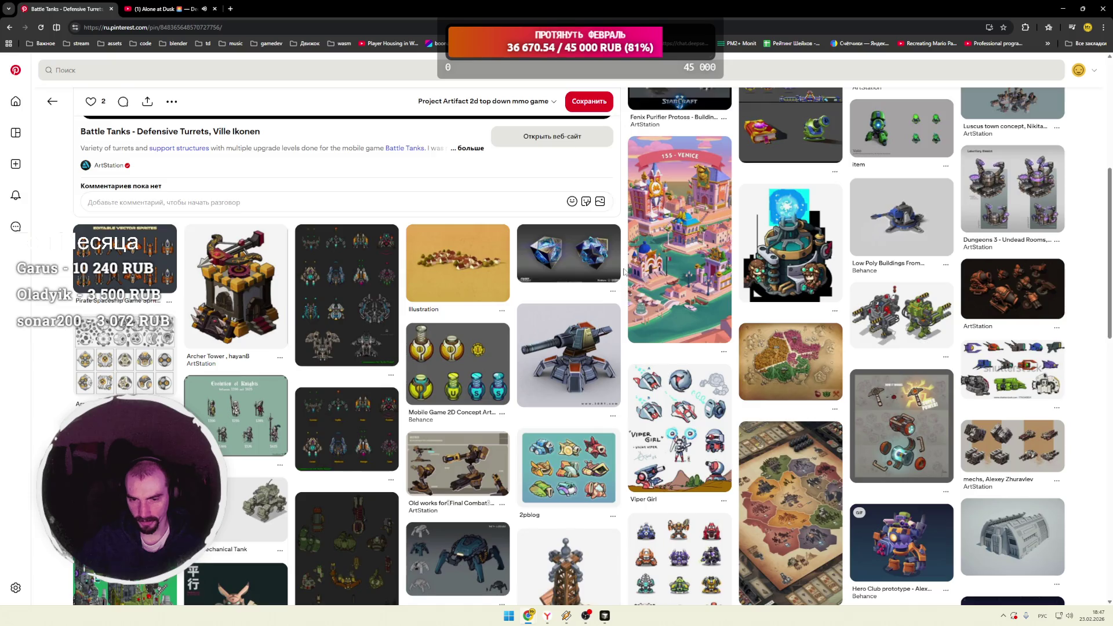
scroll(624, 272, down, 4)
scroll(624, 272, down, 2)
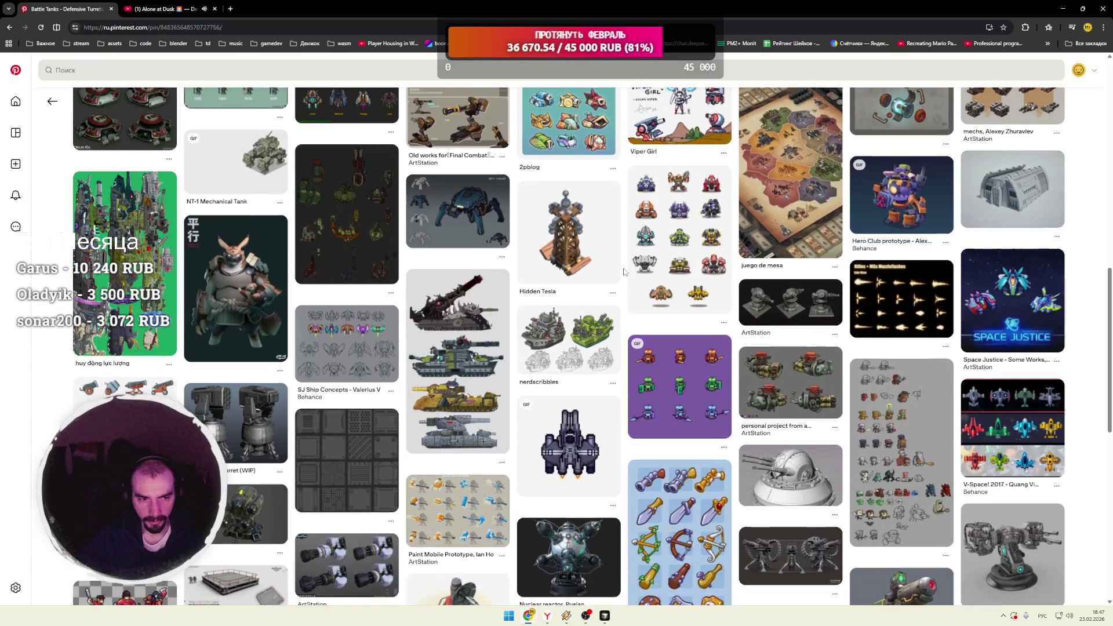
scroll(625, 272, down, 3)
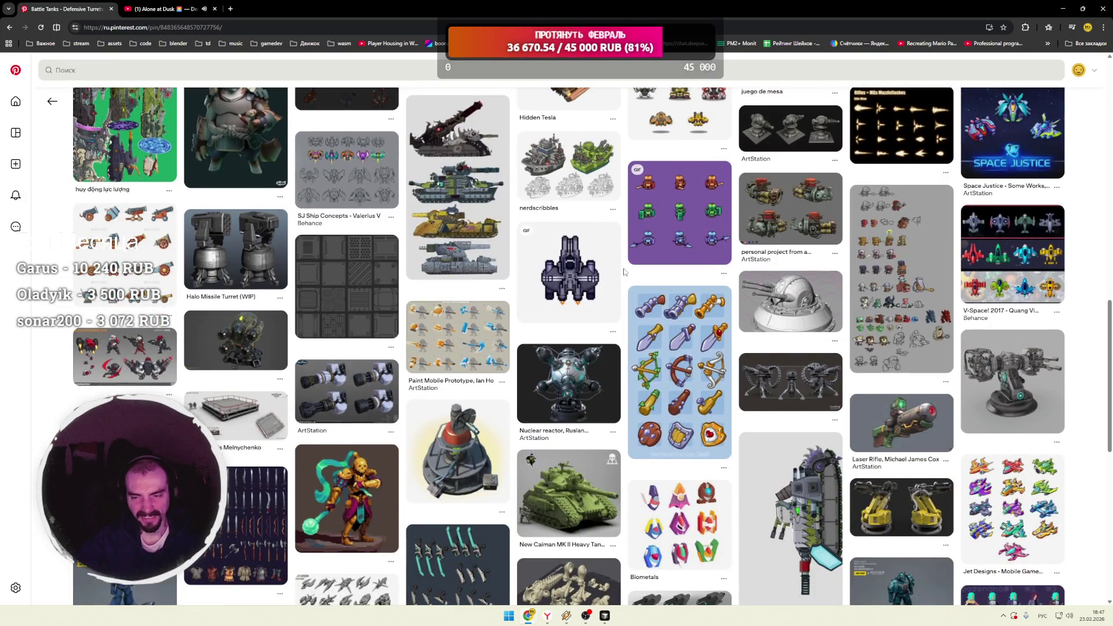
scroll(624, 272, down, 3)
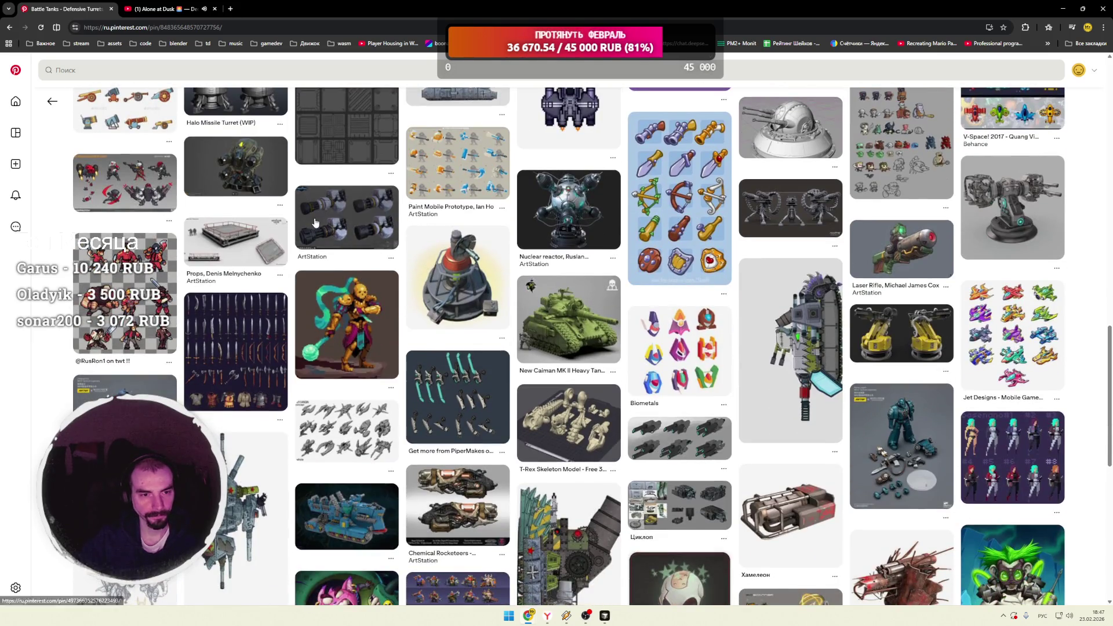
Step: Open the four-barrel sci-fi turret pin, then its related Cyberpunk 3D Elements pin, then head home
click(248, 181)
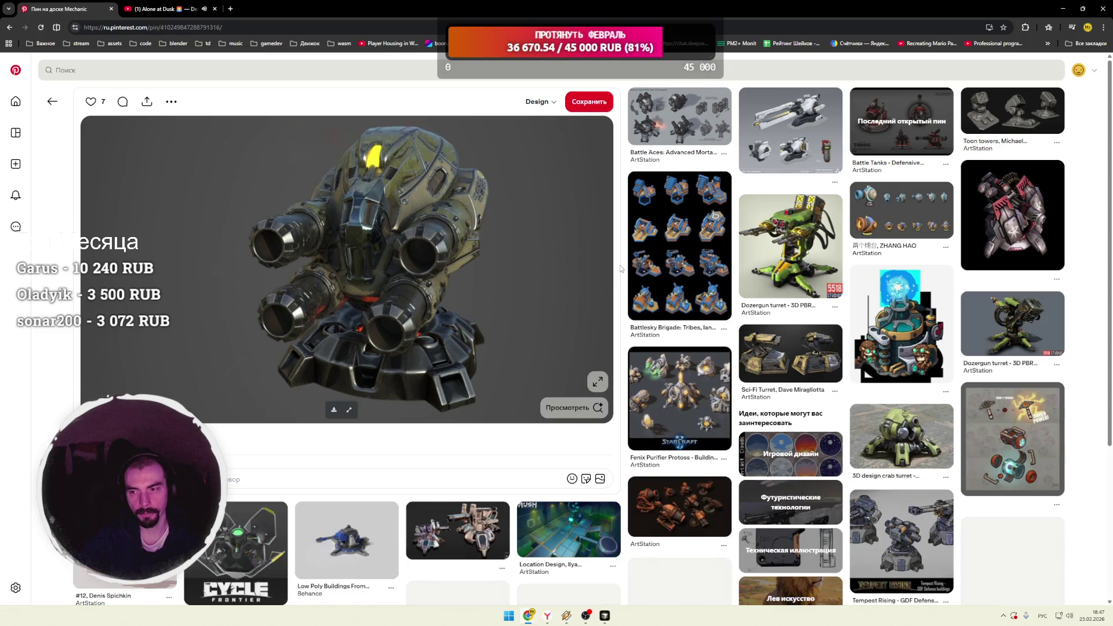
scroll(620, 266, down, 3)
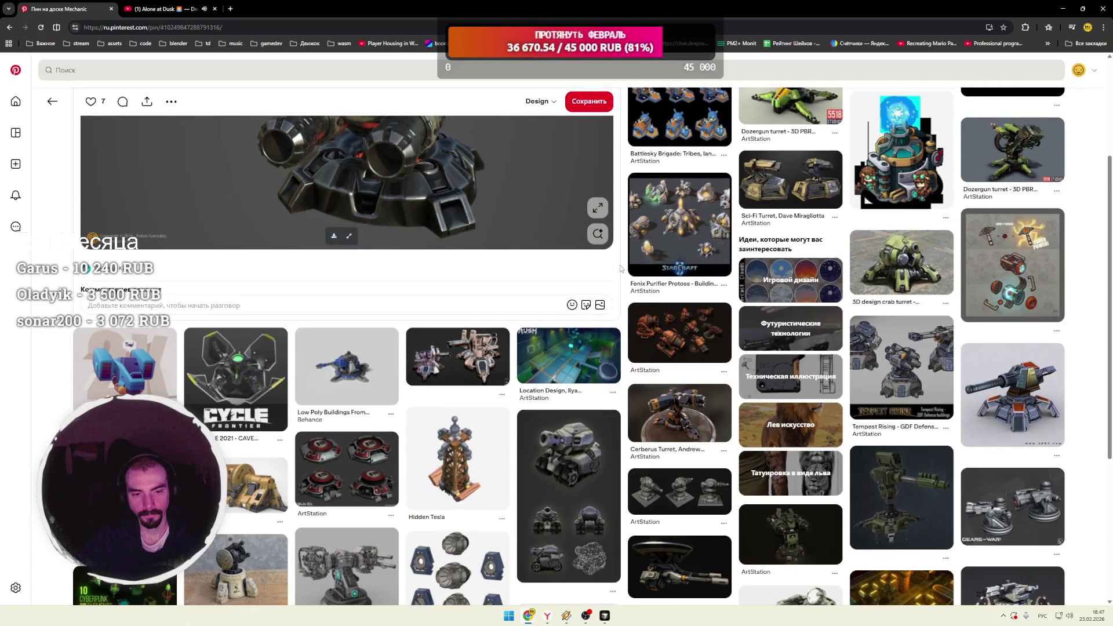
scroll(620, 265, down, 2)
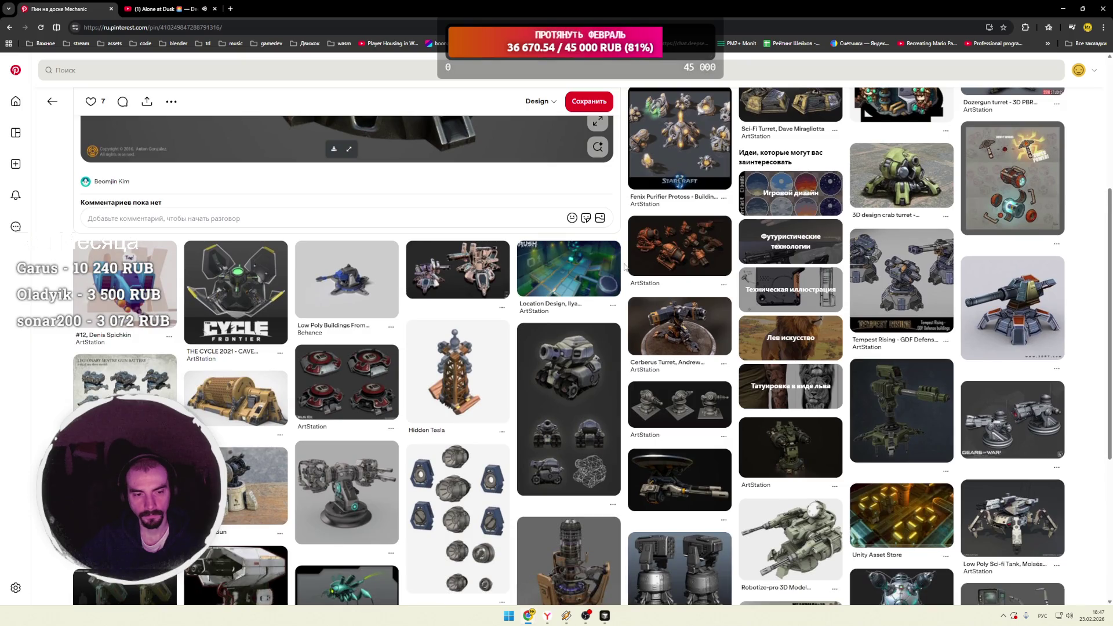
scroll(624, 267, down, 3)
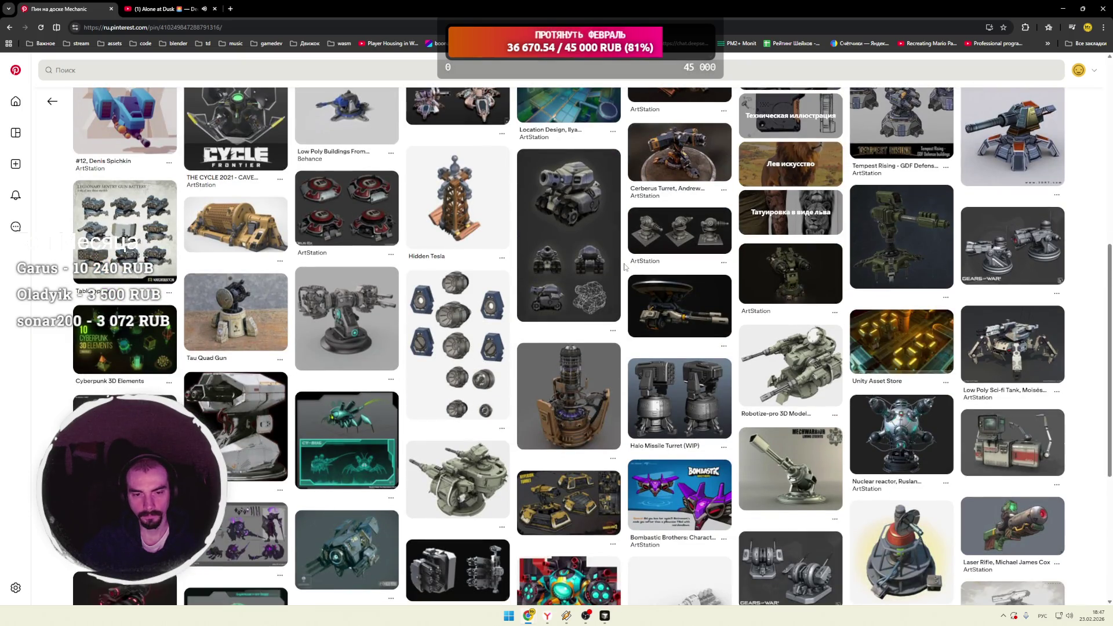
scroll(624, 267, down, 2)
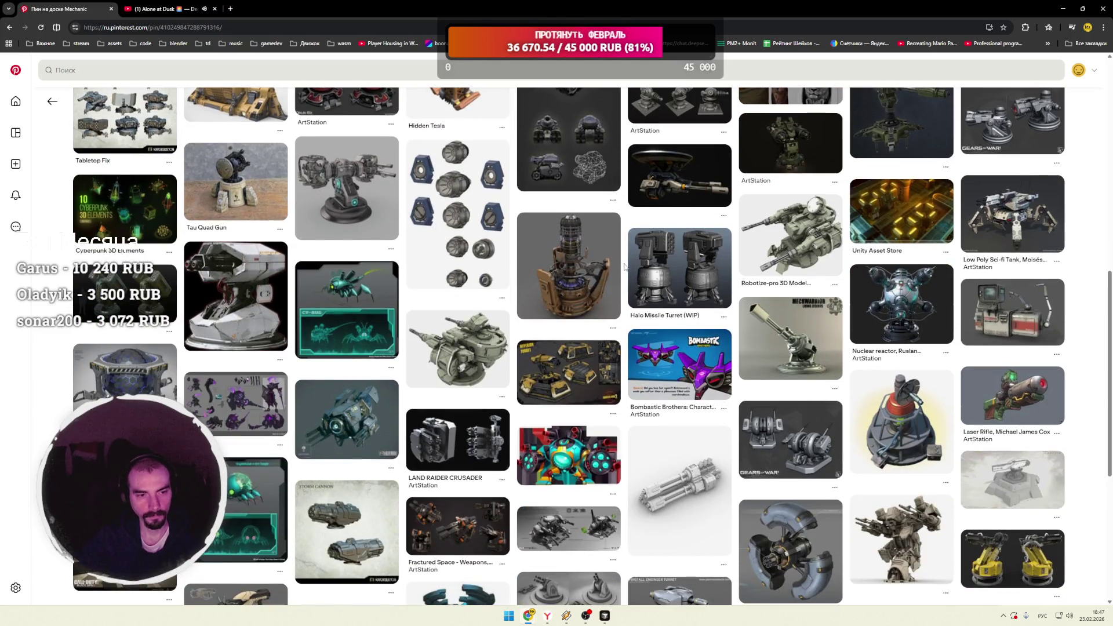
click(148, 191)
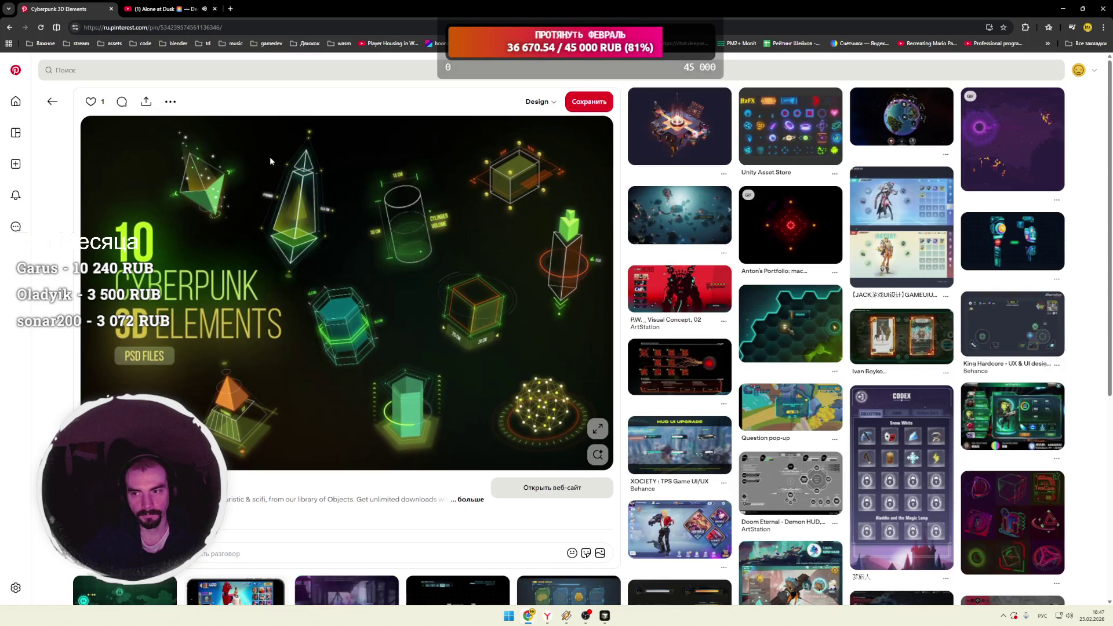
click(16, 70)
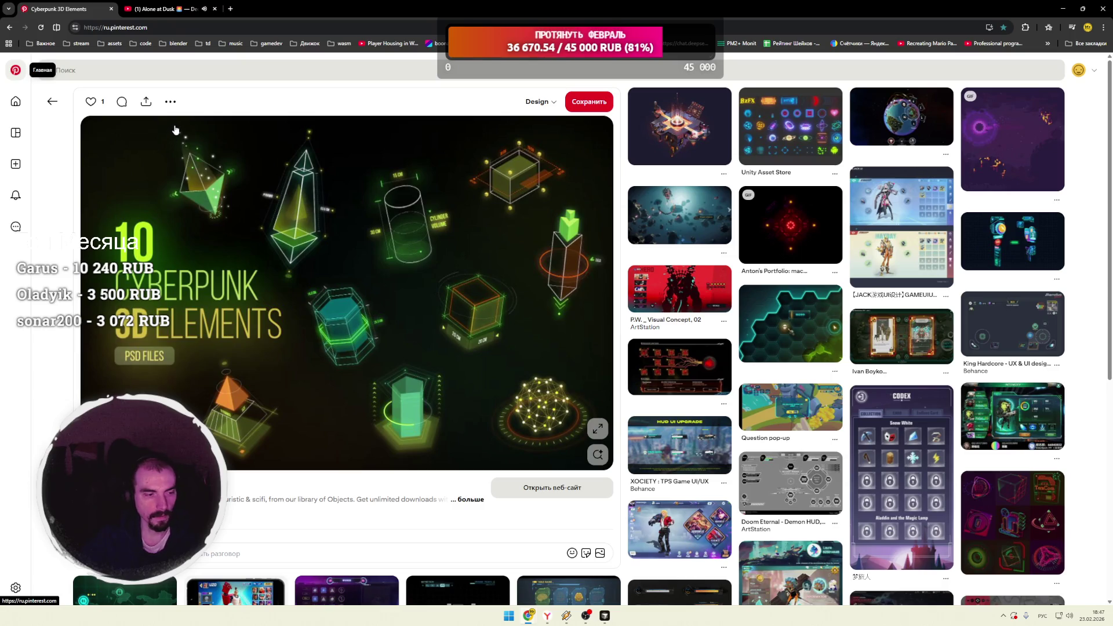
Step: Scroll down the home feed and open the steampunk machine pin
scroll(369, 198, down, 1)
scroll(368, 198, down, 2)
scroll(356, 194, down, 3)
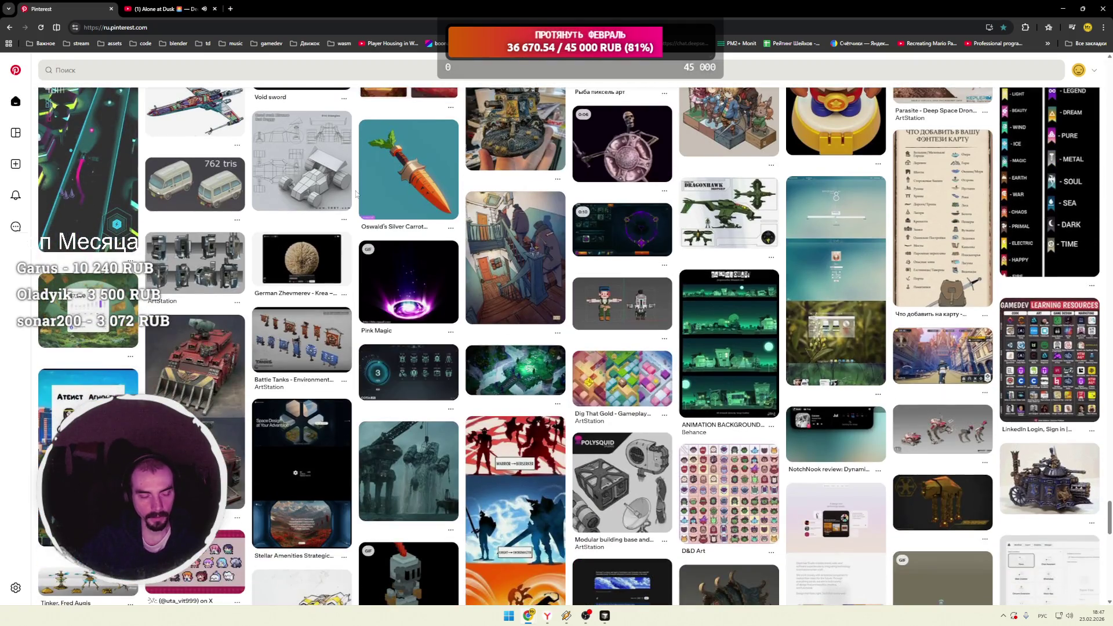
scroll(356, 194, down, 3)
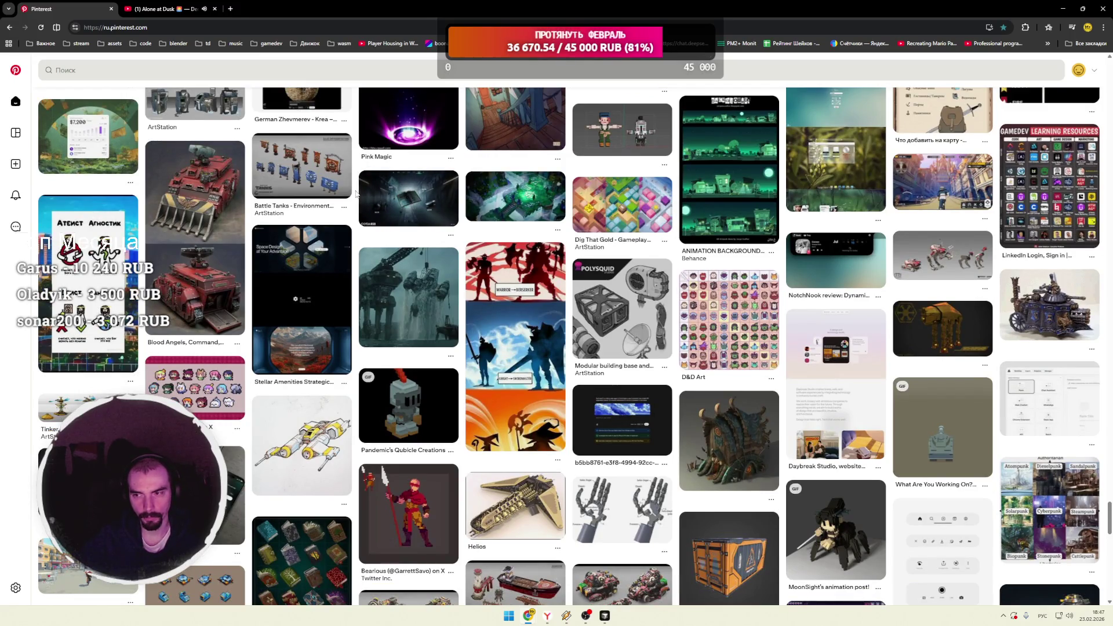
scroll(356, 194, down, 1)
scroll(356, 194, down, 2)
scroll(356, 194, down, 3)
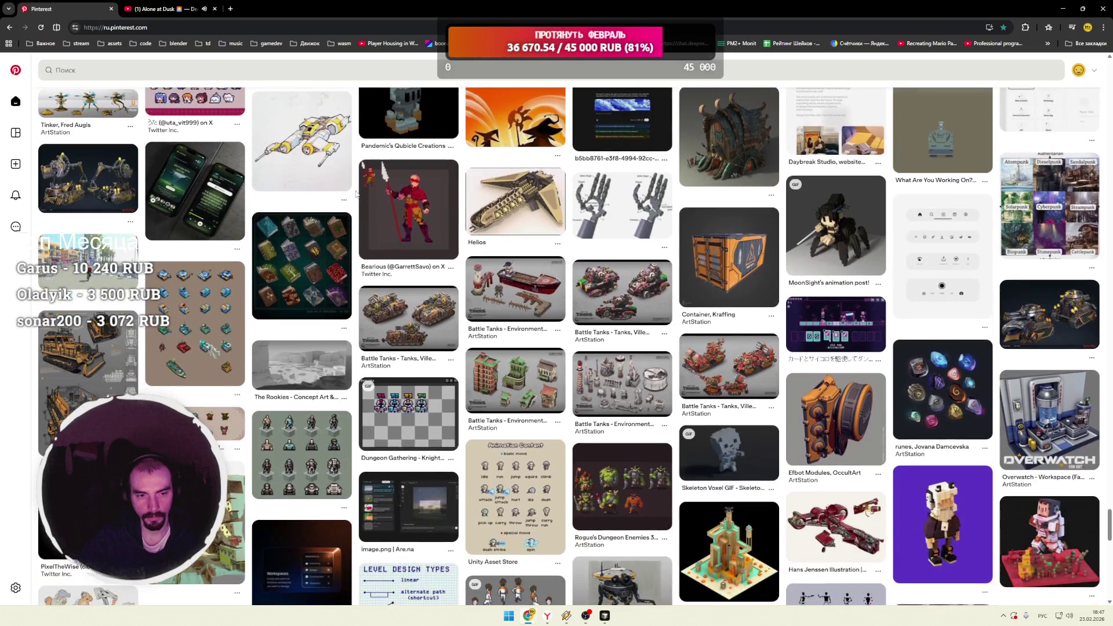
click(106, 194)
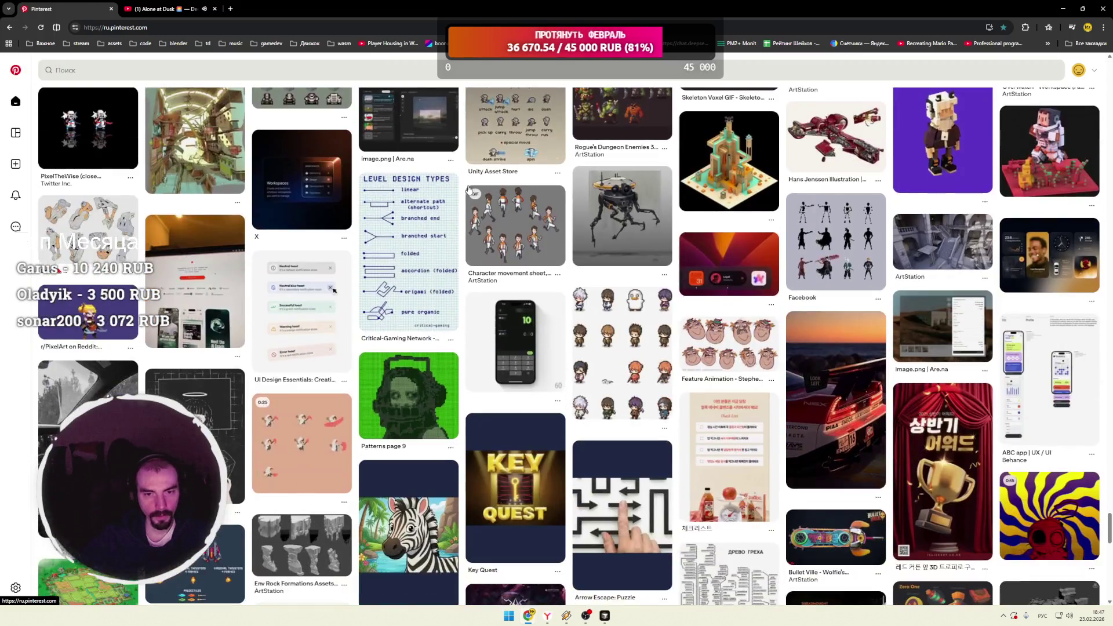
Step: Keep scrolling the feed and open the 'Dame mit Hermelin' dwarf pin
scroll(464, 189, down, 2)
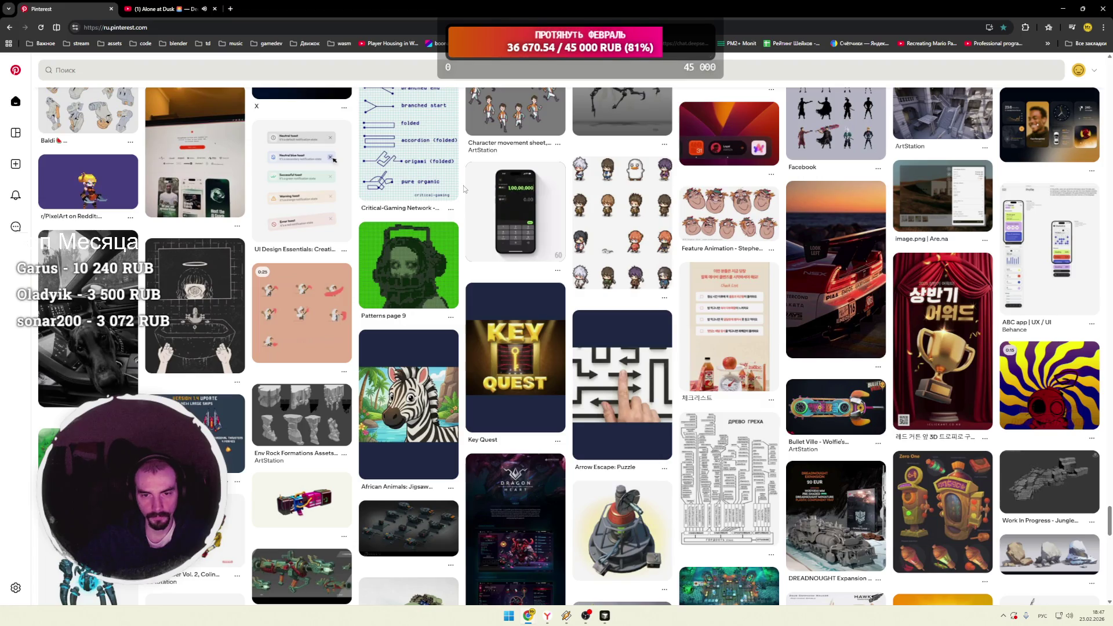
scroll(463, 188, down, 3)
scroll(464, 189, down, 2)
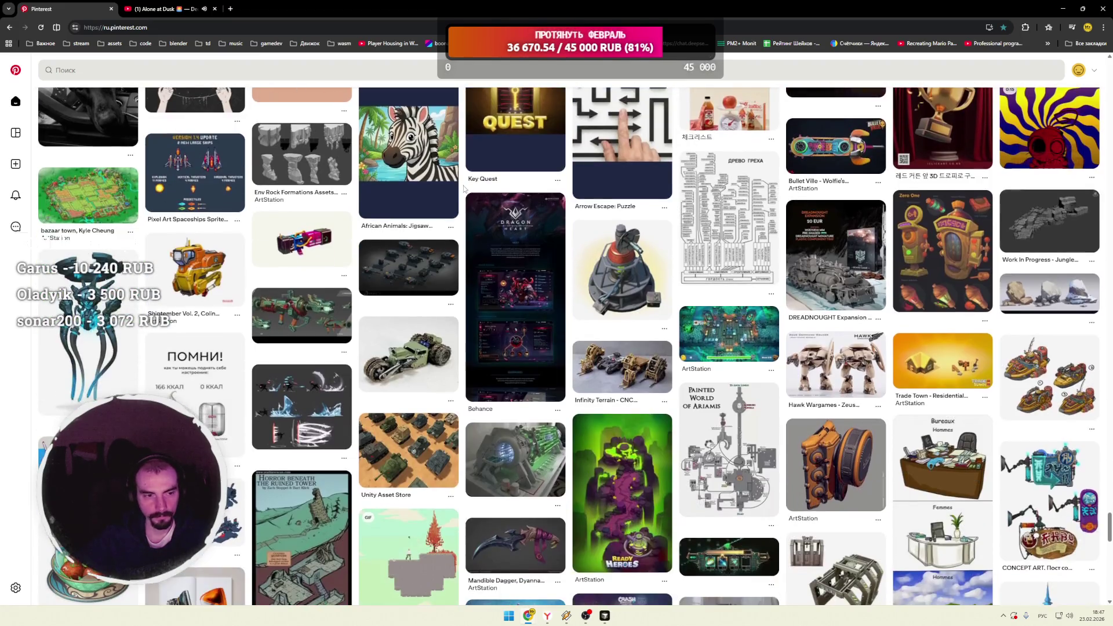
scroll(464, 189, down, 5)
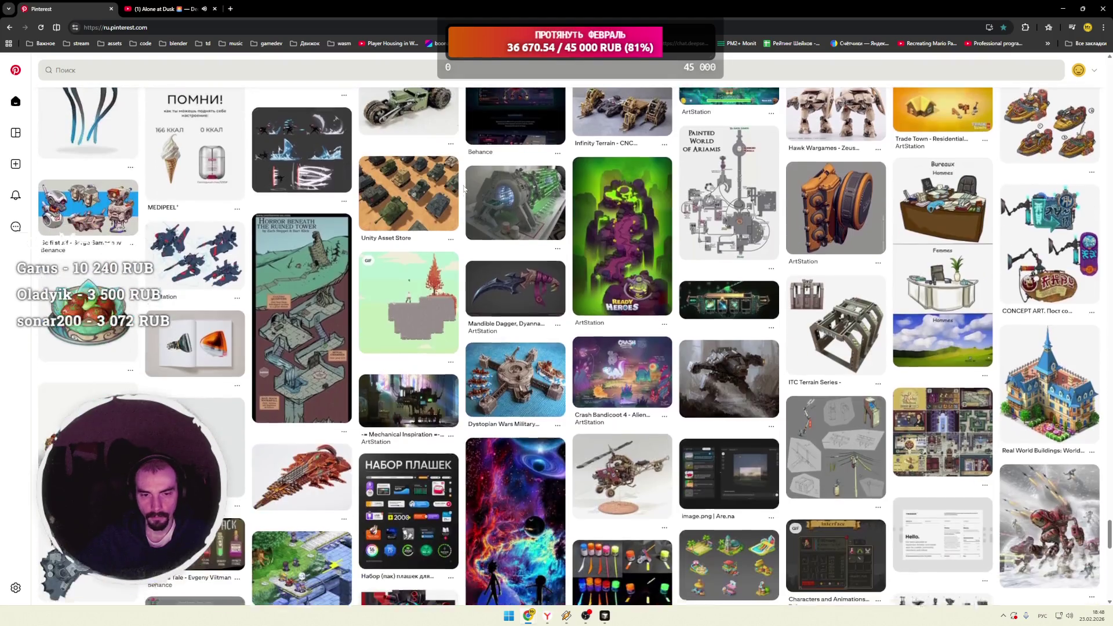
scroll(464, 189, down, 5)
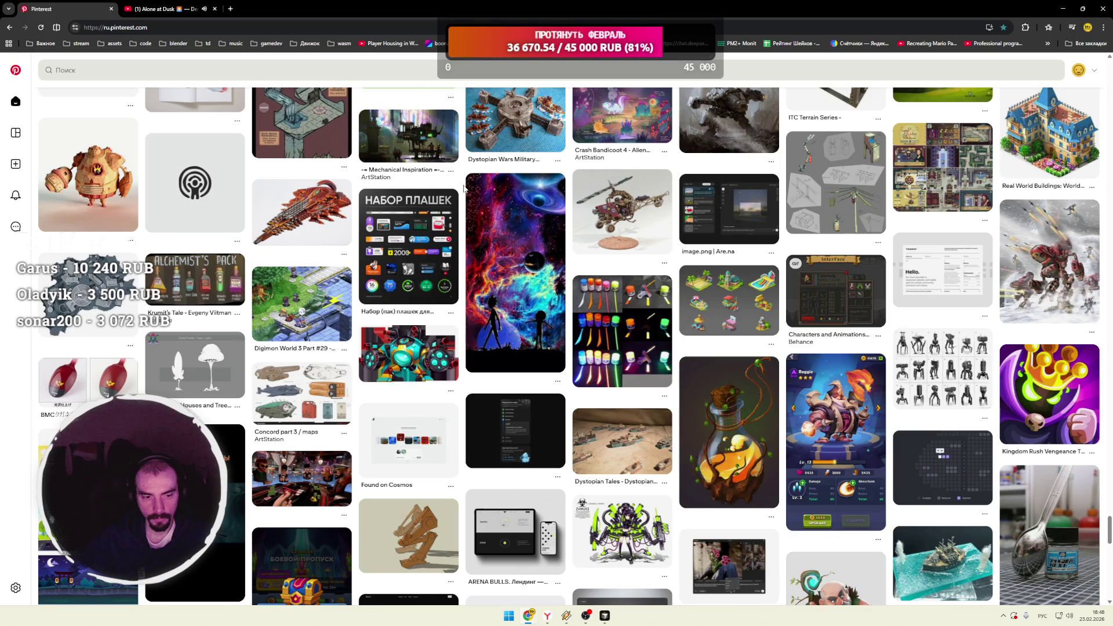
scroll(464, 189, down, 5)
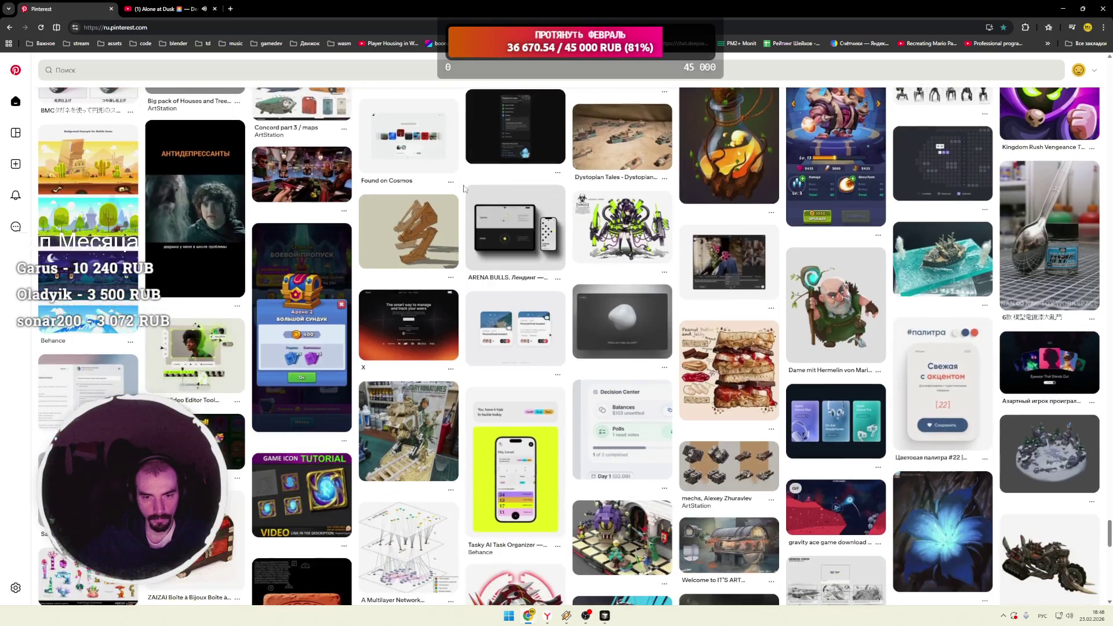
scroll(464, 188, down, 3)
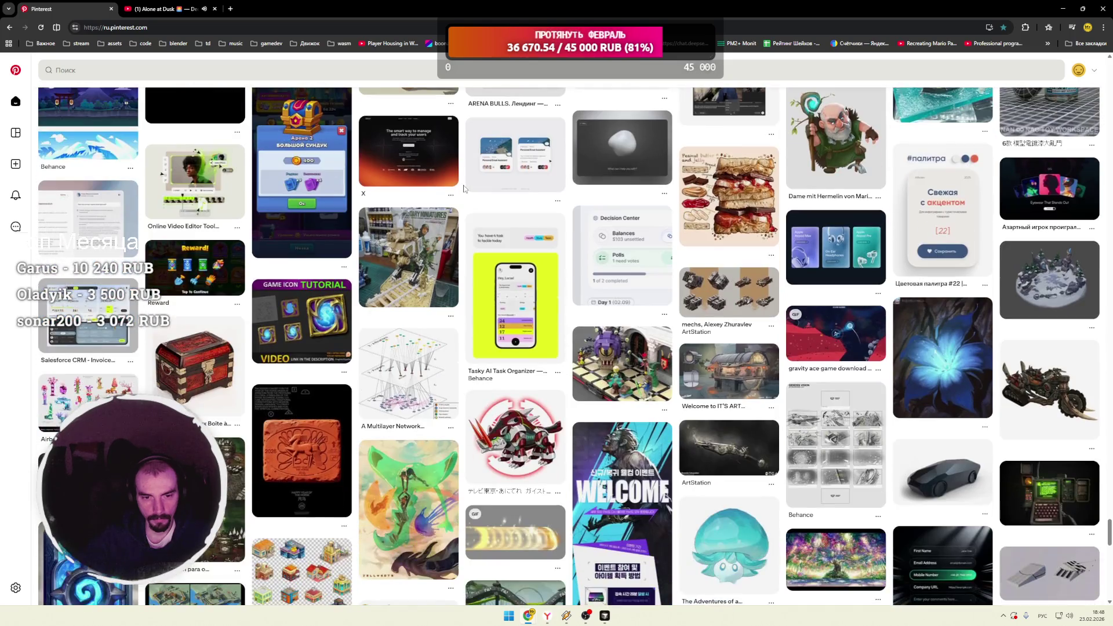
scroll(464, 188, up, 1)
click(835, 173)
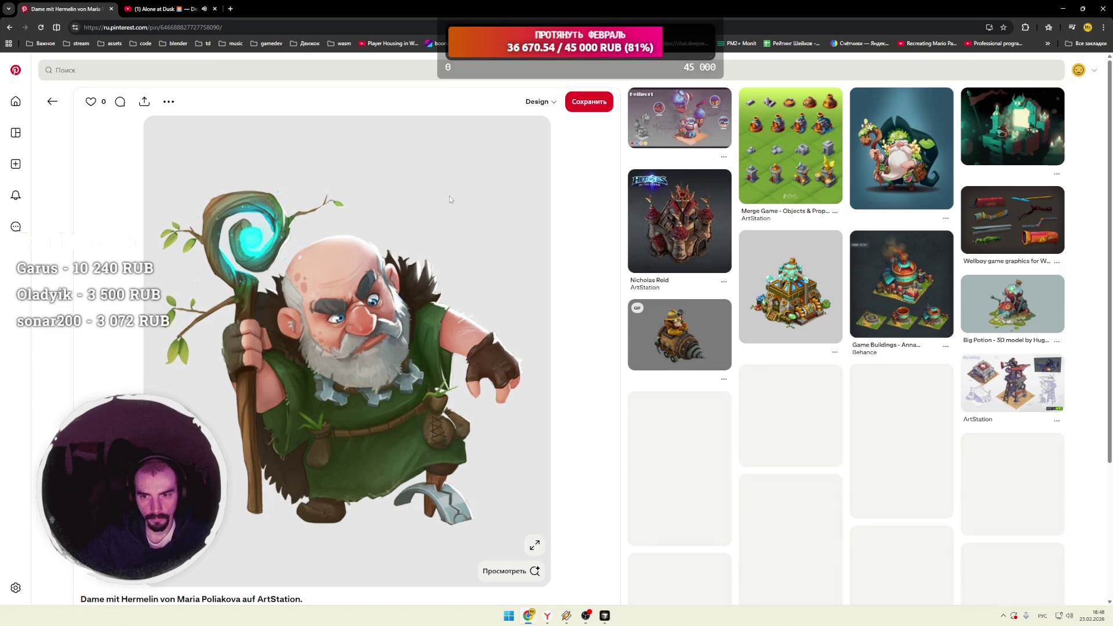
Step: Hop through the fantasy castle and nuclear canister pins to the Volskaya Capture Slab pin
click(674, 228)
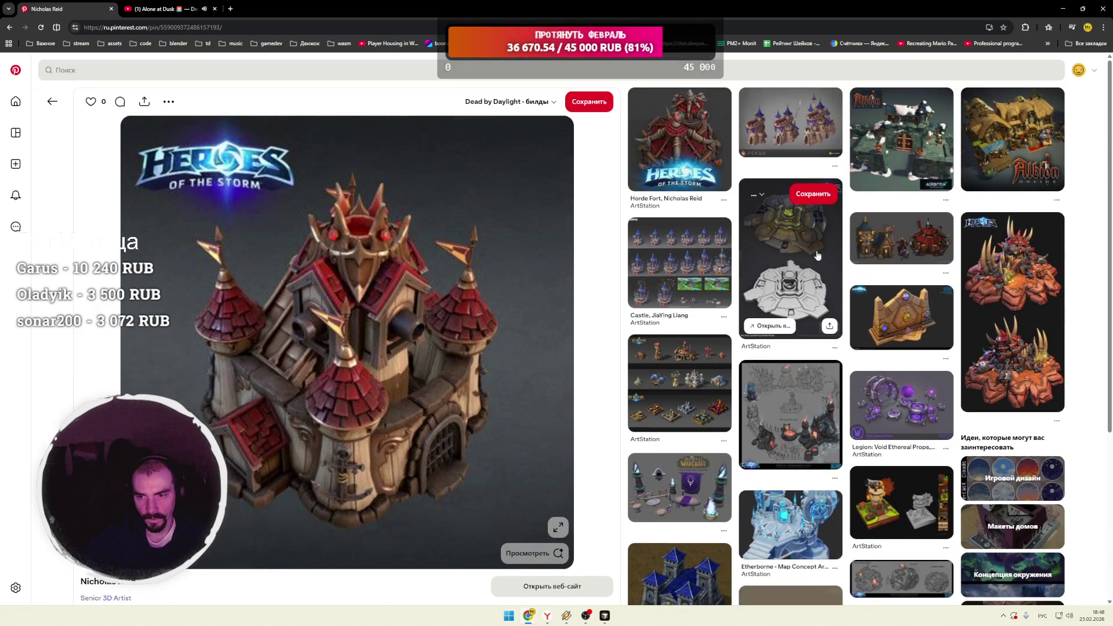
click(817, 255)
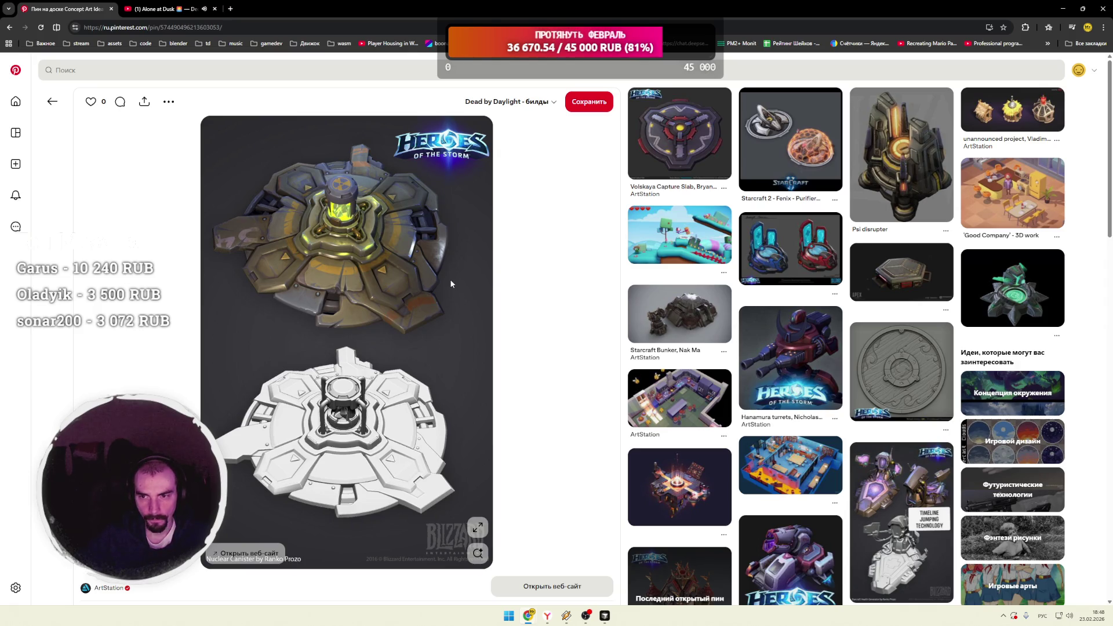
click(679, 144)
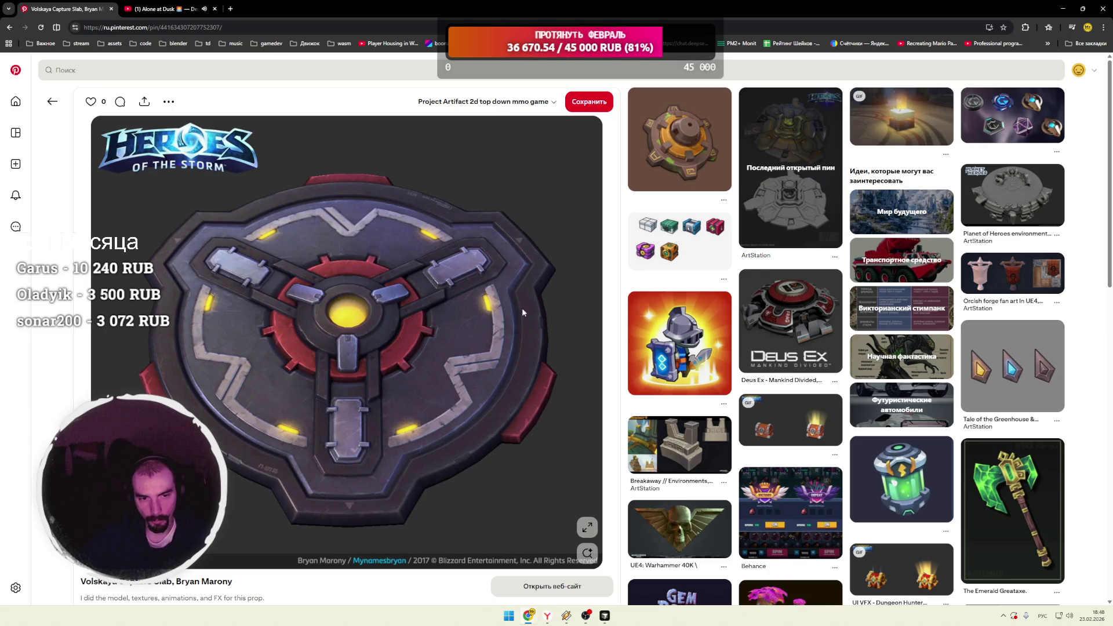
scroll(548, 287, down, 1)
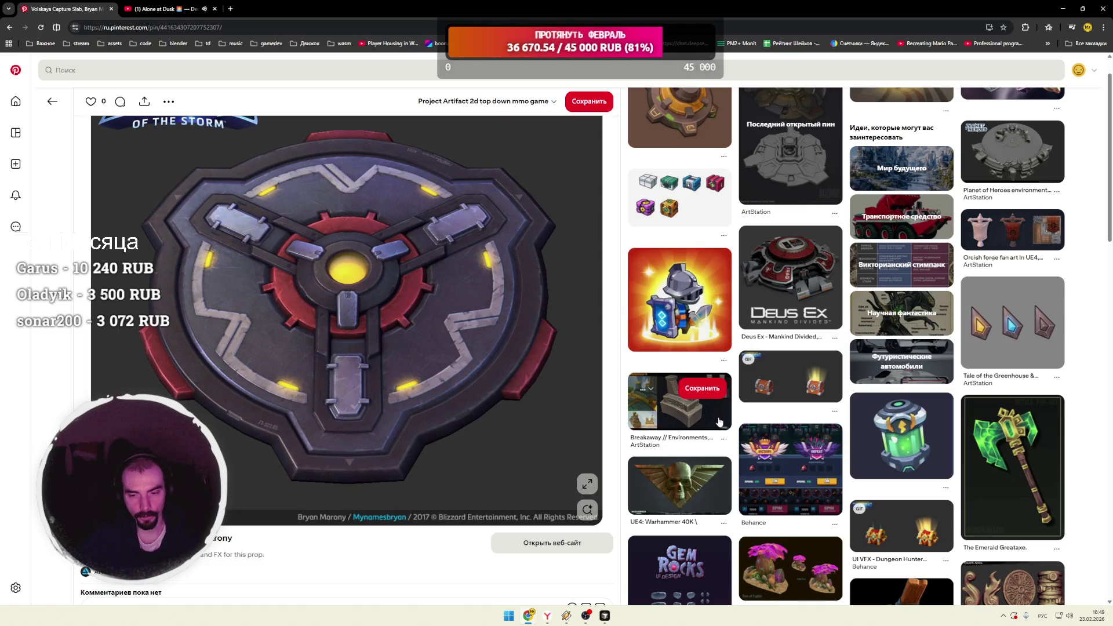
Step: Open the Breakaway environments pin, scroll its grid, and open the ZBrush crystals tutorial
click(679, 412)
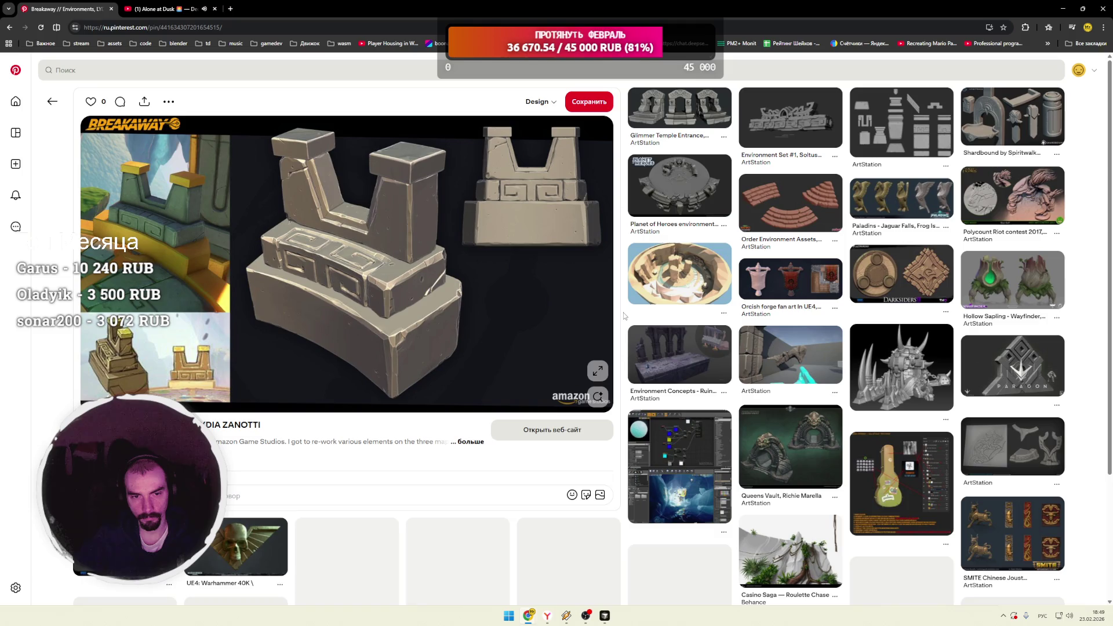
scroll(624, 315, down, 3)
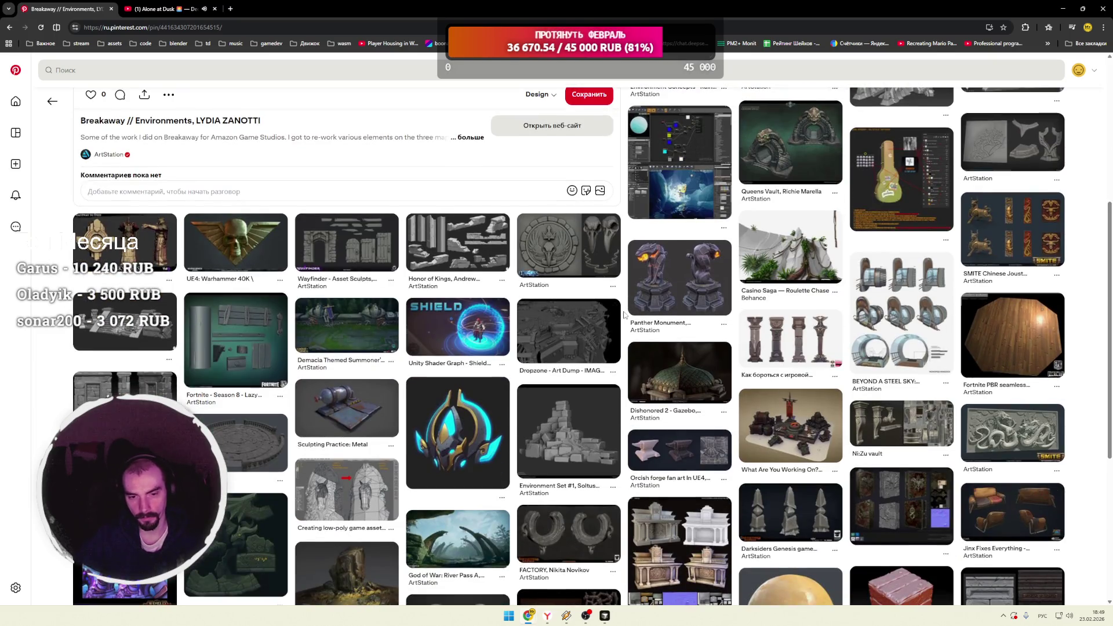
scroll(625, 315, down, 2)
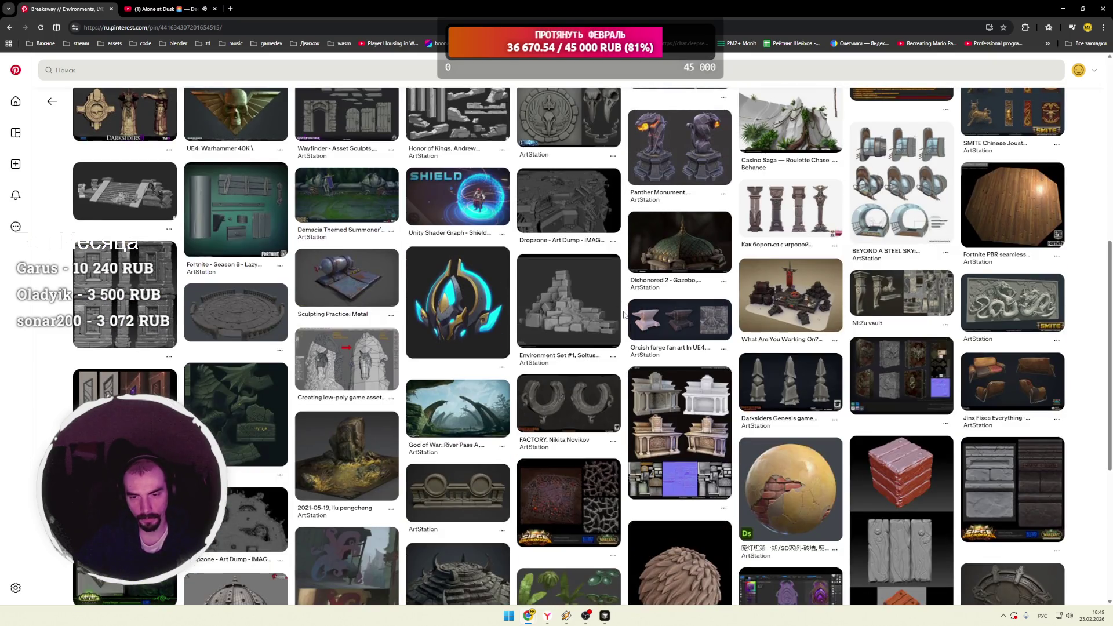
scroll(625, 315, down, 2)
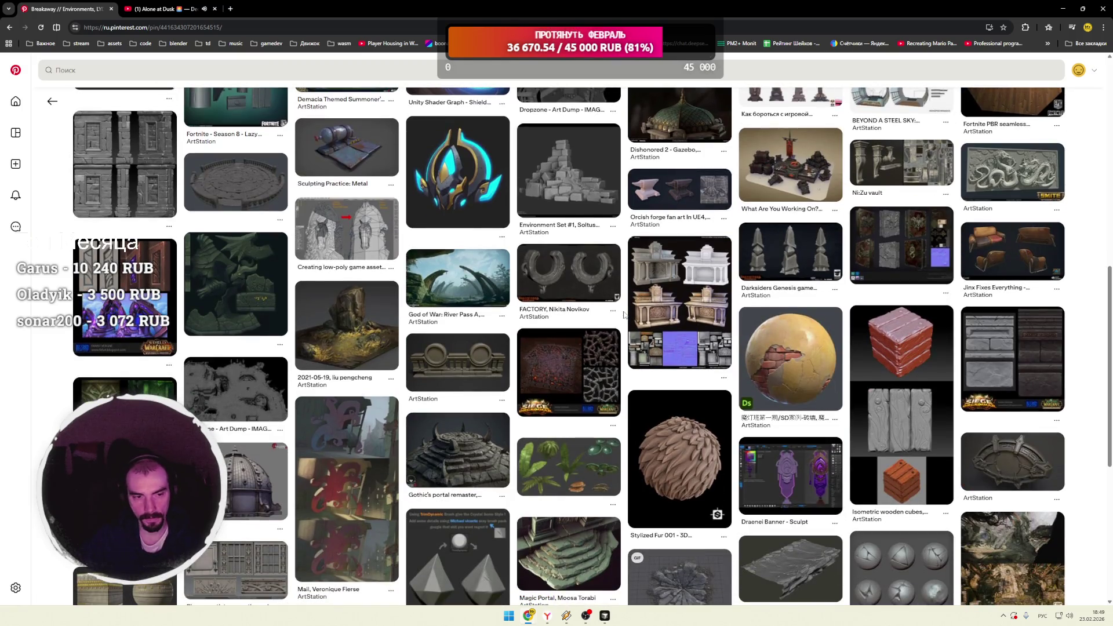
scroll(624, 315, down, 3)
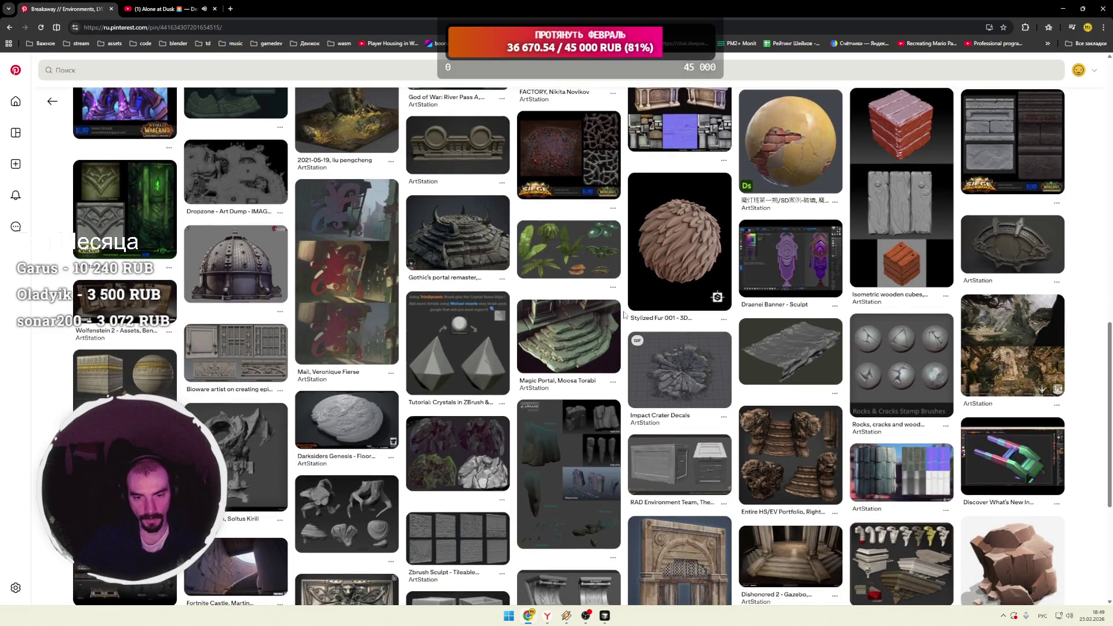
click(469, 344)
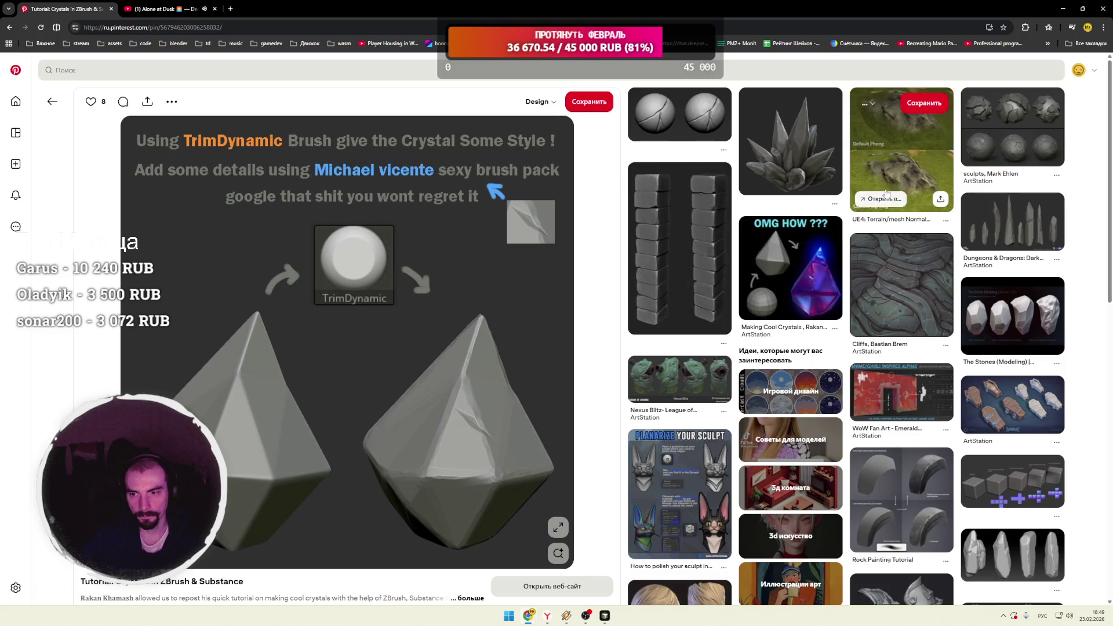
Step: Go from the UE4 terrain blending pin to the landscapes pin, then open 'How to Blockout A Level'
click(901, 150)
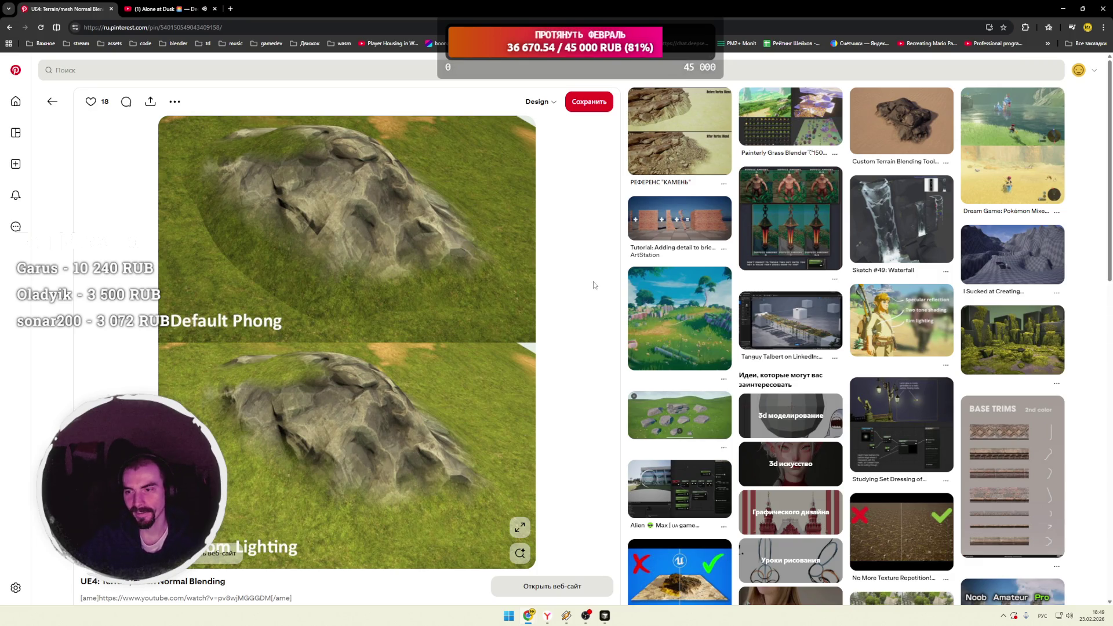
click(996, 269)
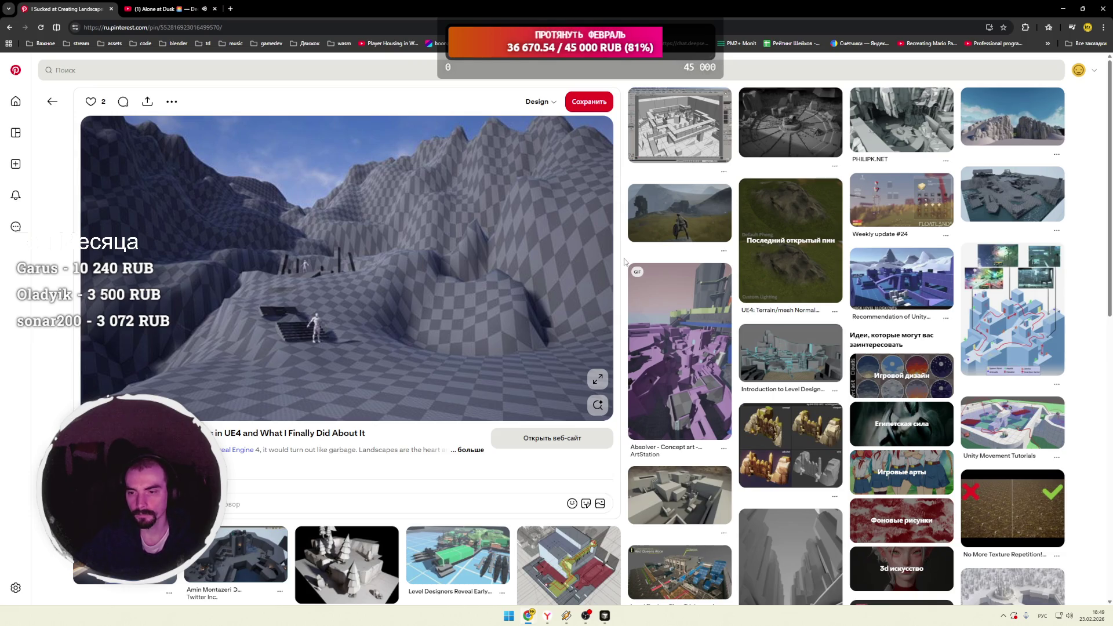
scroll(624, 262, down, 2)
scroll(624, 261, down, 3)
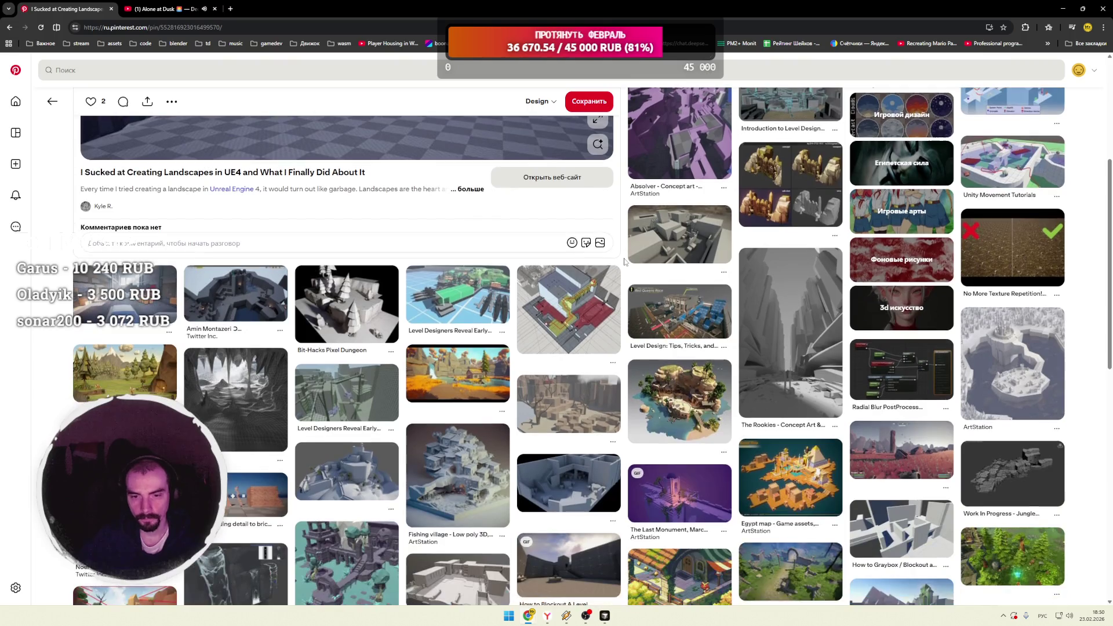
scroll(624, 261, down, 2)
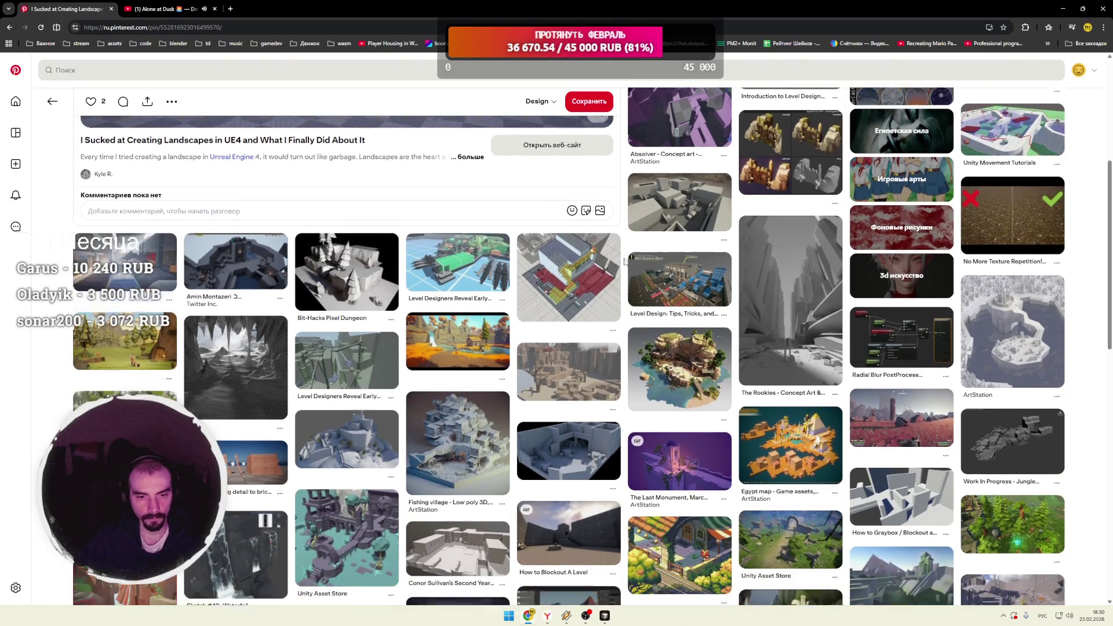
scroll(625, 262, down, 2)
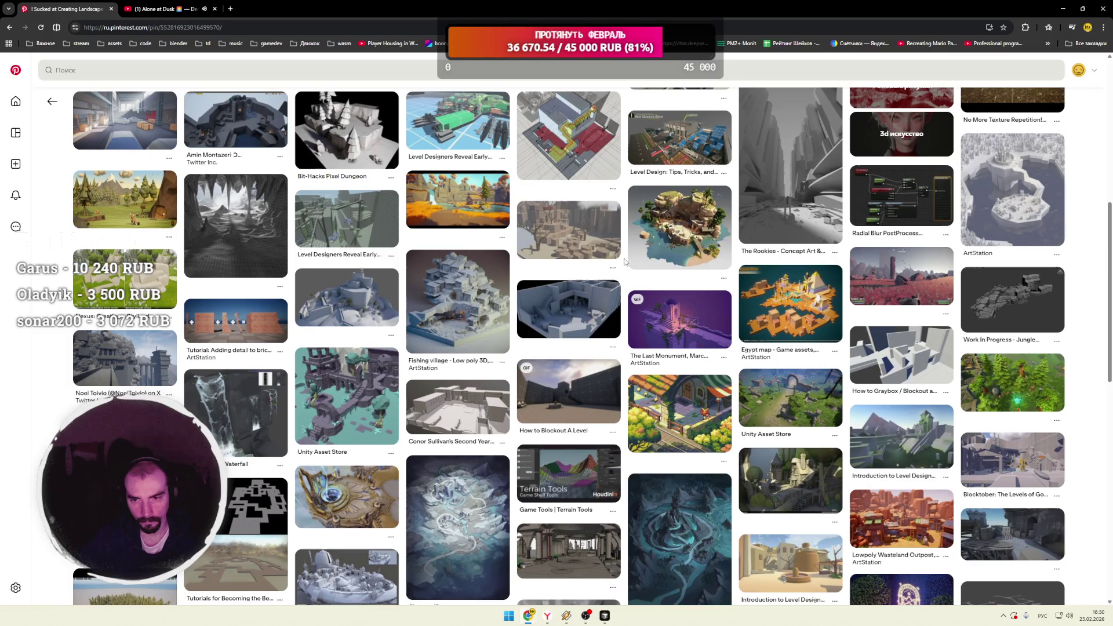
scroll(624, 261, down, 2)
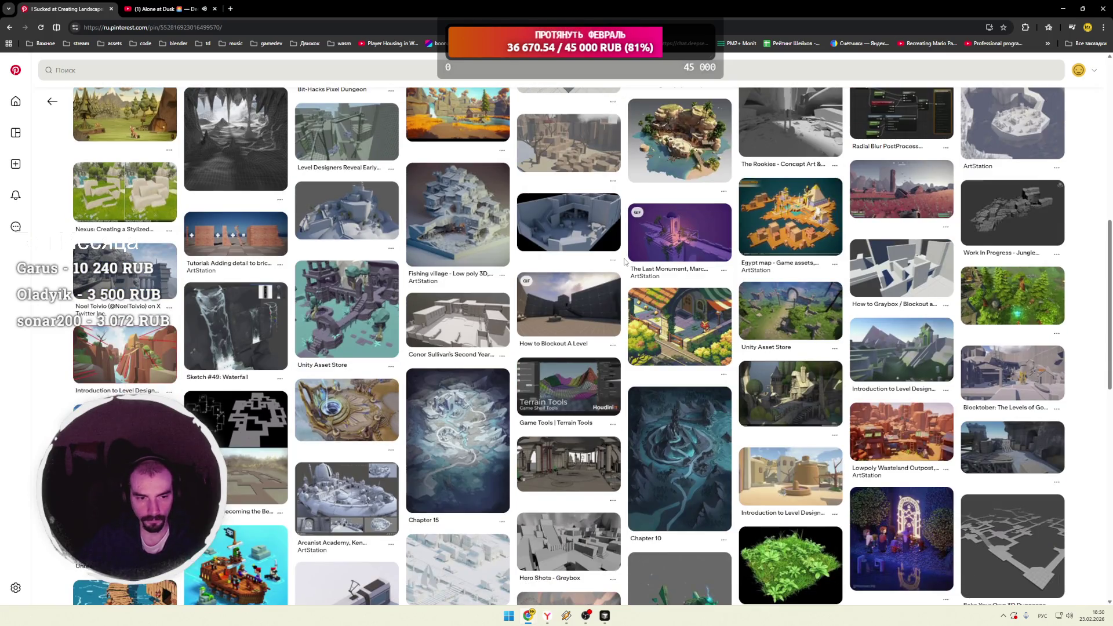
scroll(624, 261, down, 2)
scroll(625, 261, down, 5)
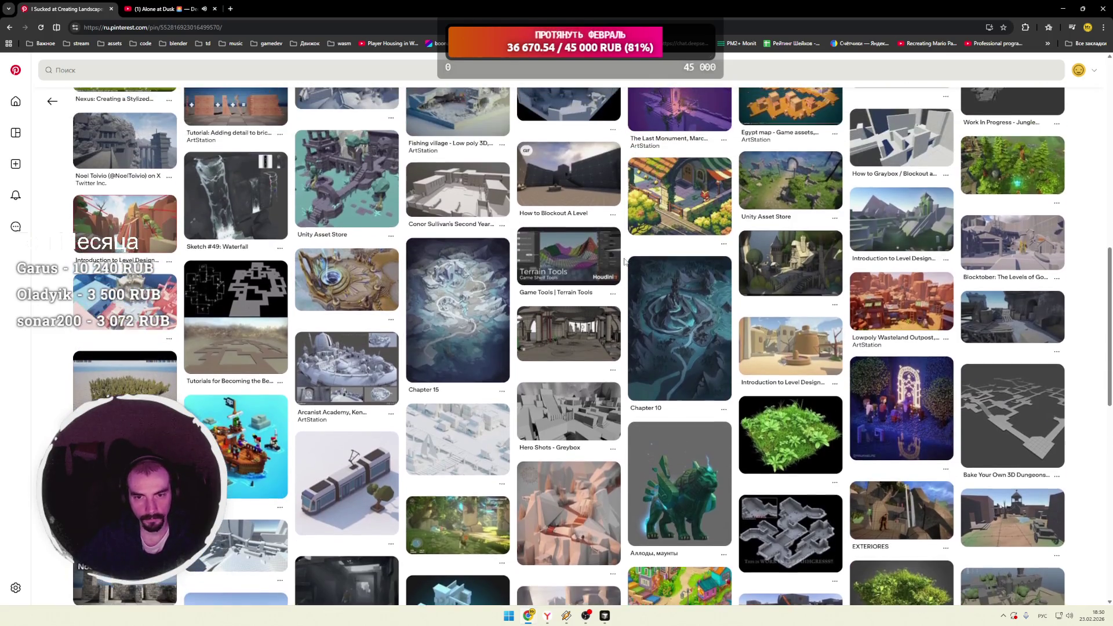
click(620, 249)
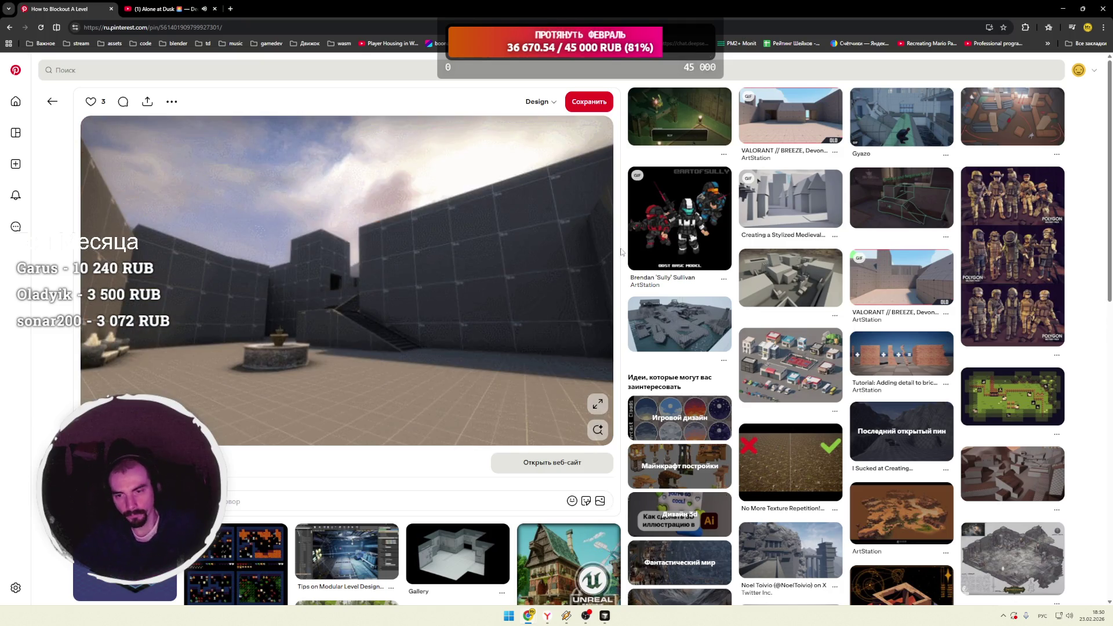
Step: Open the Stylized Medieval Town pin, then the low-poly terrain 3D models pin
click(777, 200)
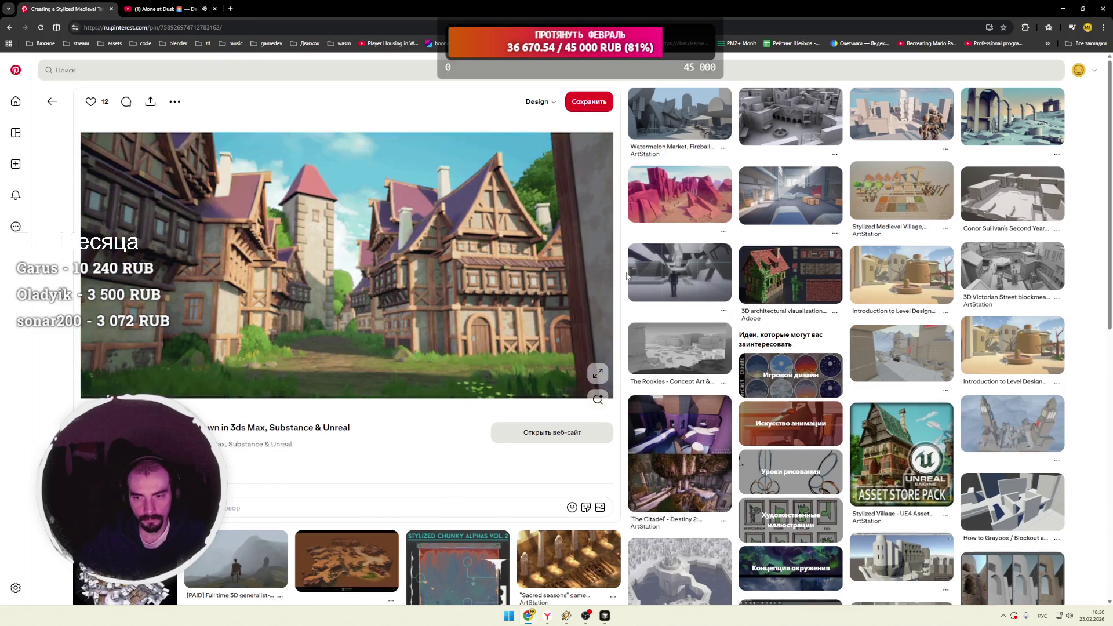
scroll(626, 276, down, 3)
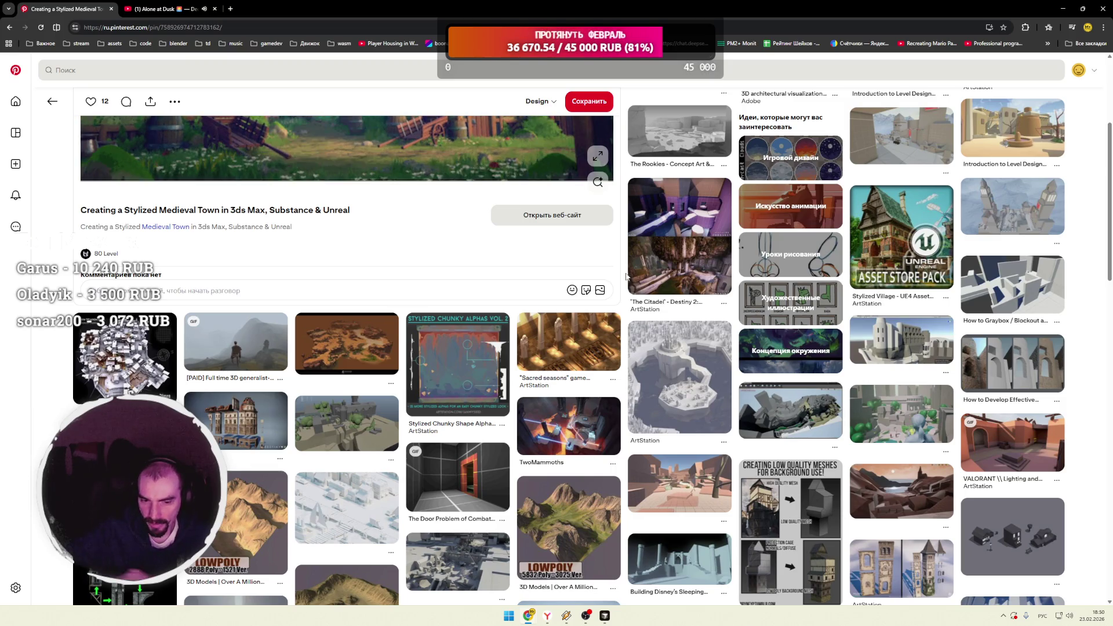
click(574, 510)
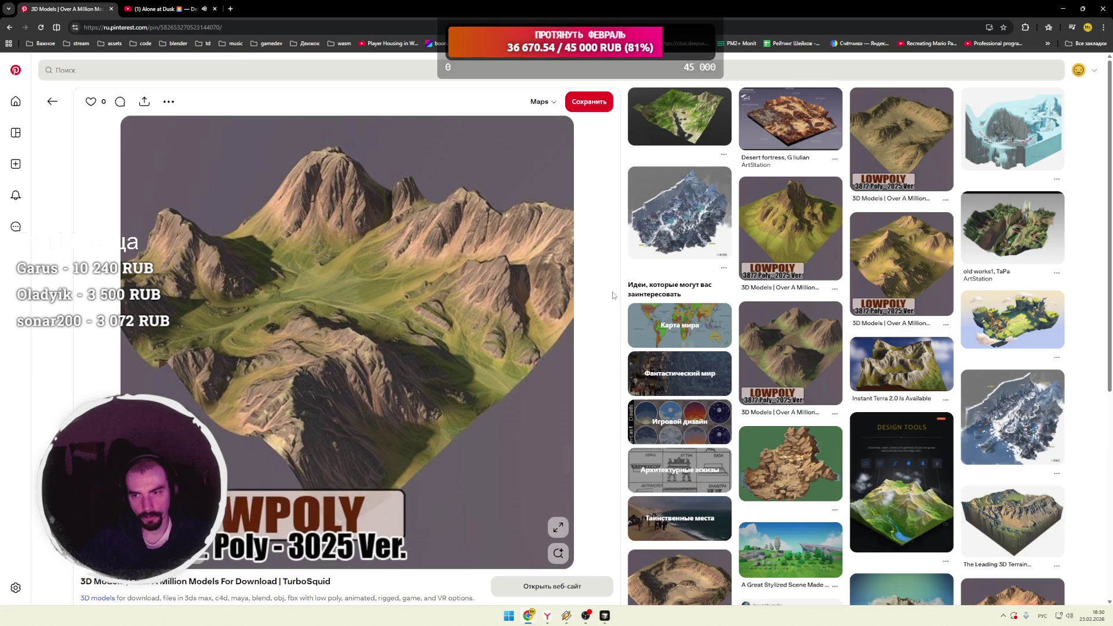
Step: Browse the low-poly terrain pin's related grid and close the stray empty tab
scroll(613, 296, down, 5)
scroll(618, 293, down, 2)
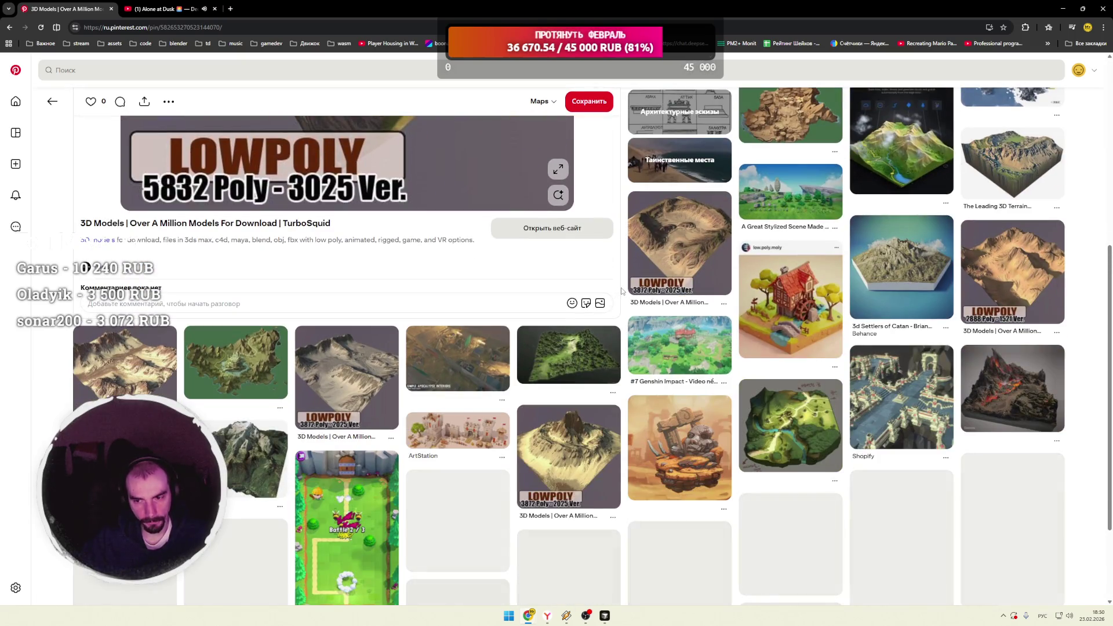
scroll(621, 288, down, 2)
scroll(624, 288, down, 2)
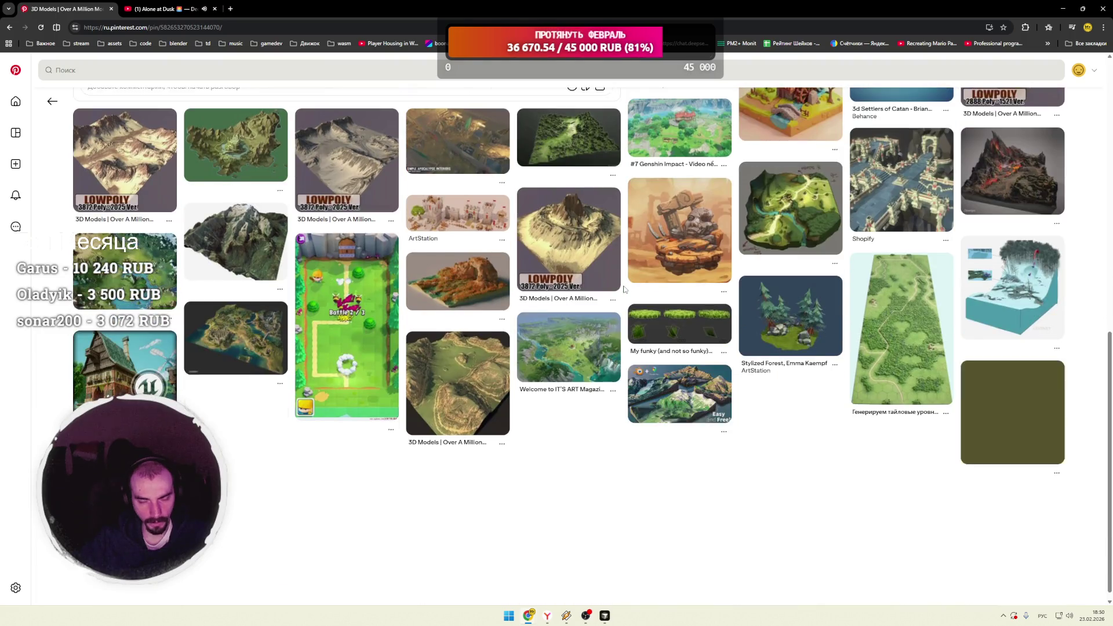
scroll(624, 288, down, 2)
scroll(624, 288, down, 1)
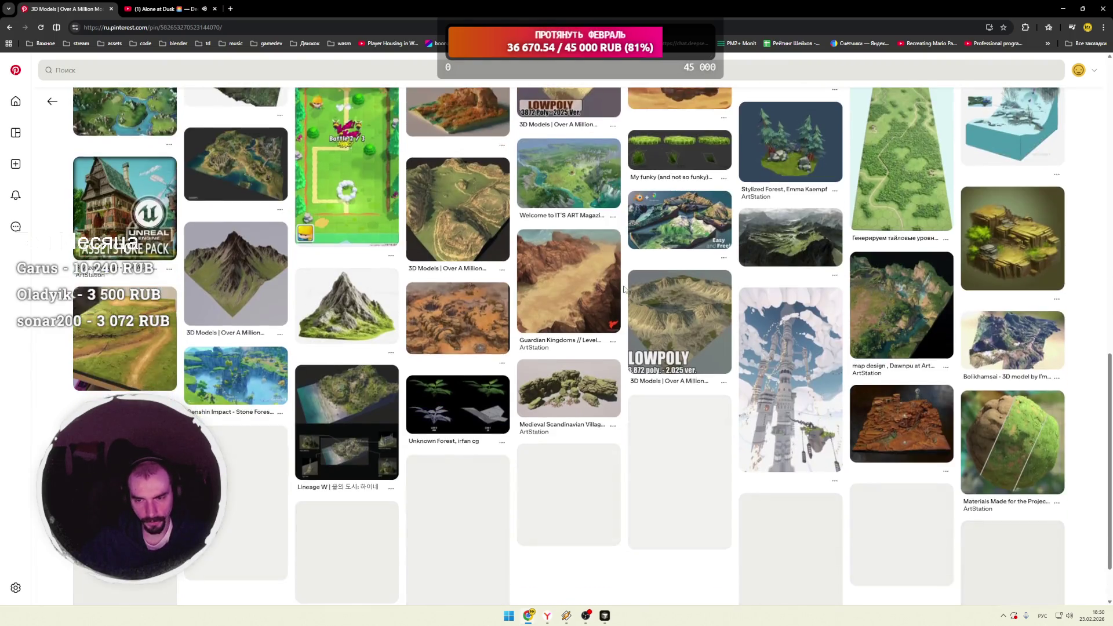
scroll(624, 288, down, 1)
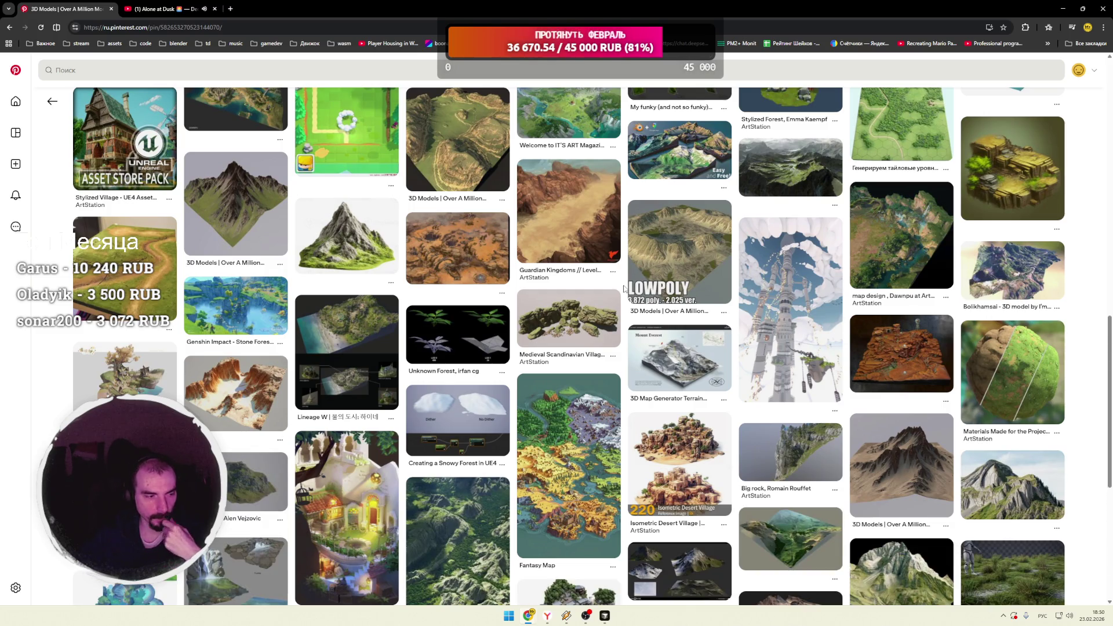
scroll(624, 288, down, 3)
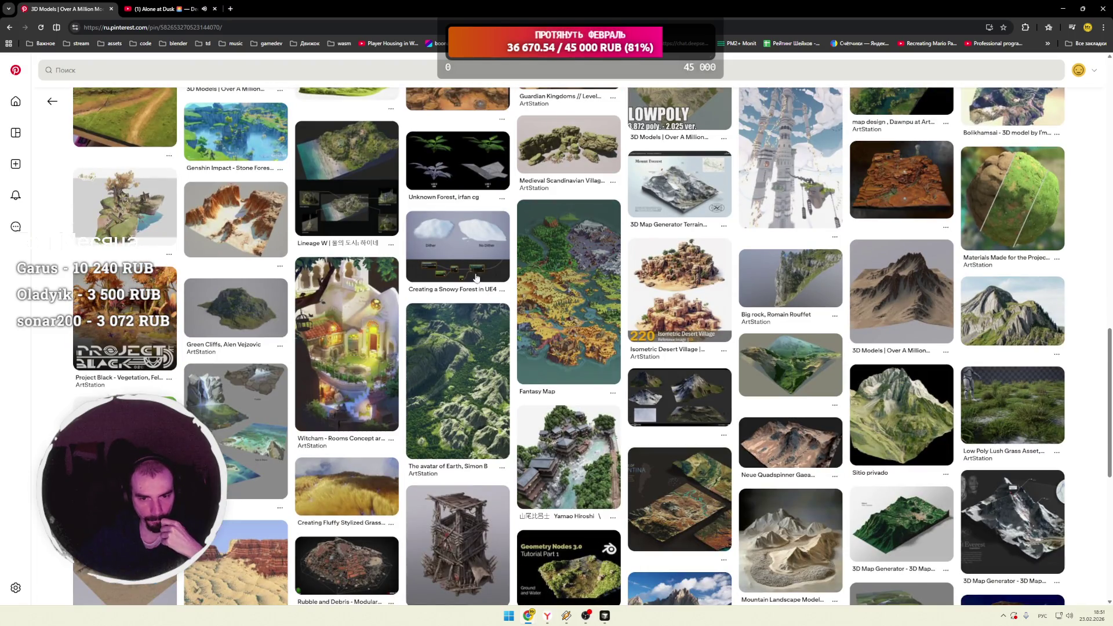
click(556, 288)
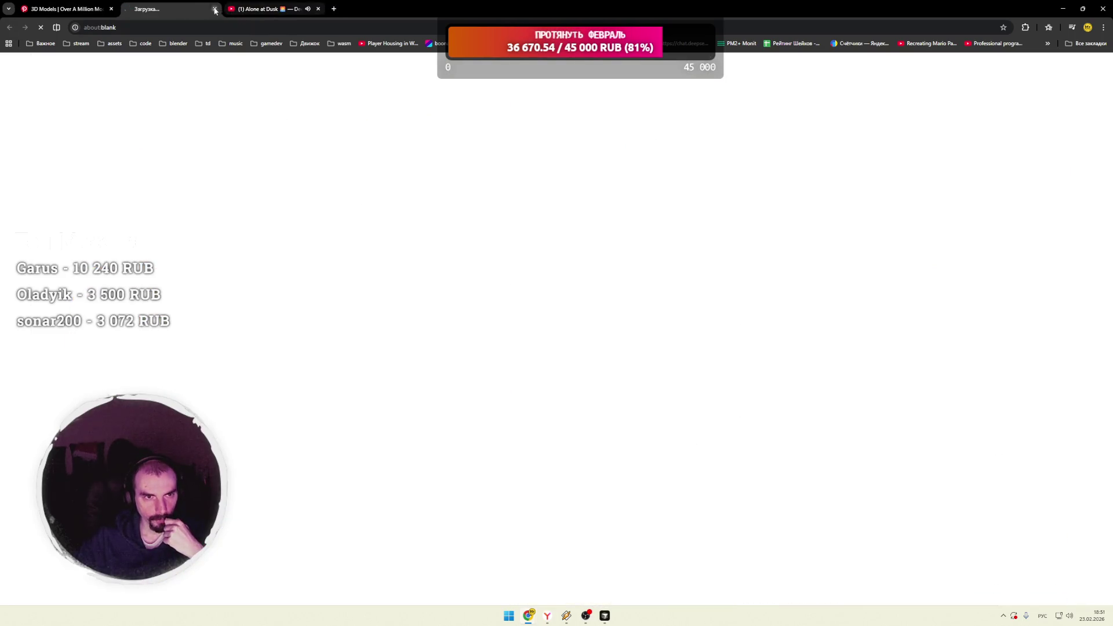
click(215, 10)
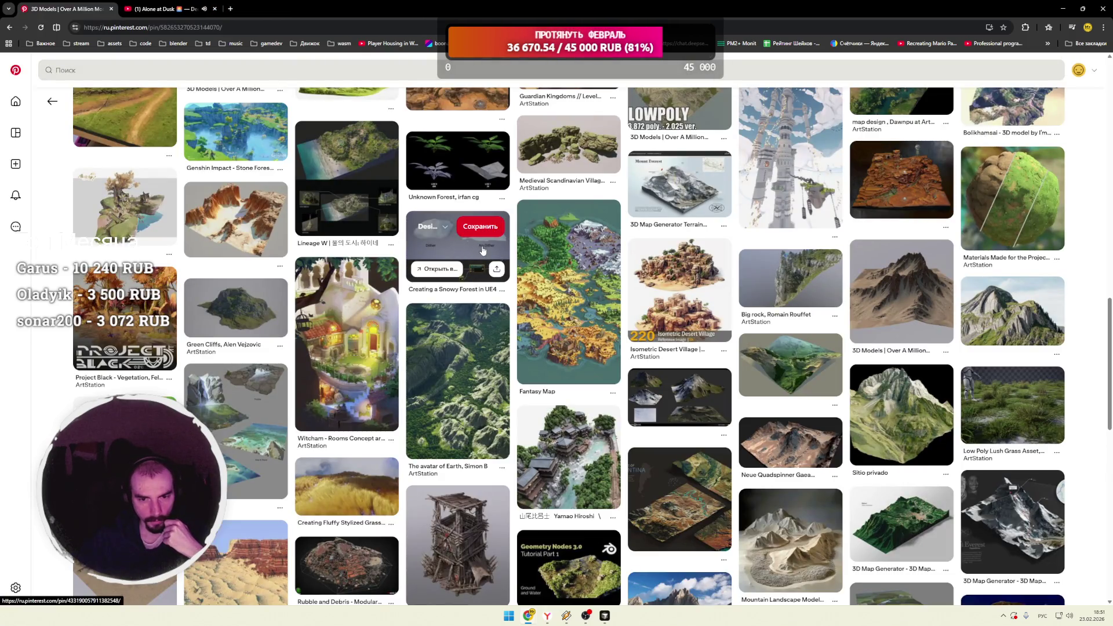
Step: Open the 'Creating a Snowy Forest in UE4' pin, then the 'Custom Terrain Blending Tool' pin
click(483, 249)
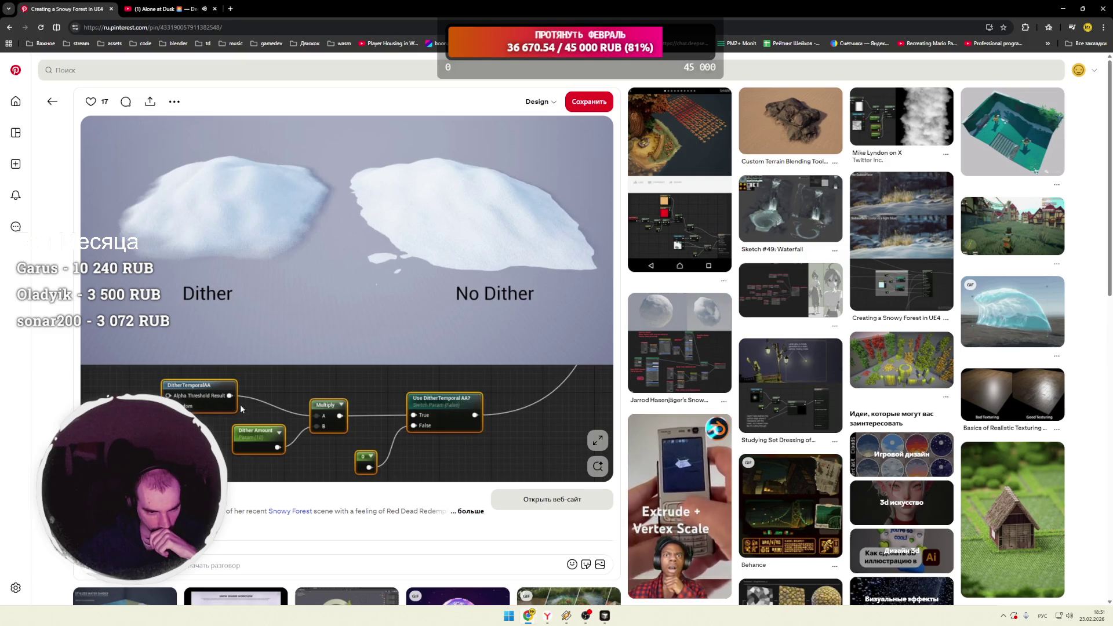
mouse_move(679, 262)
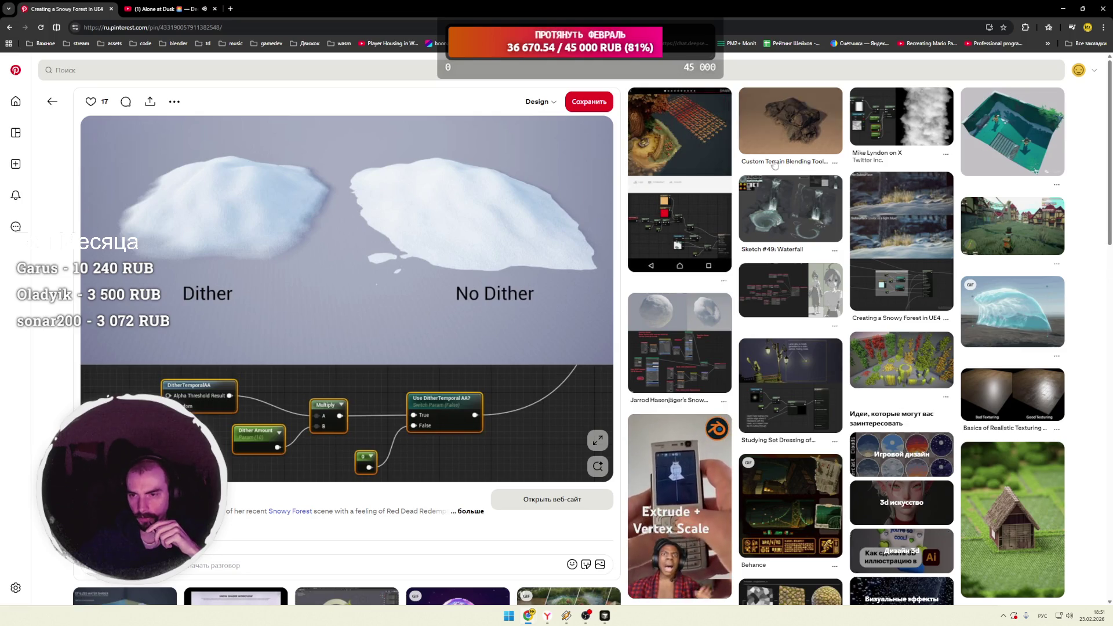
click(785, 131)
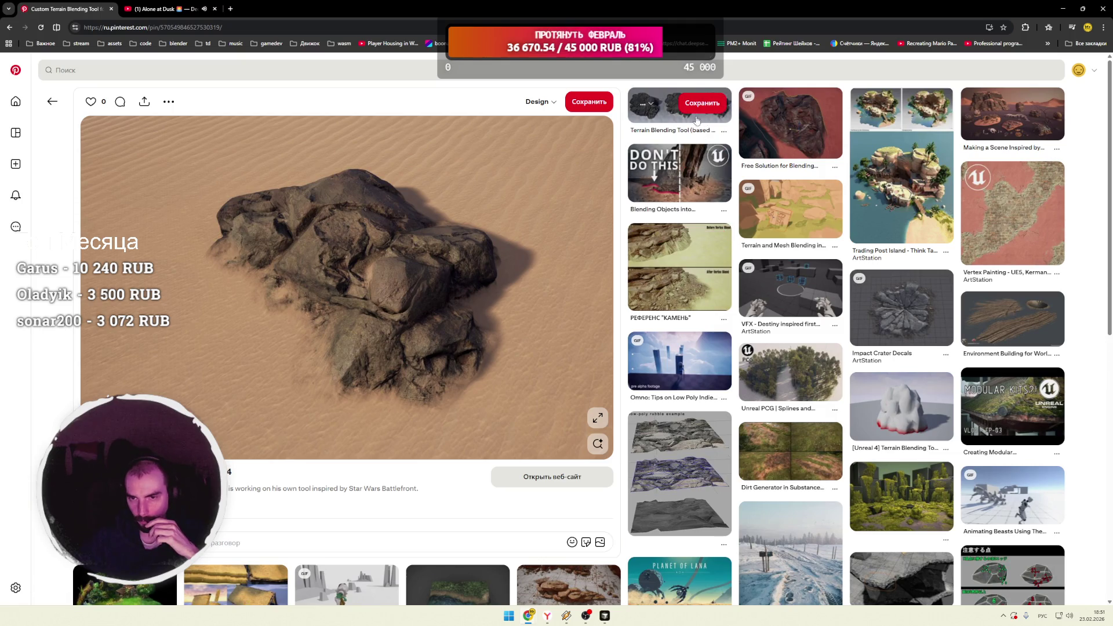
Step: Open the Star Wars Battlefront terrain blending related pin
click(729, 115)
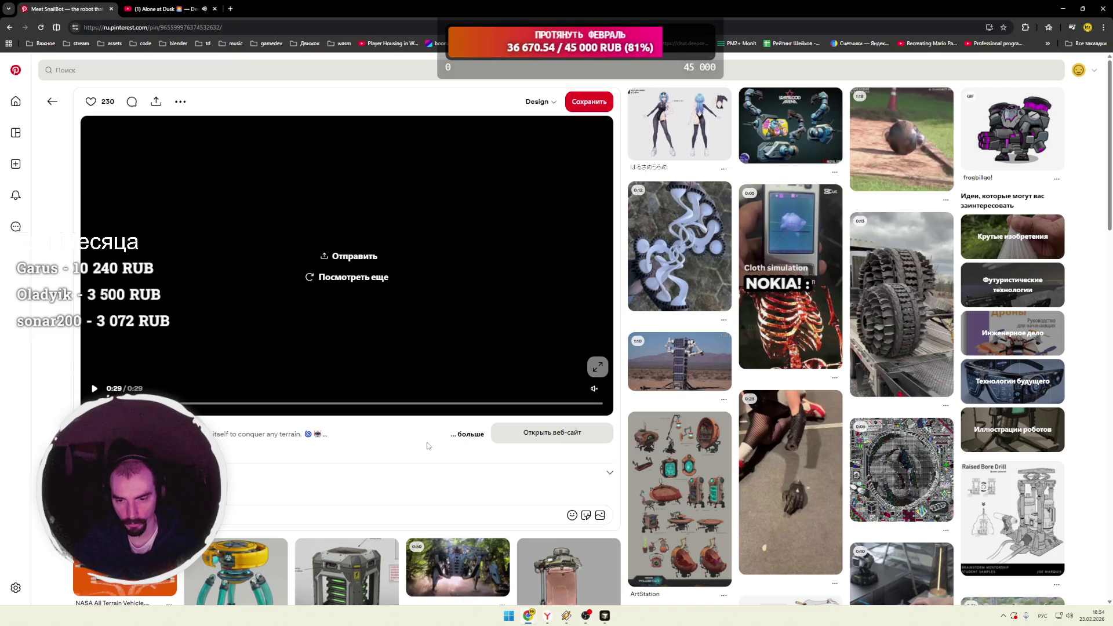
Step: Scroll far down the related robot pins and open the underwater robot video pin
scroll(430, 444, down, 4)
scroll(464, 429, up, 2)
scroll(493, 414, down, 3)
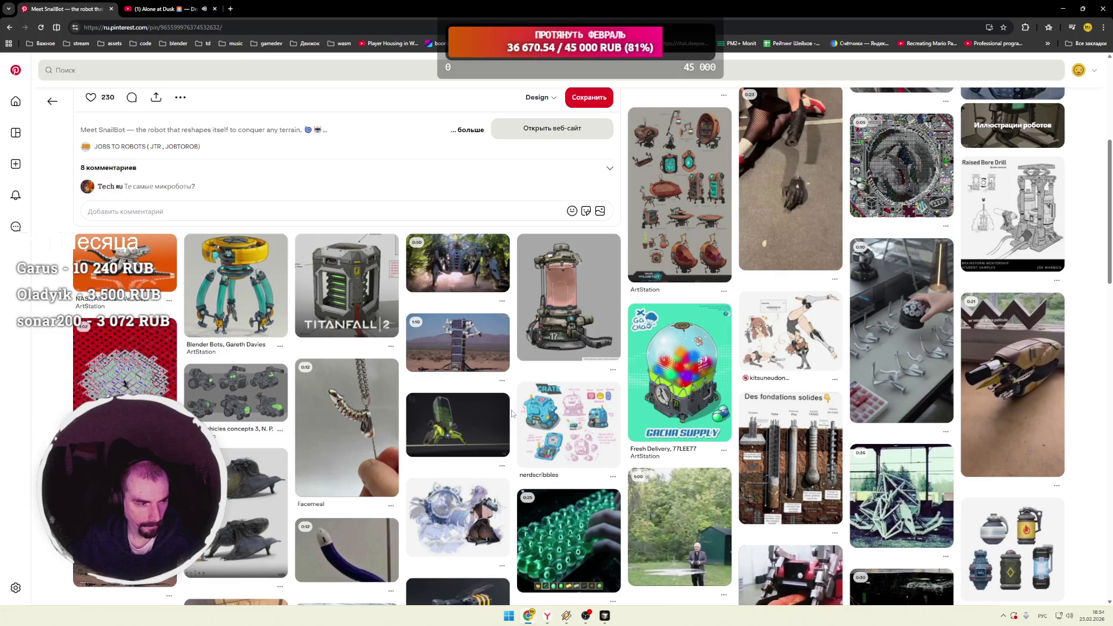
scroll(512, 414, down, 3)
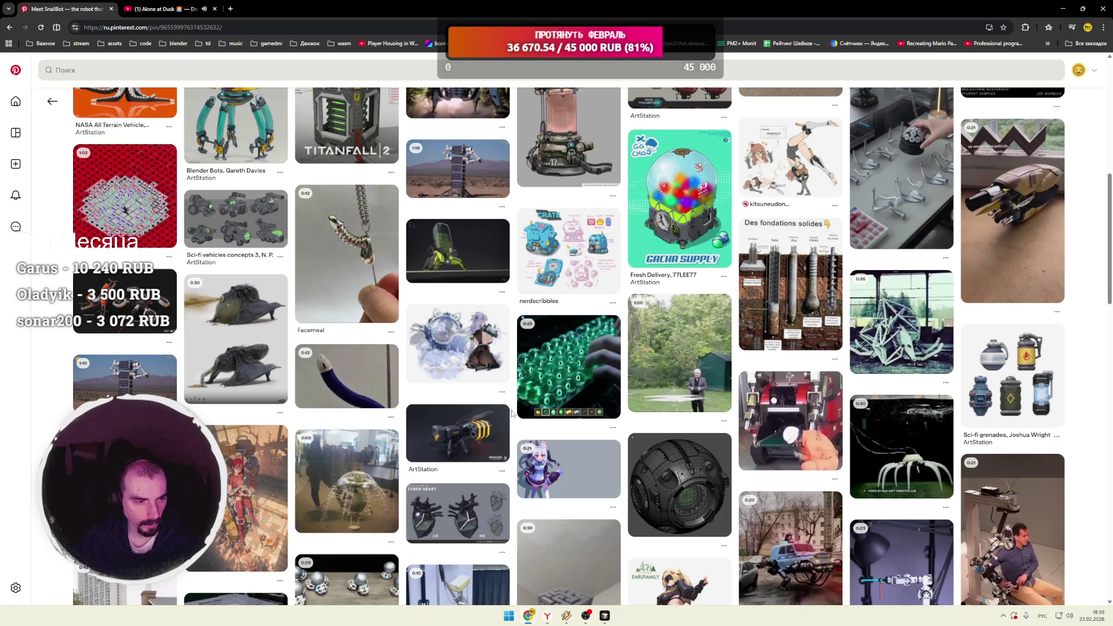
scroll(512, 413, down, 1)
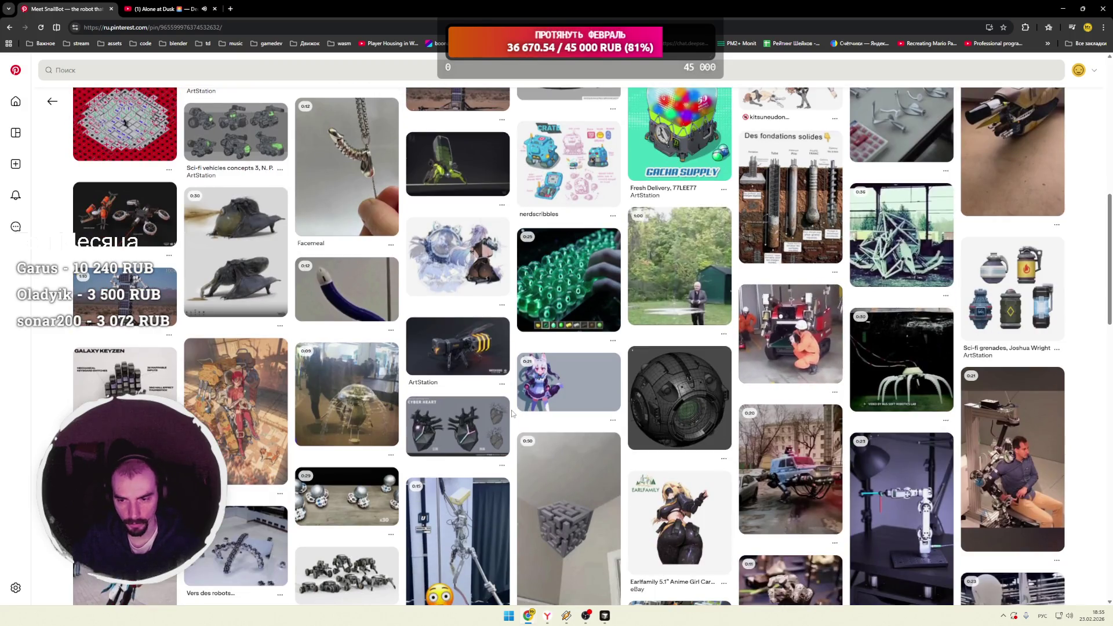
scroll(512, 413, down, 2)
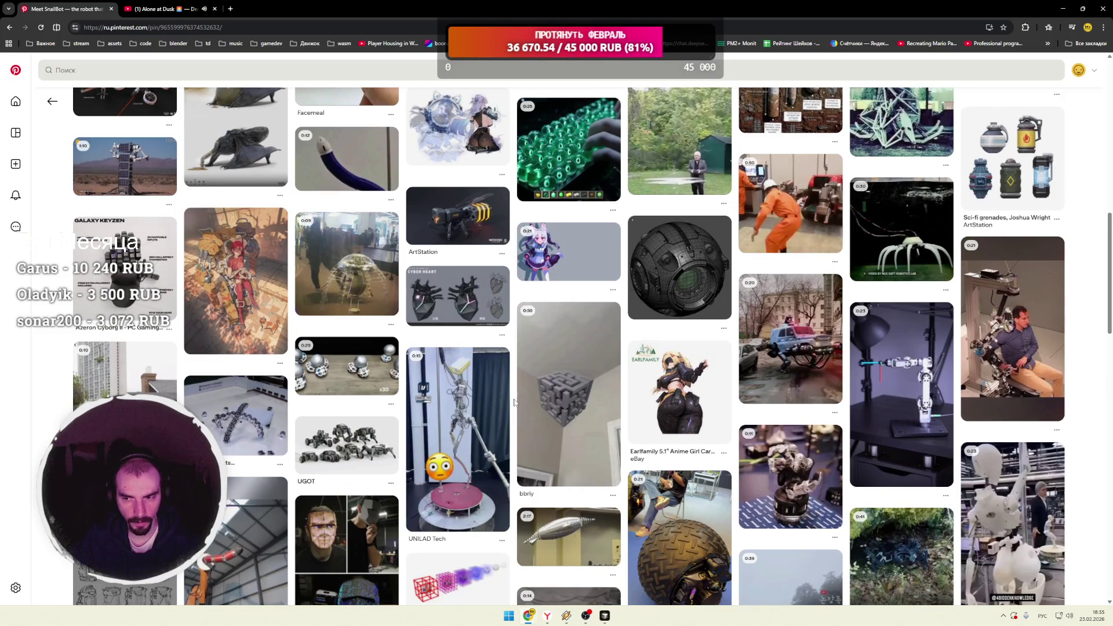
scroll(513, 402, down, 2)
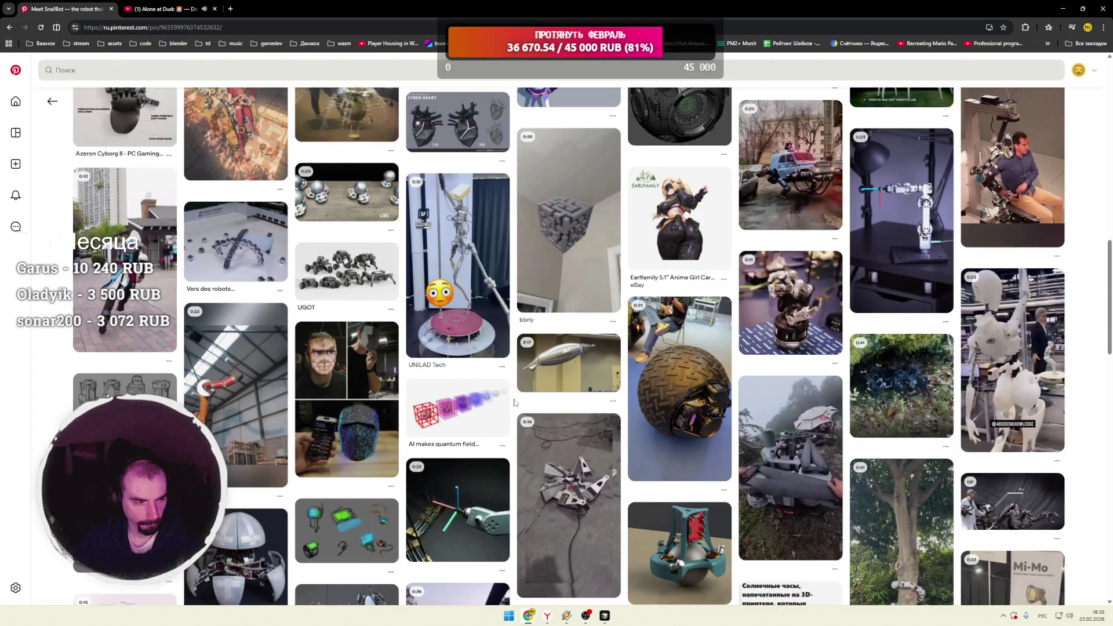
scroll(513, 402, down, 2)
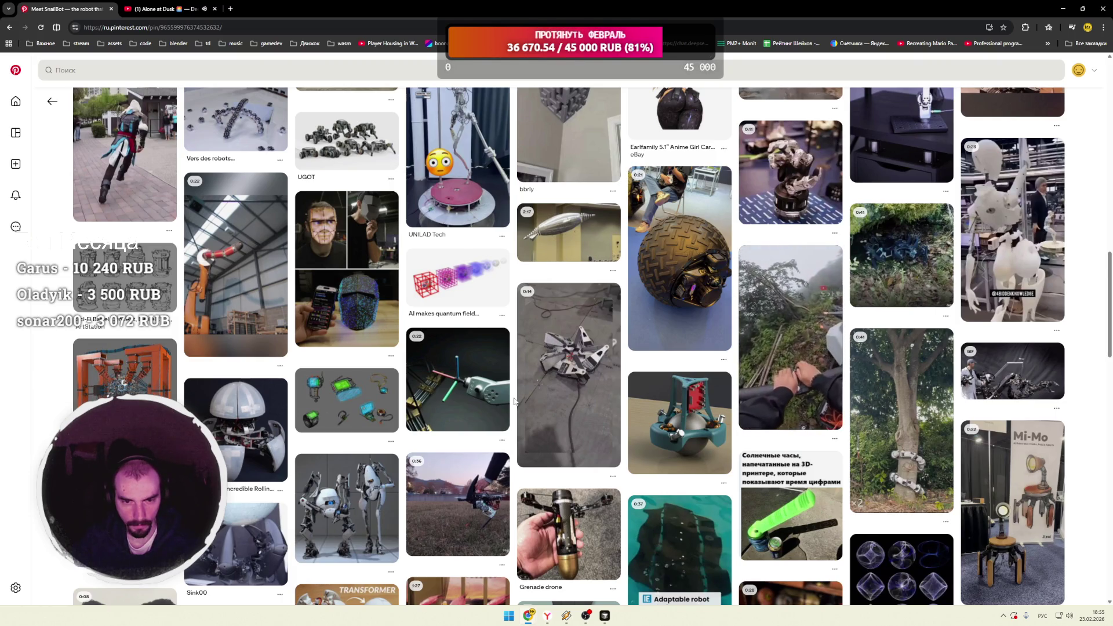
scroll(514, 402, down, 2)
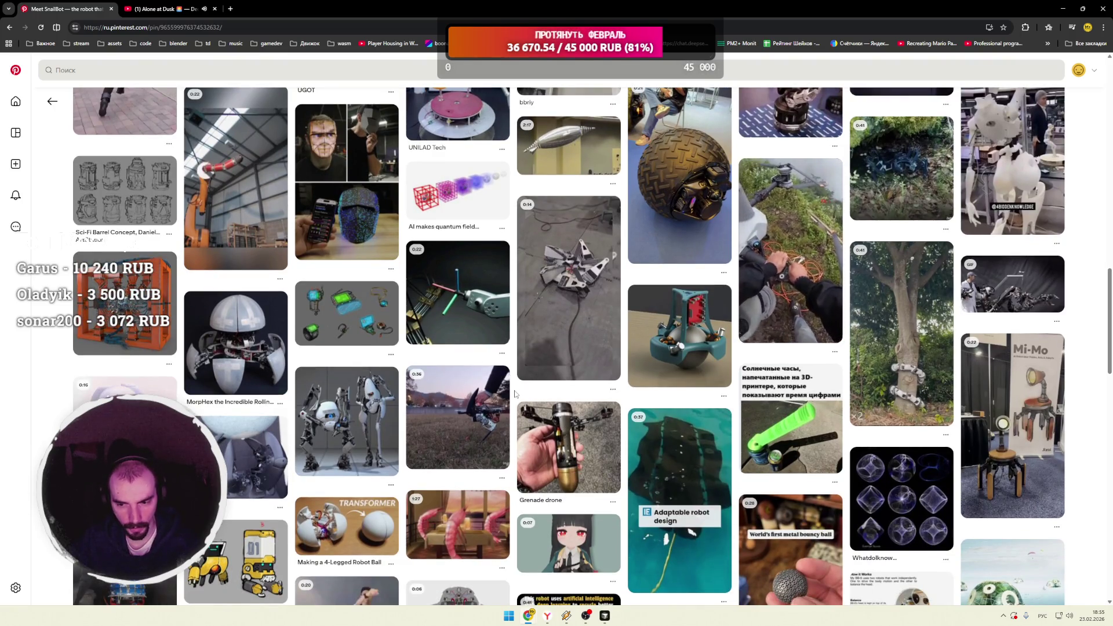
scroll(514, 394, down, 1)
scroll(515, 394, down, 3)
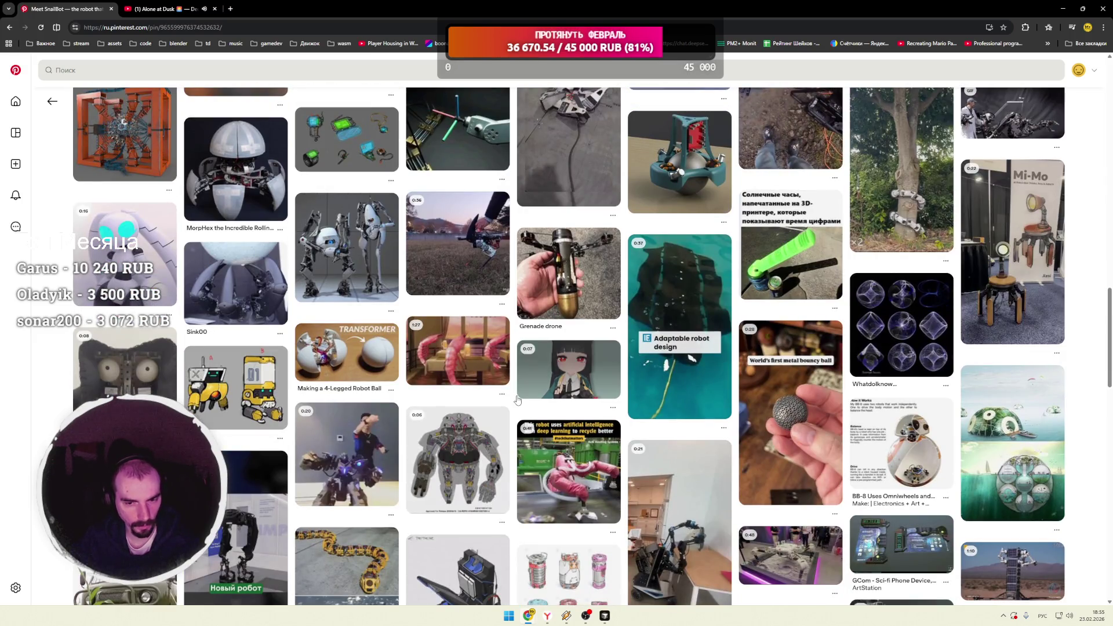
scroll(513, 396, down, 3)
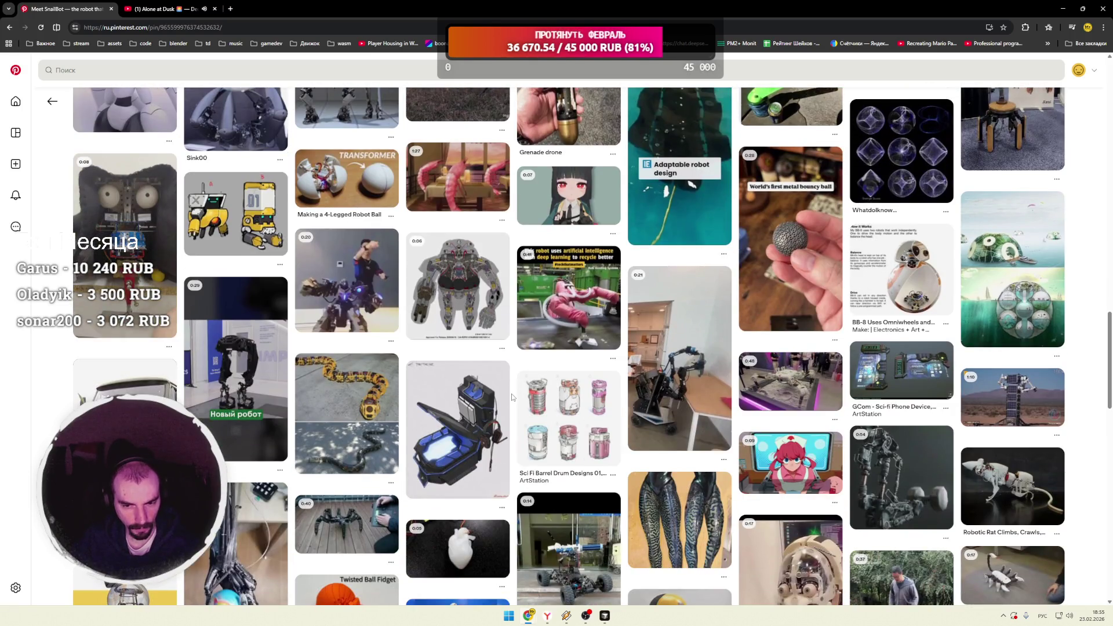
scroll(512, 398, down, 3)
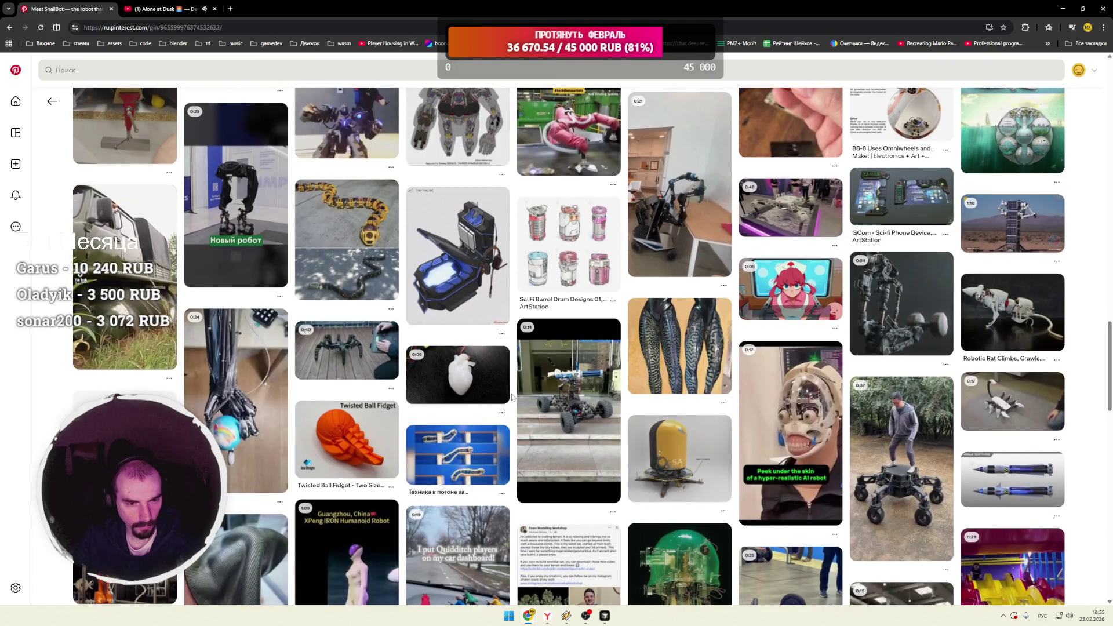
scroll(512, 397, down, 2)
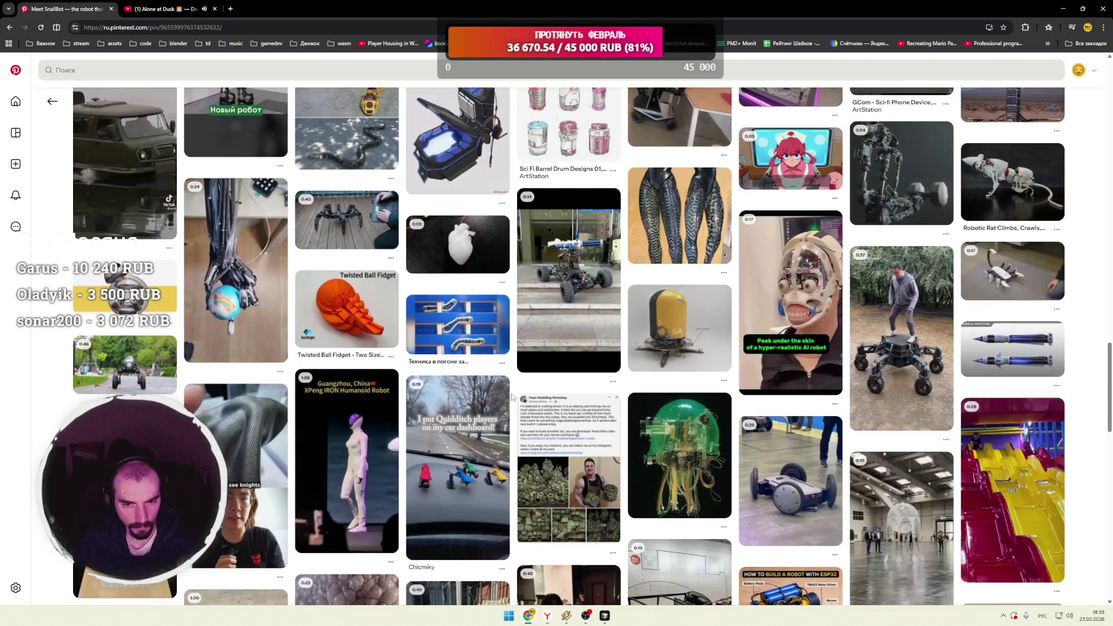
scroll(512, 397, down, 2)
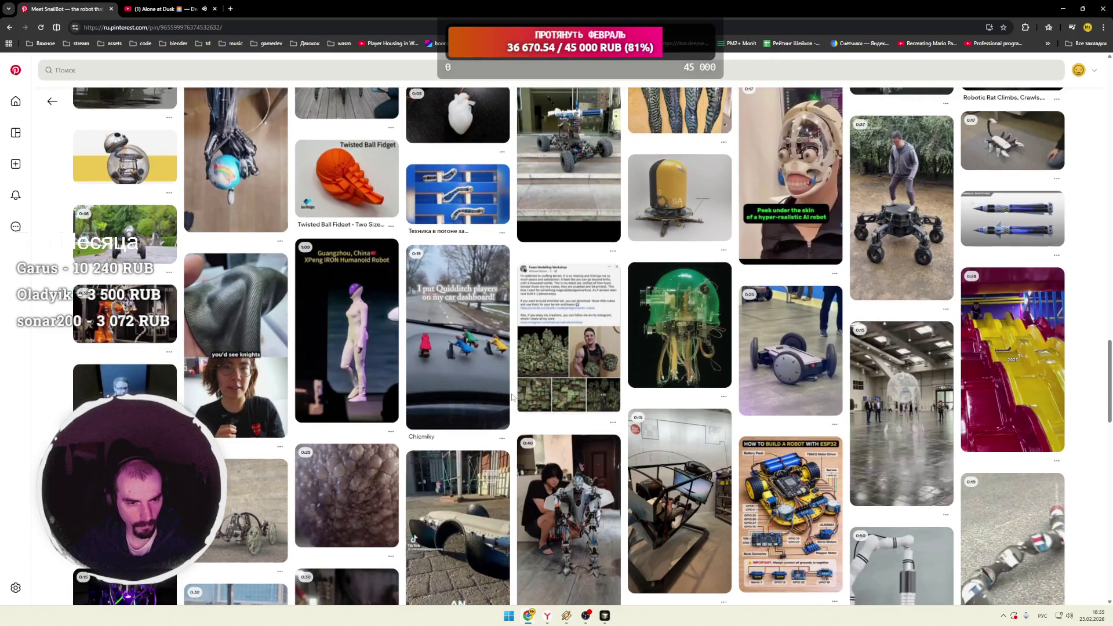
scroll(512, 397, down, 1)
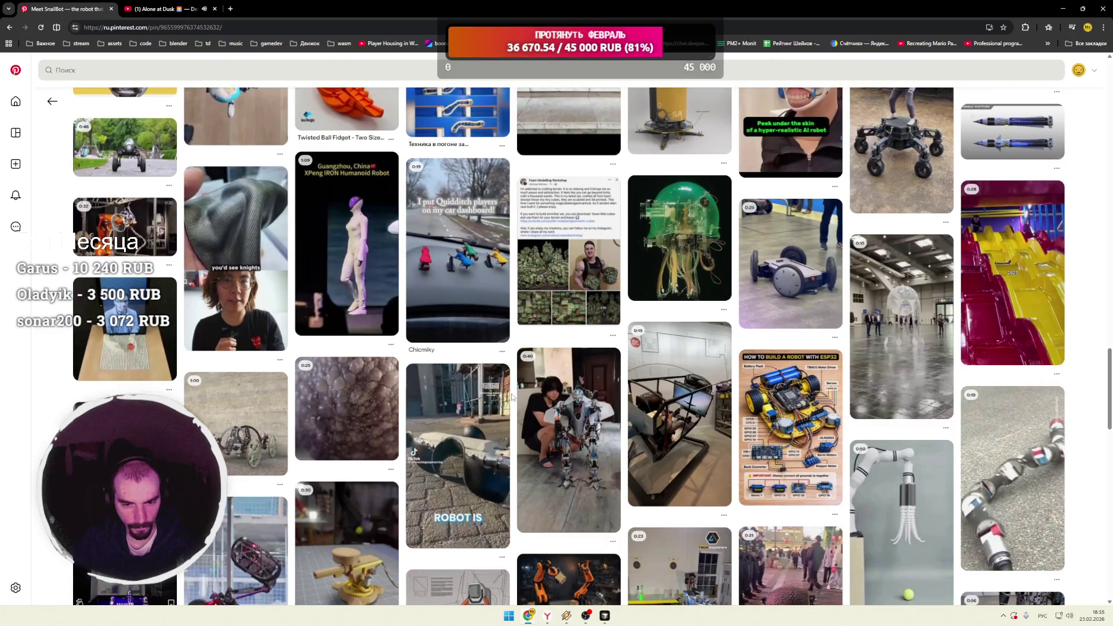
scroll(512, 397, down, 1)
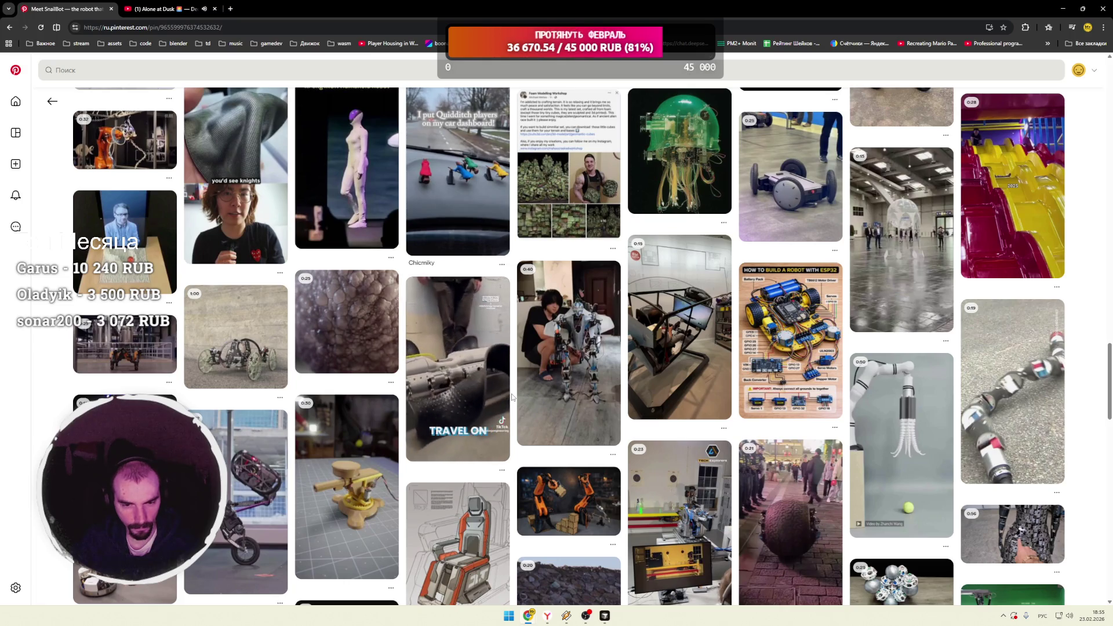
scroll(512, 397, down, 2)
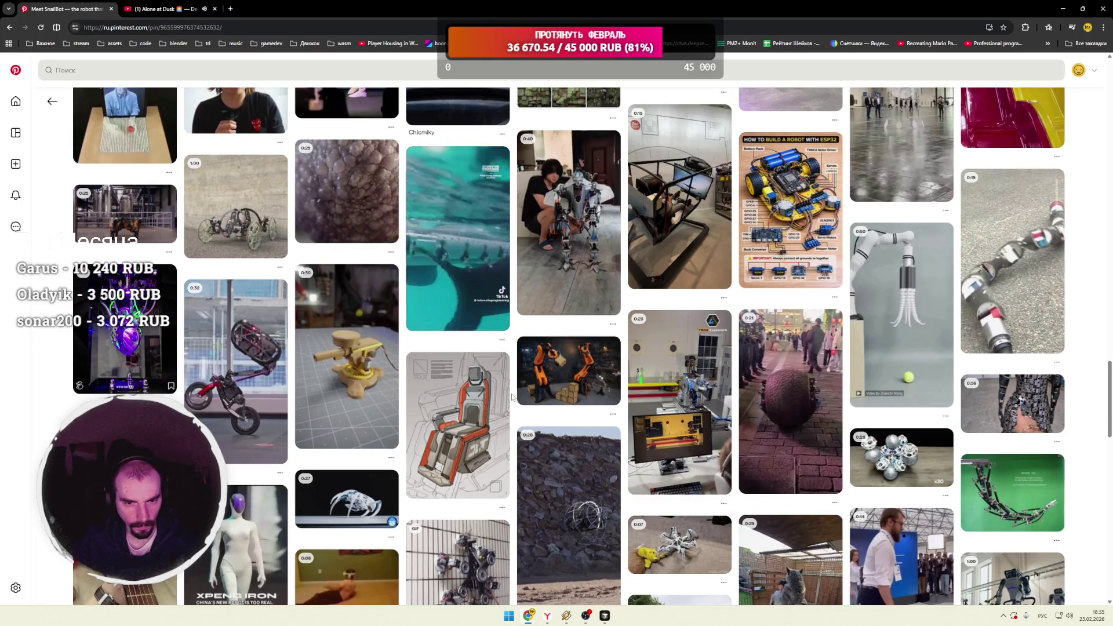
click(548, 504)
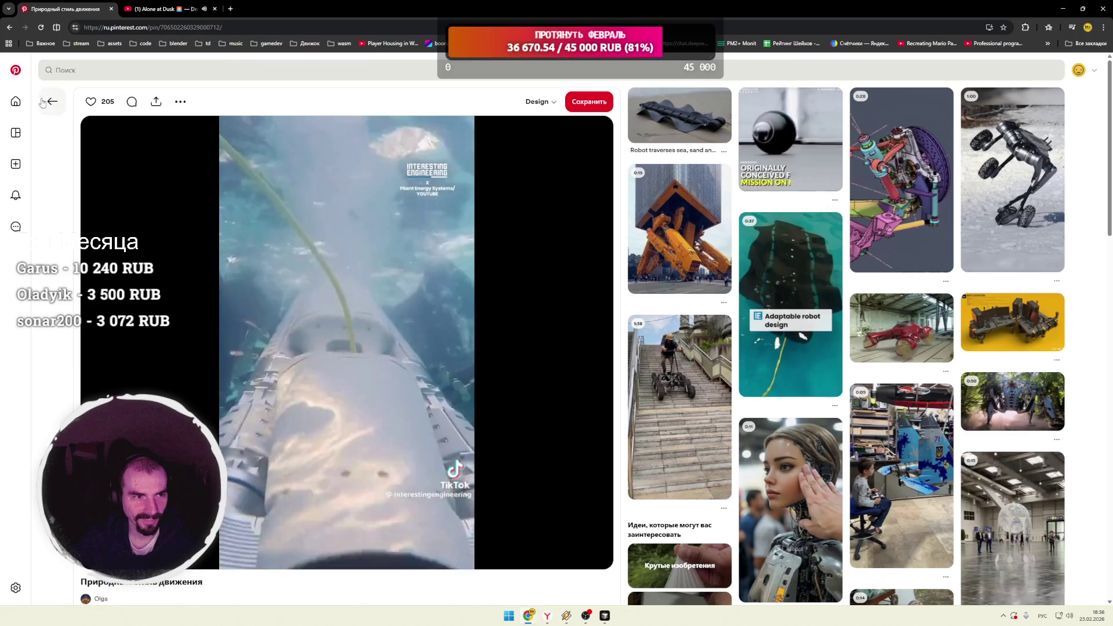
Step: Return to the Pinterest home feed via the logo
click(17, 71)
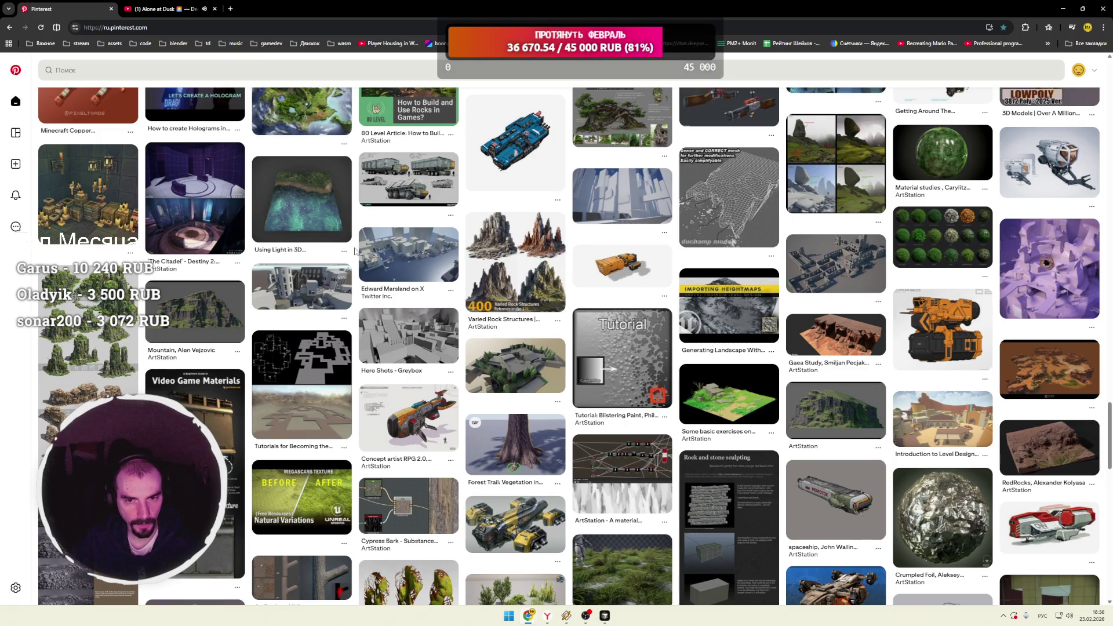
Step: Scroll the home feed down to pins like Winter House and Rocks stones collection
scroll(355, 250, down, 3)
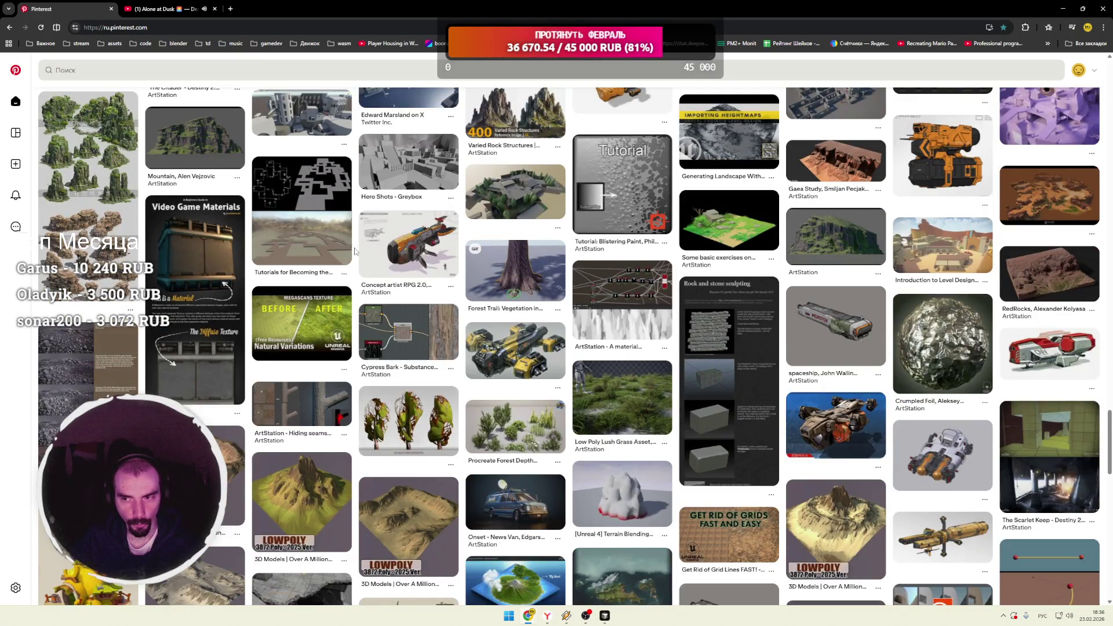
scroll(355, 251, down, 1)
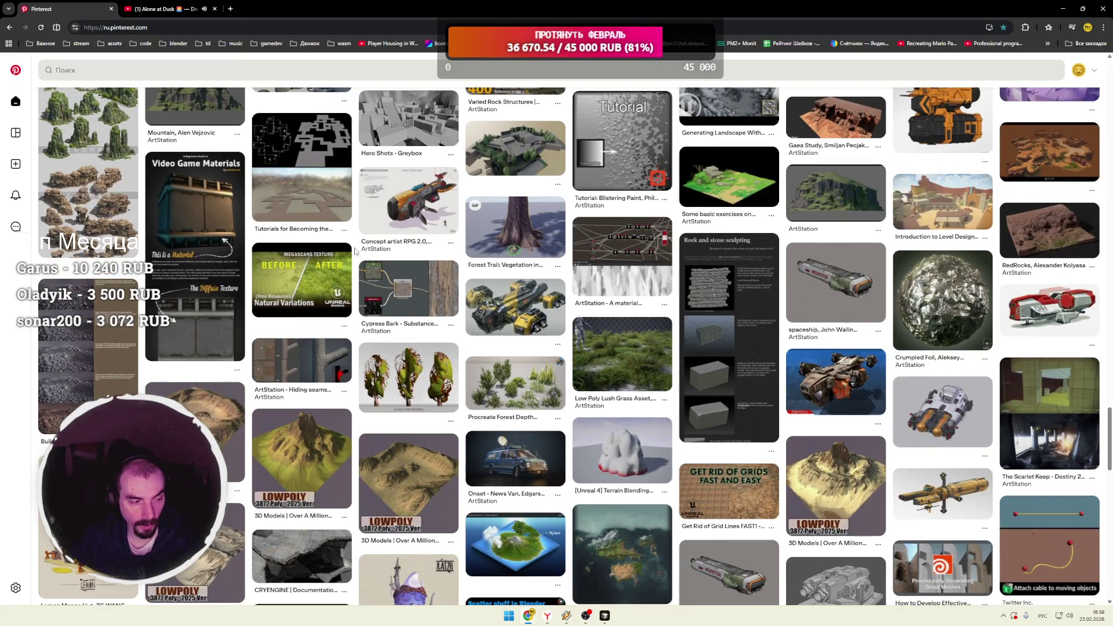
scroll(355, 251, down, 2)
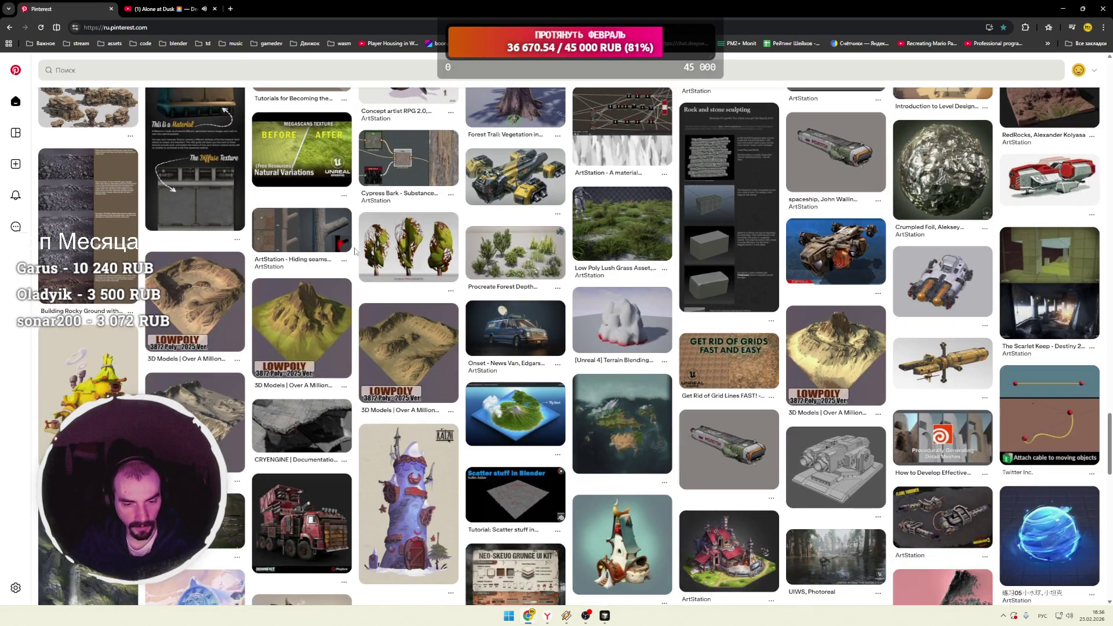
scroll(355, 251, down, 3)
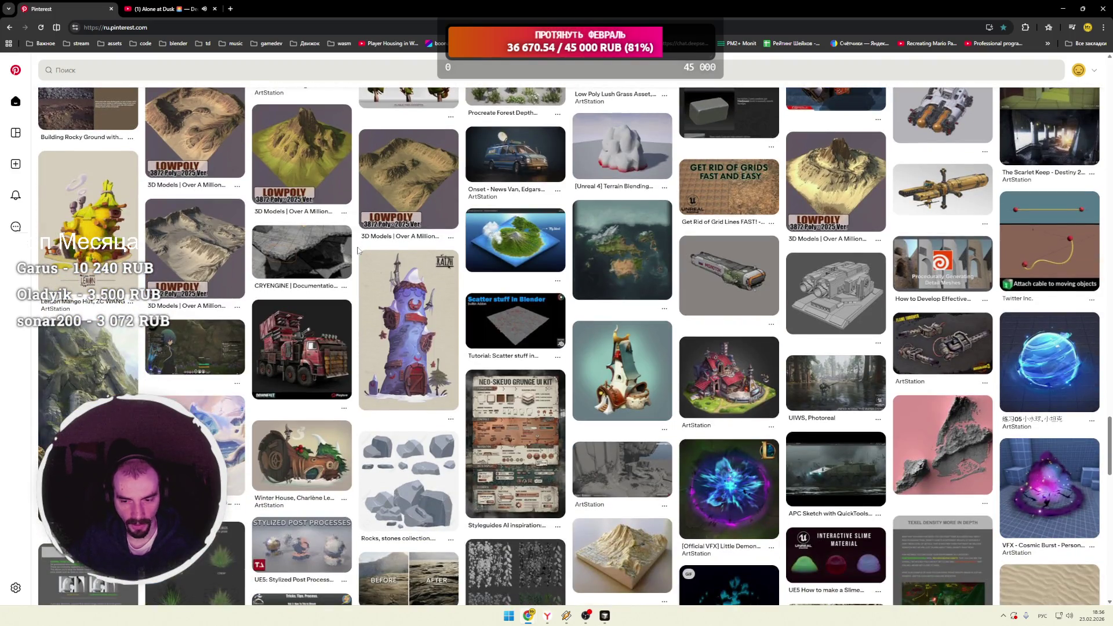
scroll(358, 251, down, 2)
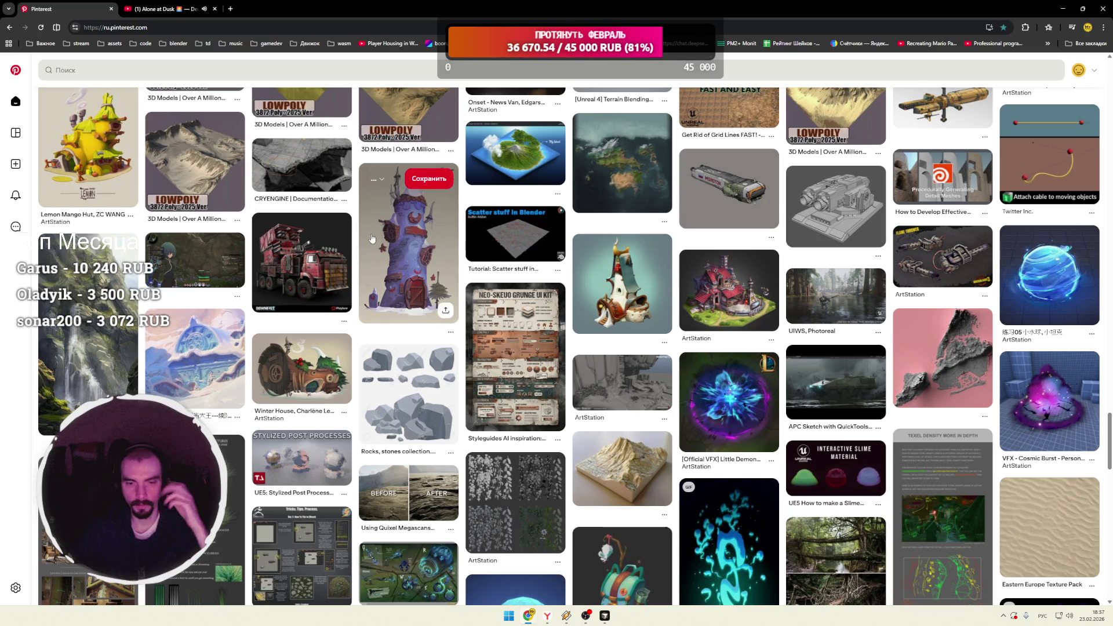
Step: Scroll deeper into the home feed, browsing more game art pins
scroll(462, 246, down, 6)
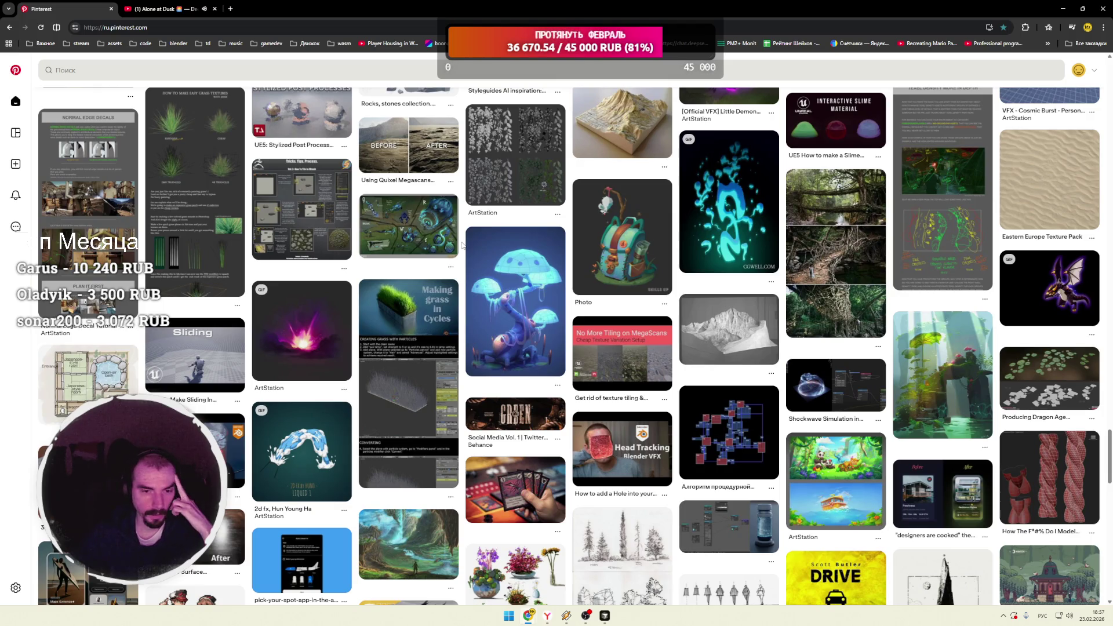
scroll(462, 246, down, 2)
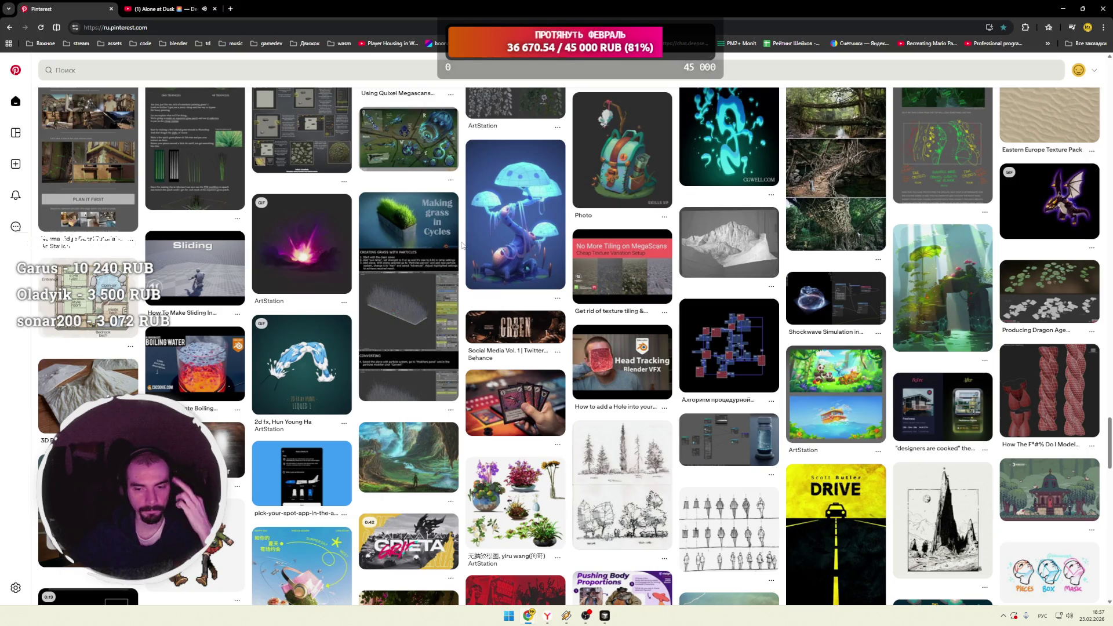
scroll(463, 246, down, 3)
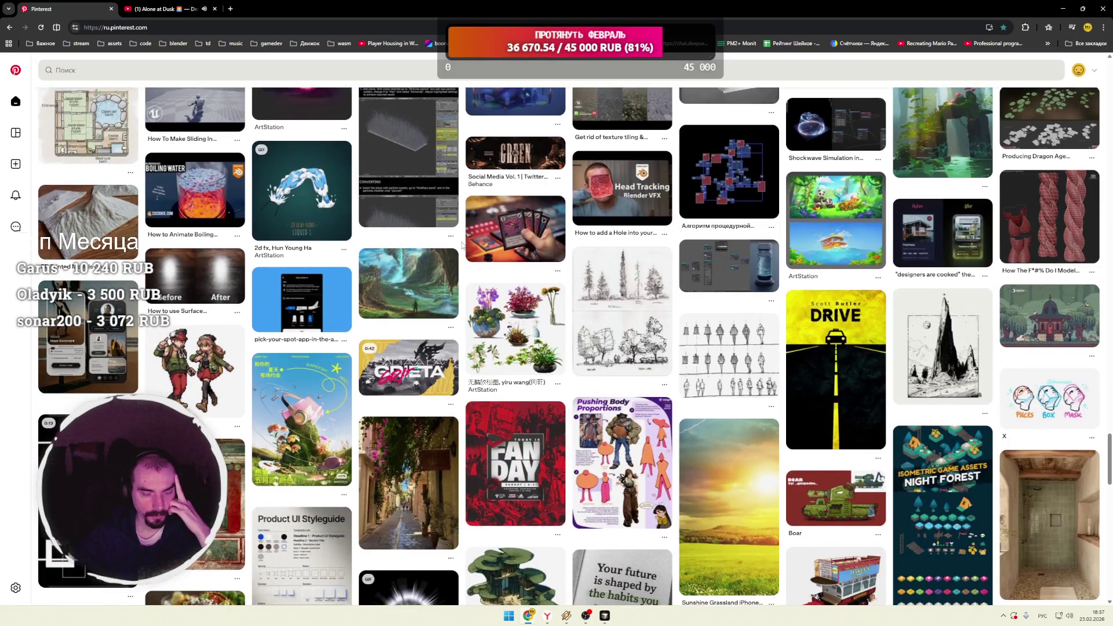
scroll(462, 245, down, 2)
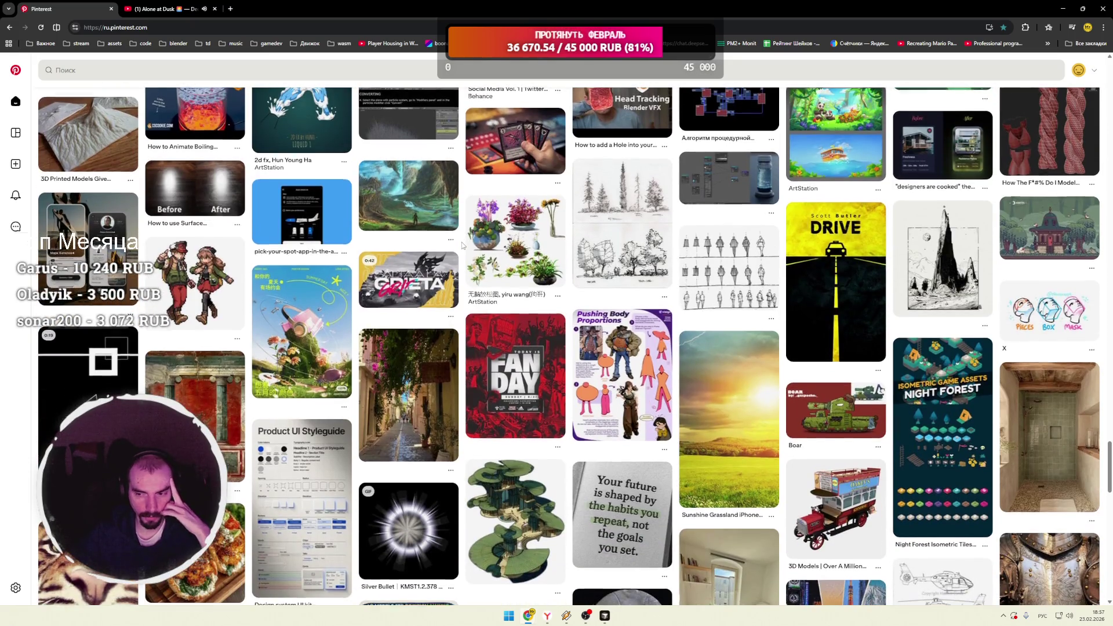
scroll(462, 246, down, 4)
scroll(462, 246, down, 2)
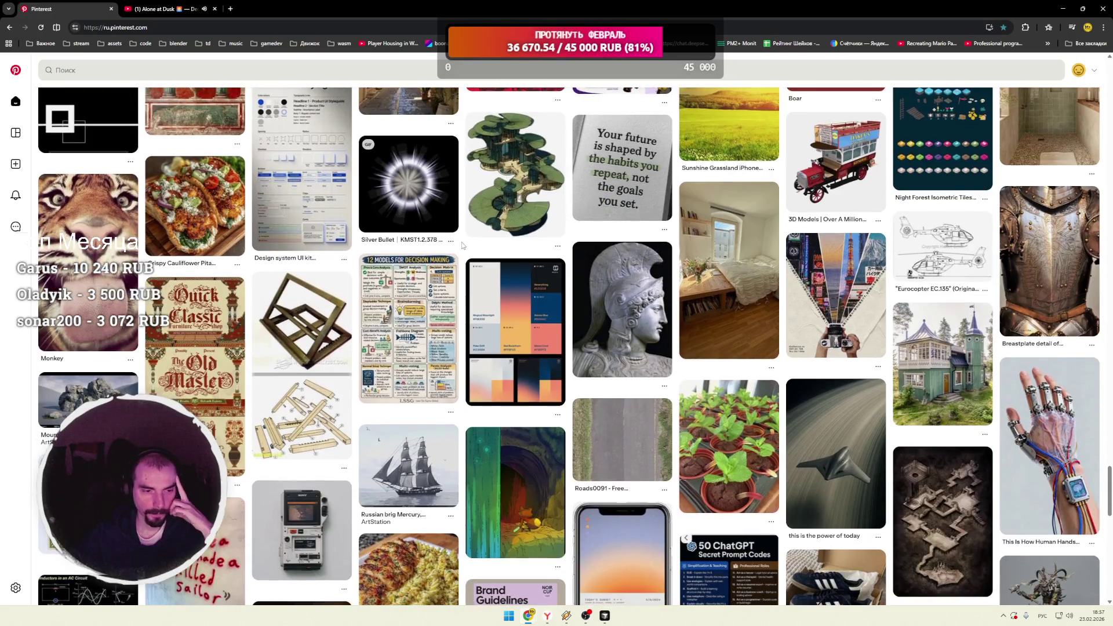
scroll(463, 245, down, 2)
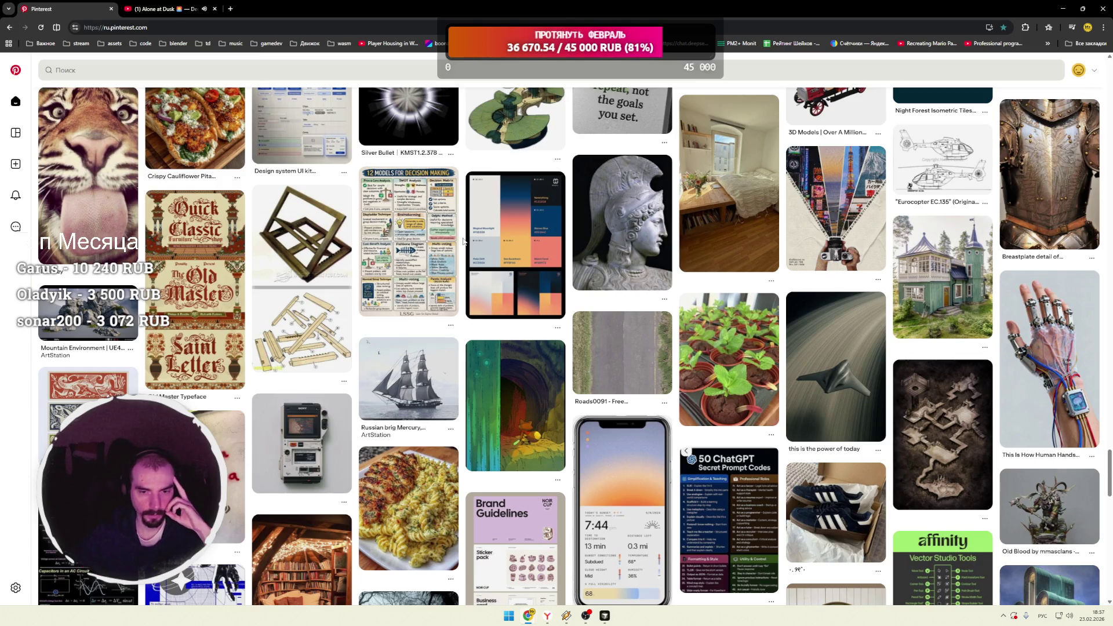
Step: Reload the feed from the top, showing fresh pins like SOLIDUS - Musang Kim and Marked Cities
scroll(462, 240, down, 2)
scroll(462, 239, down, 2)
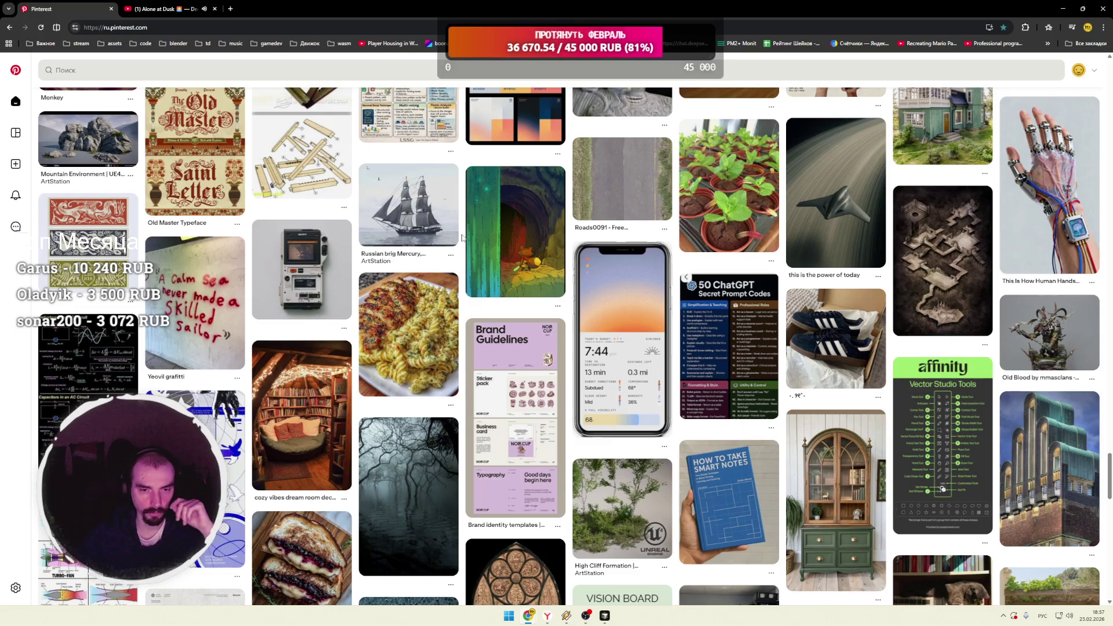
scroll(462, 238, down, 5)
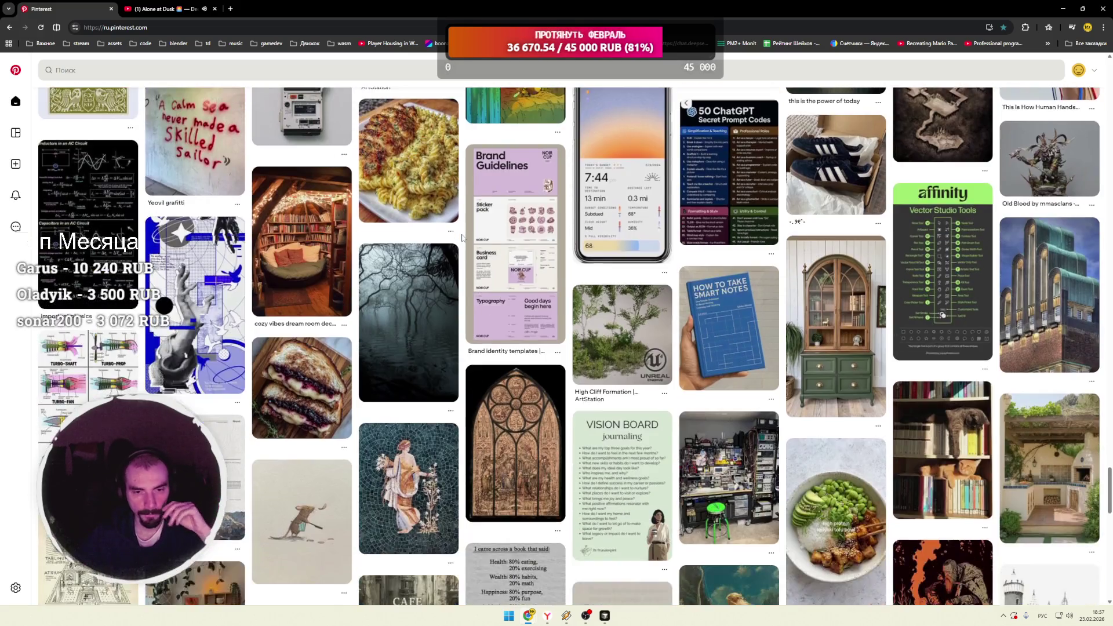
scroll(462, 238, down, 3)
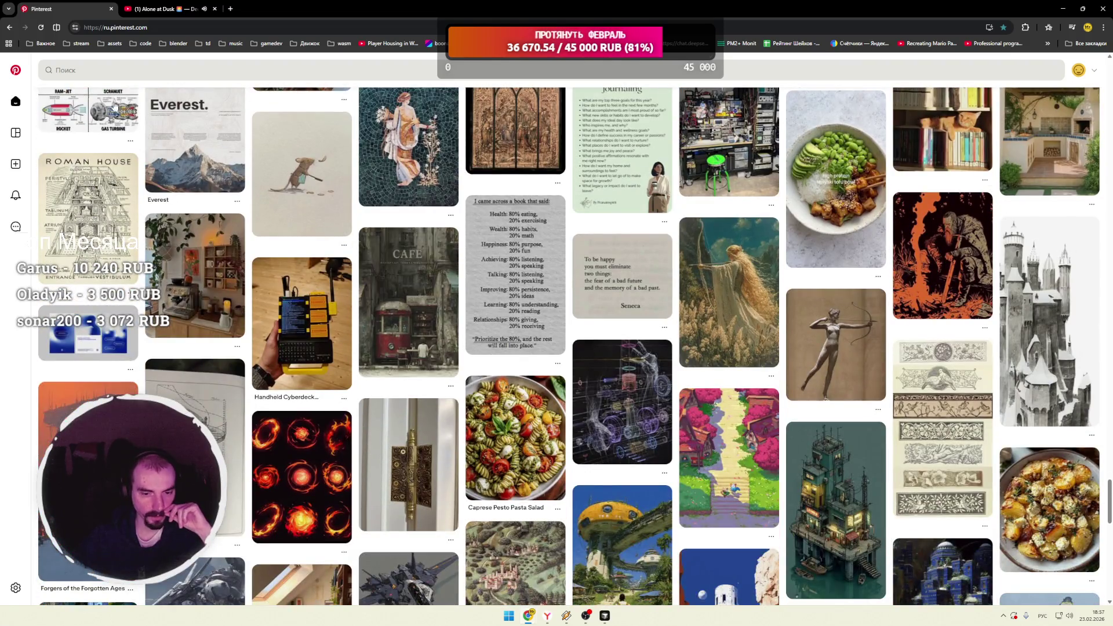
click(26, 75)
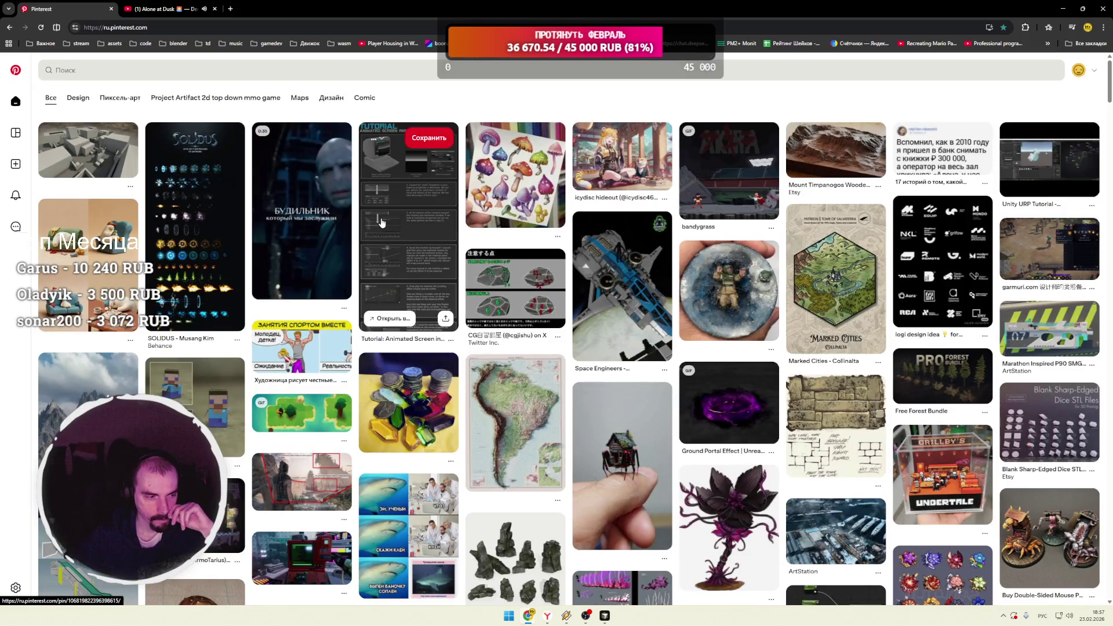